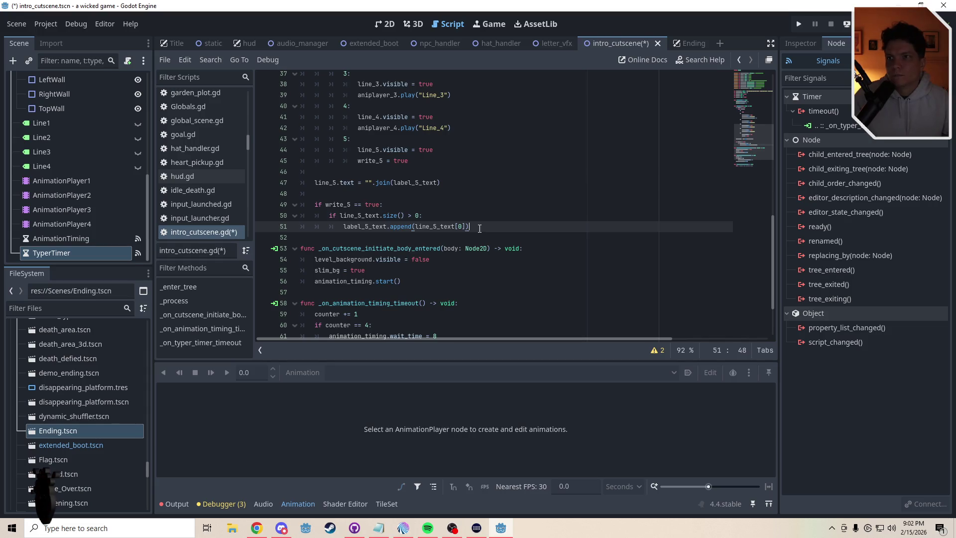
Add an unfinished line_5_text[0]. statement on line 52 below the append call.
key(Return)
text(li)
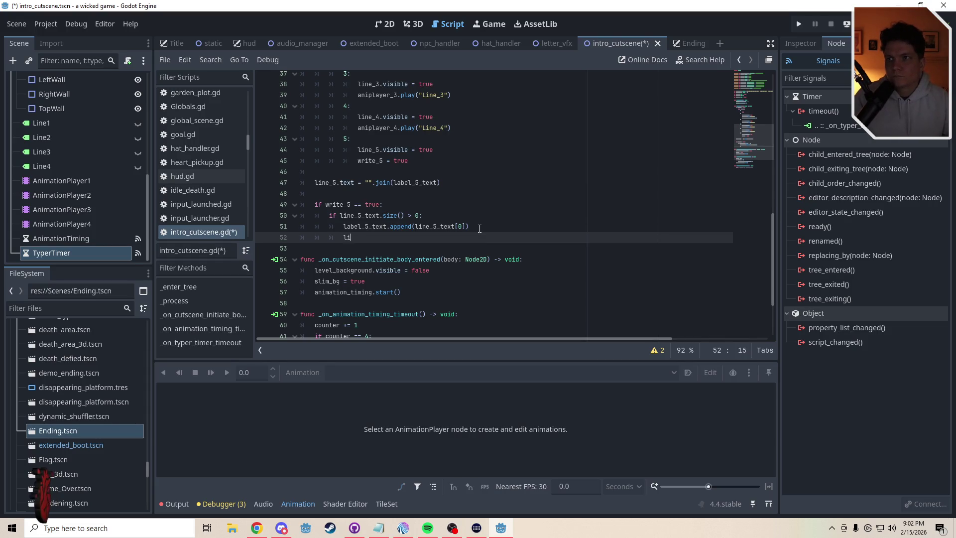
text(ne_5)
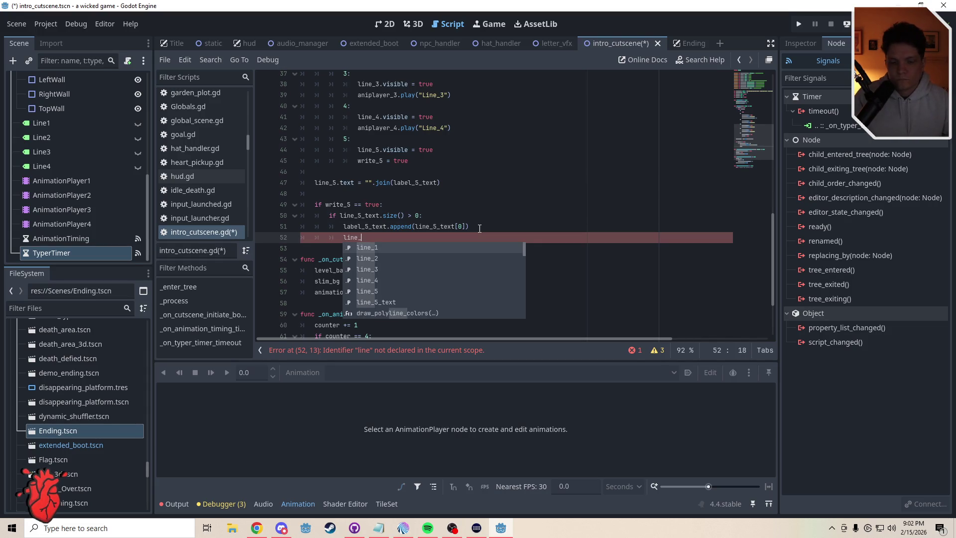
text(_)
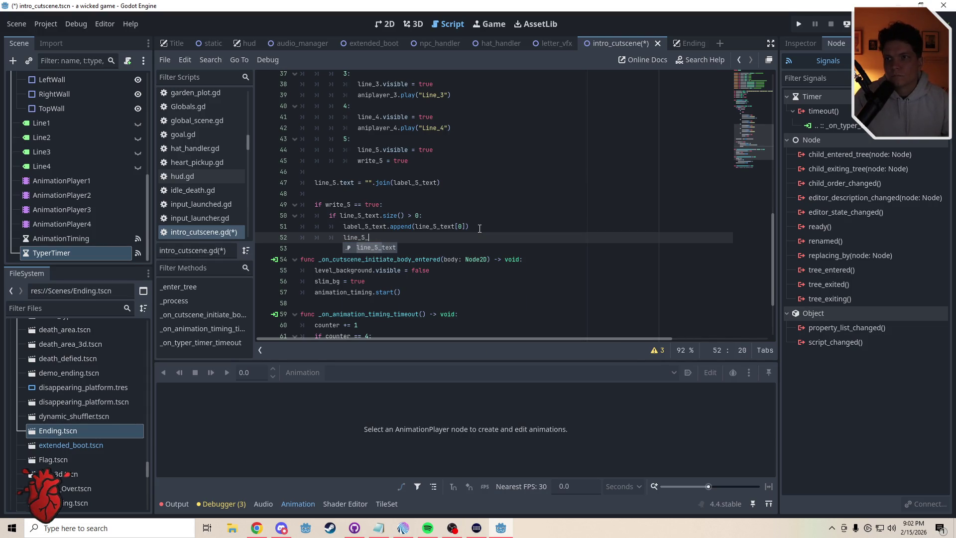
key(Return)
key(BackSpace)
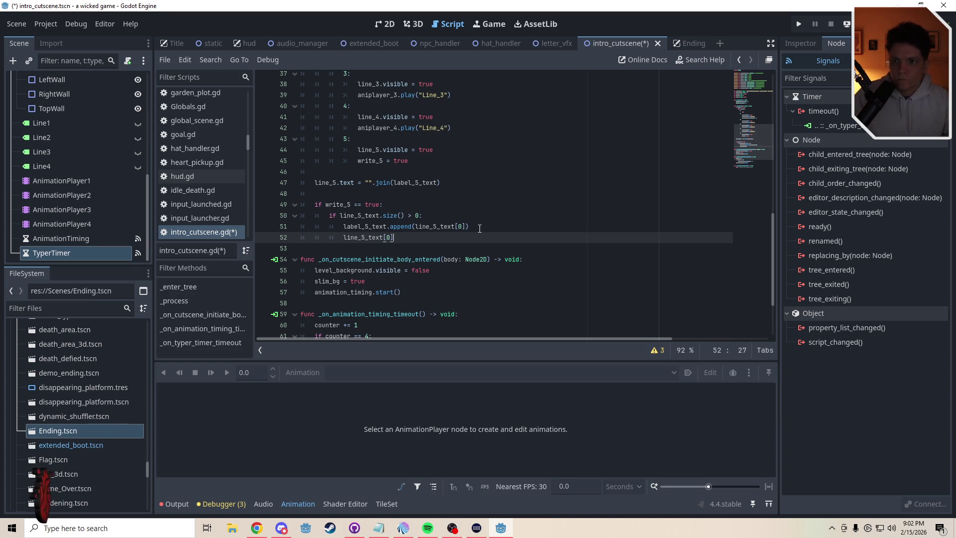
text(.re)
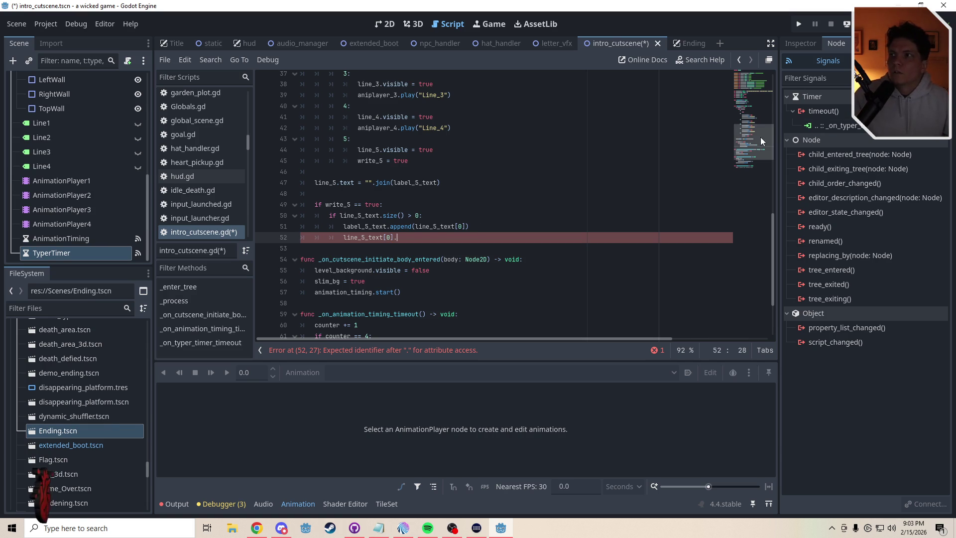
drag(761, 137, 753, 94)
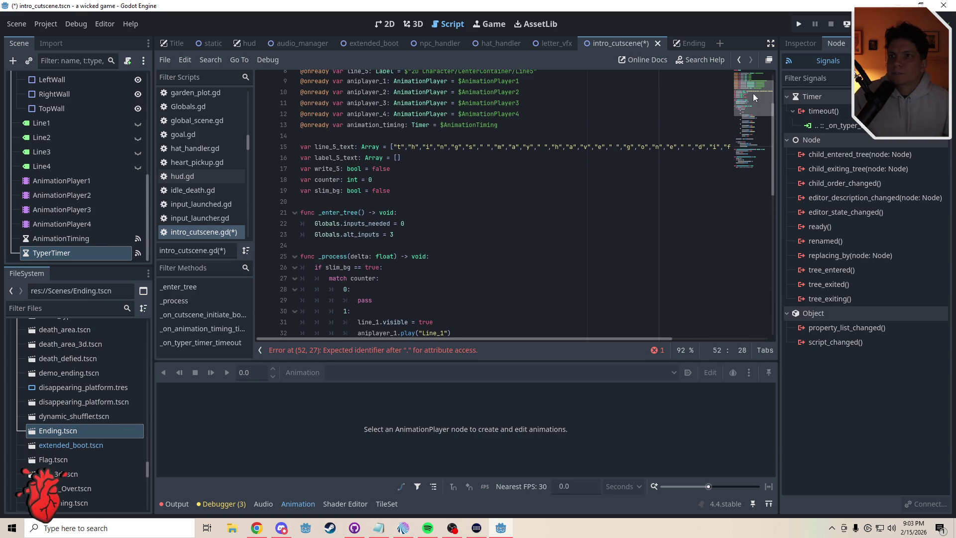
Open the Array class reference and read the erase() and clear() descriptions.
ctrl+click(366, 157)
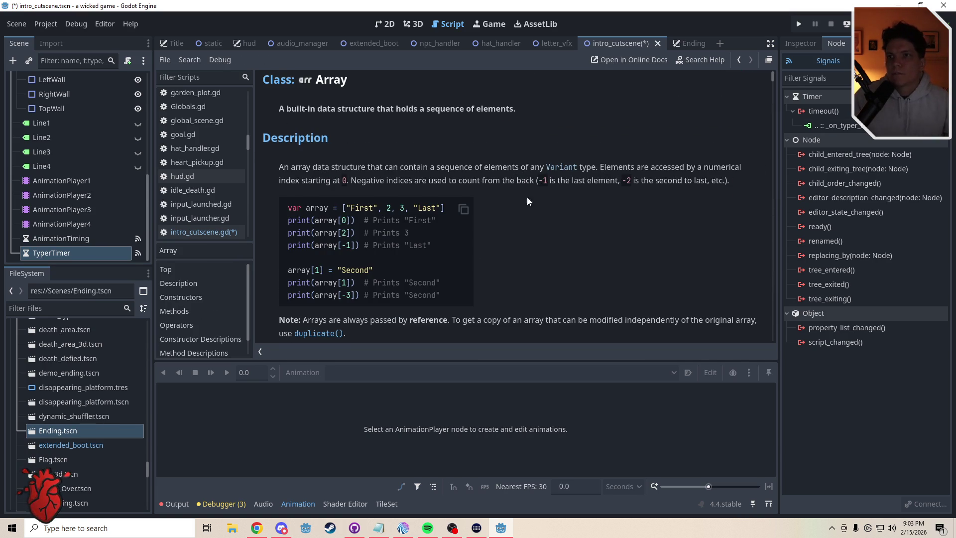
scroll(555, 202, down, 3)
scroll(553, 197, up, 3)
scroll(555, 205, down, 1)
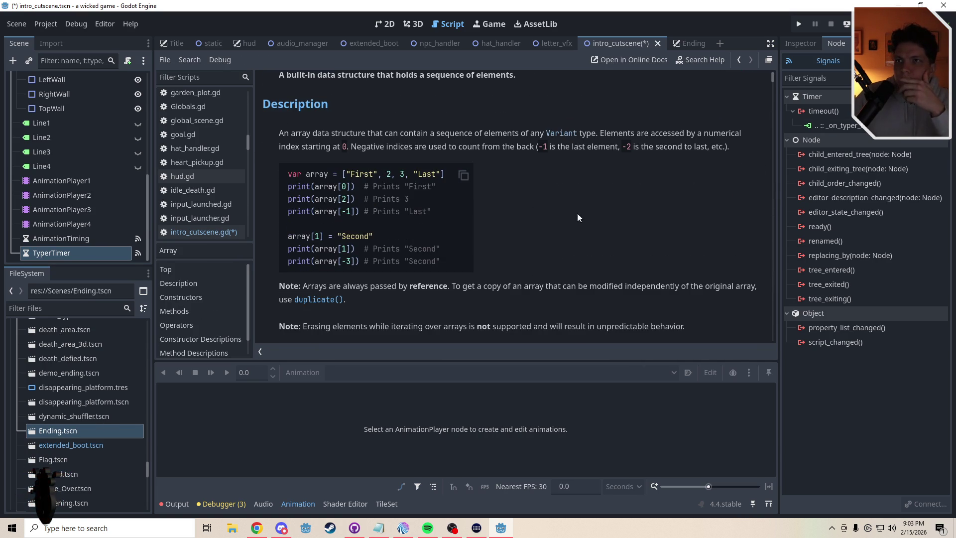
scroll(772, 82, down, 8)
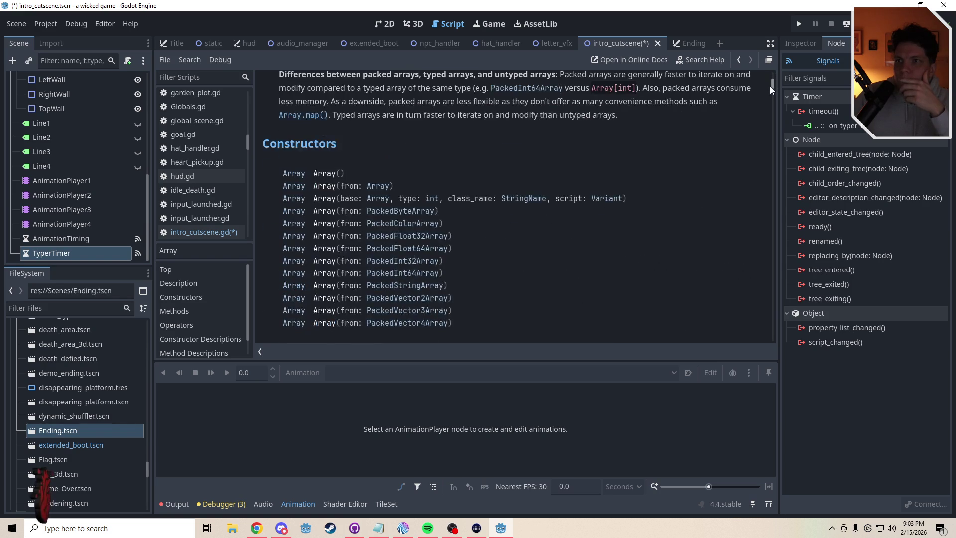
mouse_move(770, 86)
mouse_down()
mouse_move(765, 116)
mouse_move(769, 93)
mouse_up()
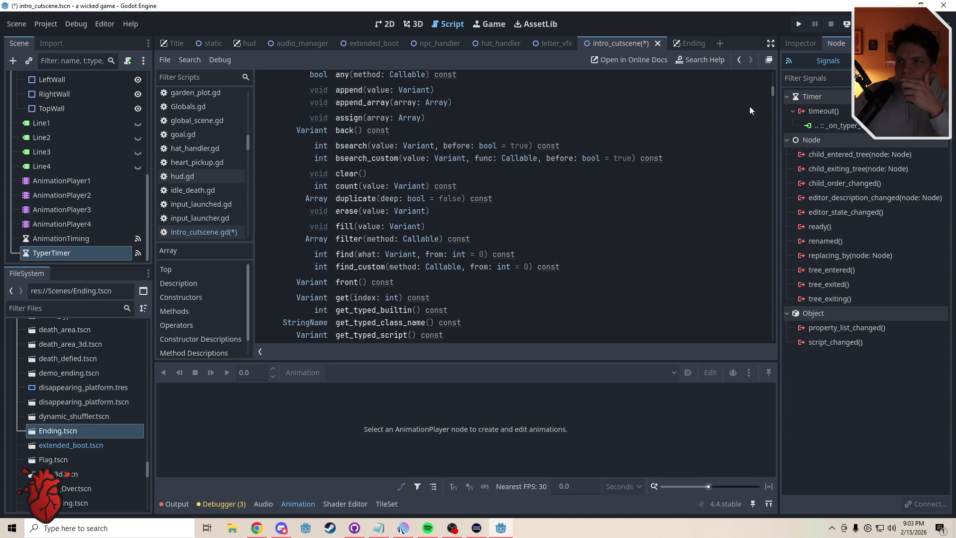
click(346, 211)
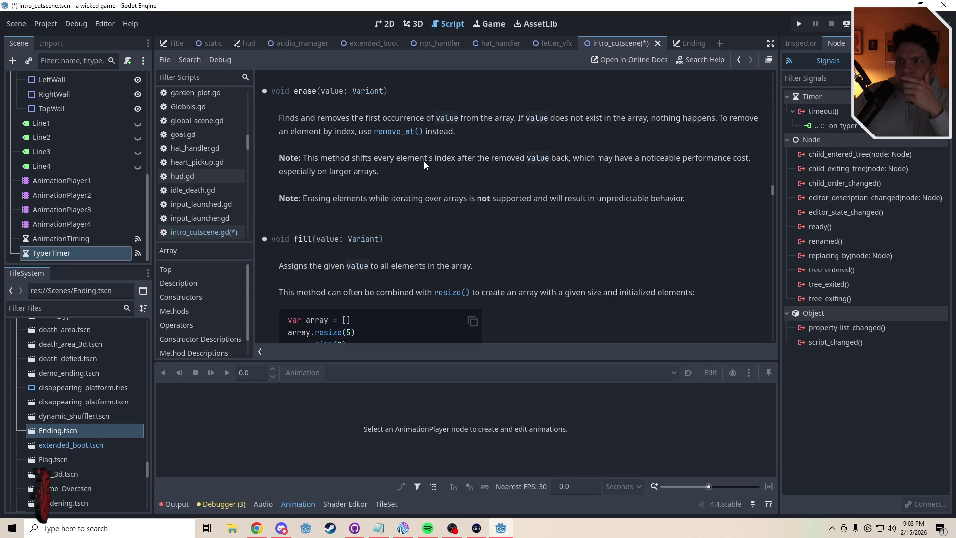
key(alt+Left)
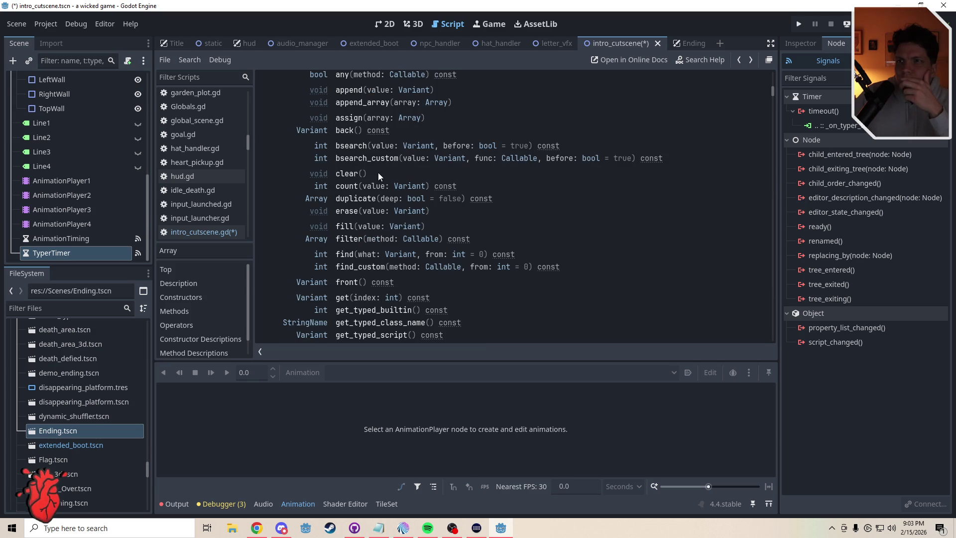
click(348, 173)
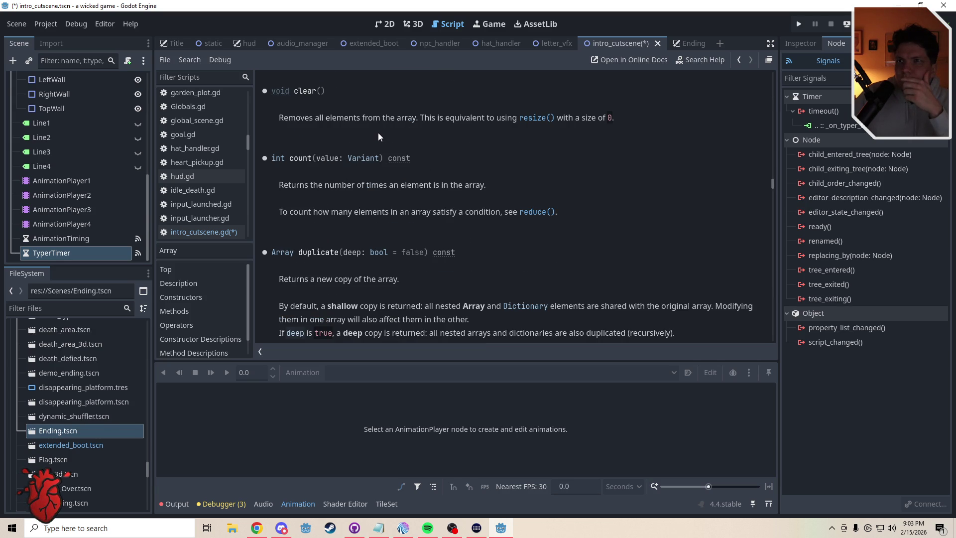
key(alt+Left)
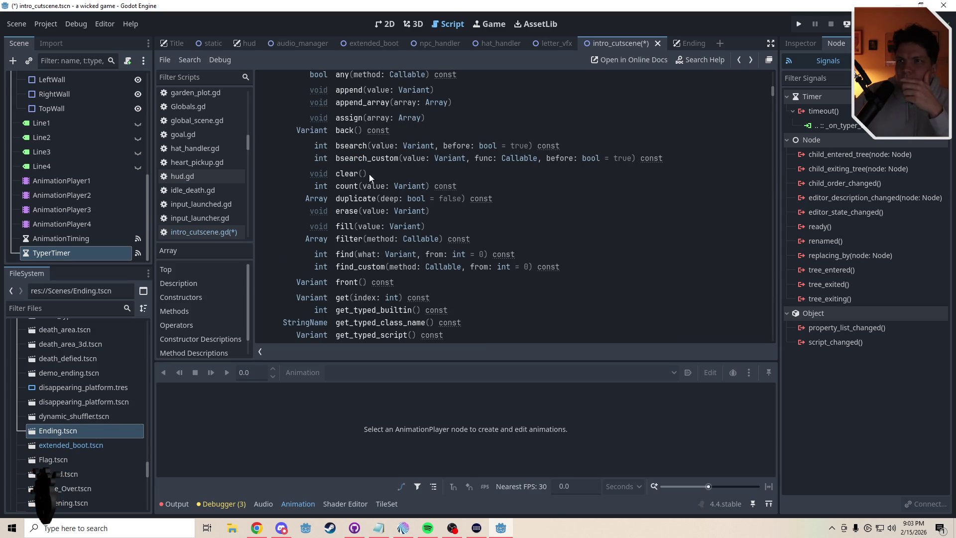
Recheck erase(), then read the remove_at() description in the Array reference.
scroll(774, 90, up, 2)
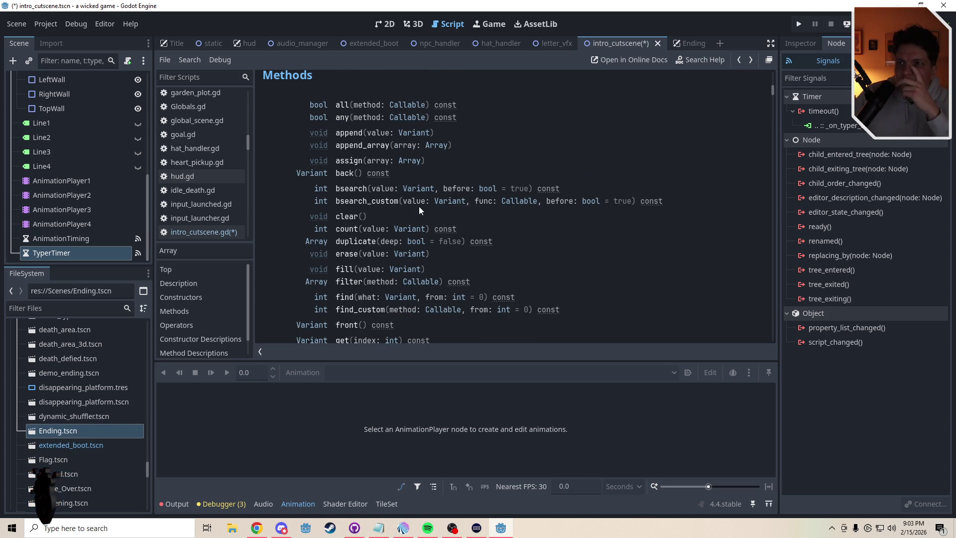
click(350, 254)
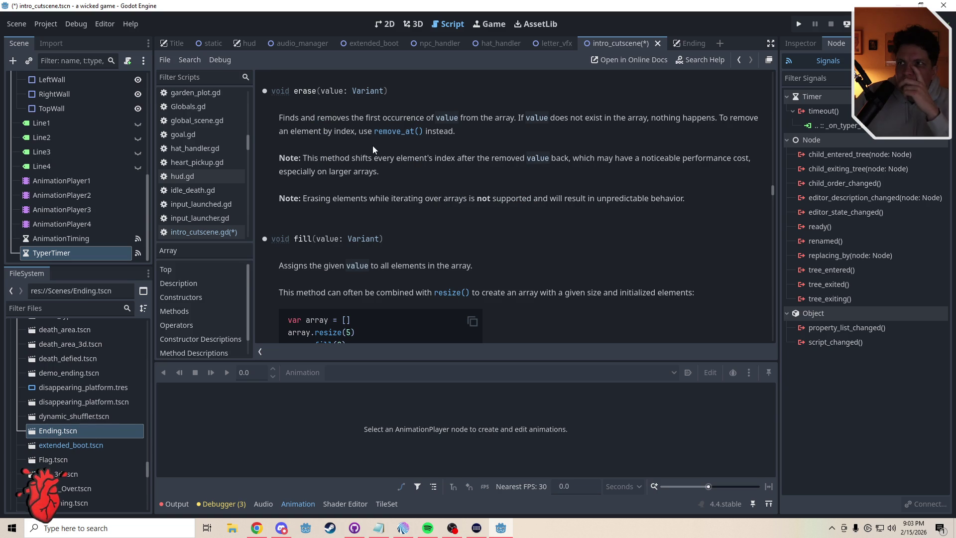
key(alt+Left)
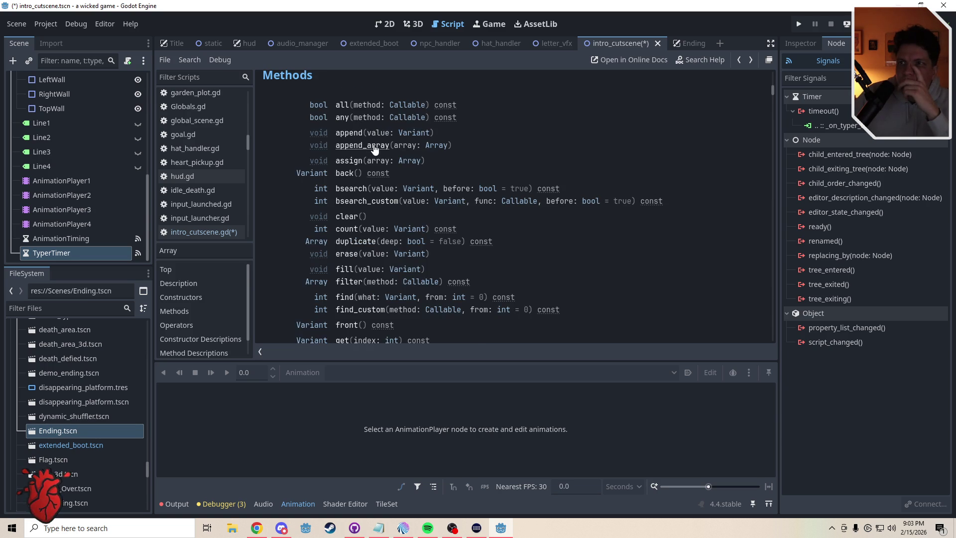
scroll(547, 243, up, 2)
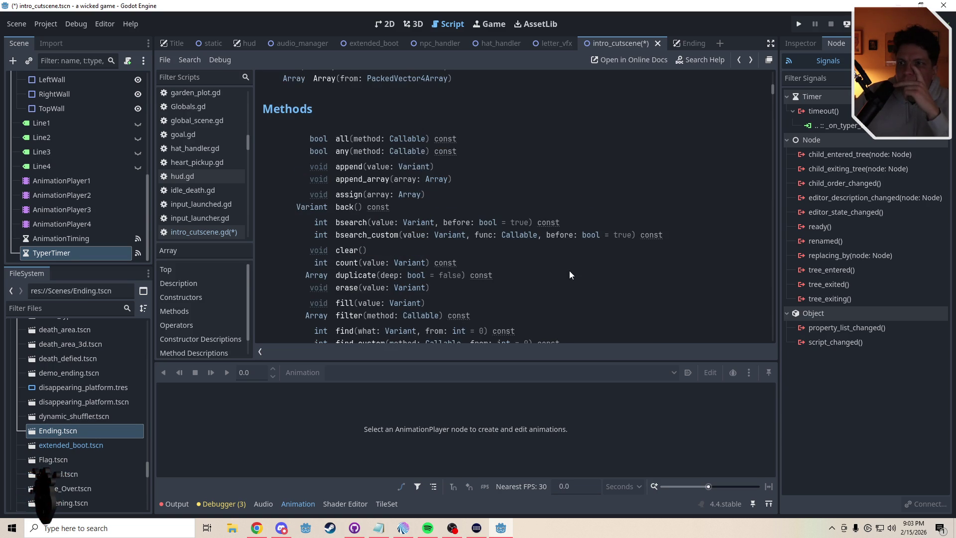
drag(774, 88, 772, 98)
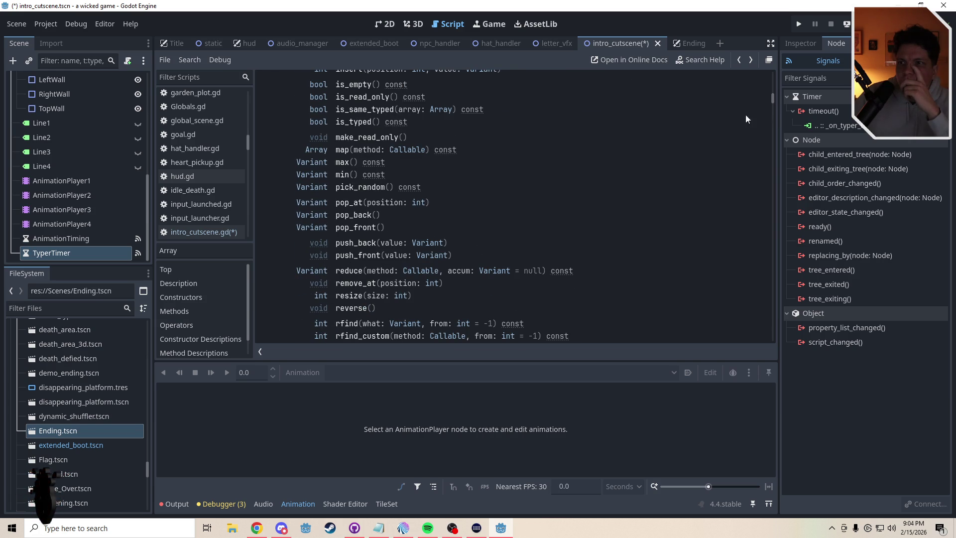
click(362, 285)
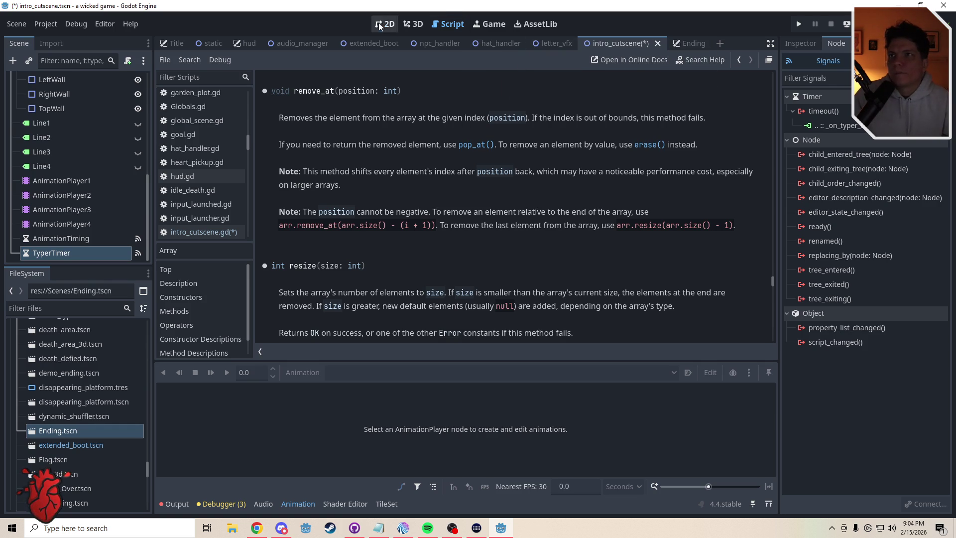
drag(148, 199, 147, 76)
Rewrite line 52 as line_5_text.remove_at(0) to clear the parse error.
click(126, 80)
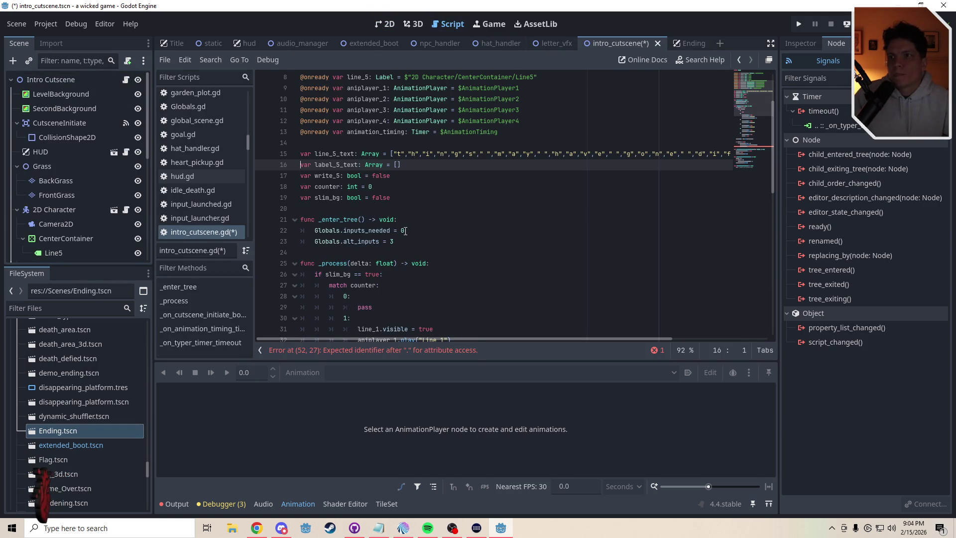
scroll(751, 116, down, 9)
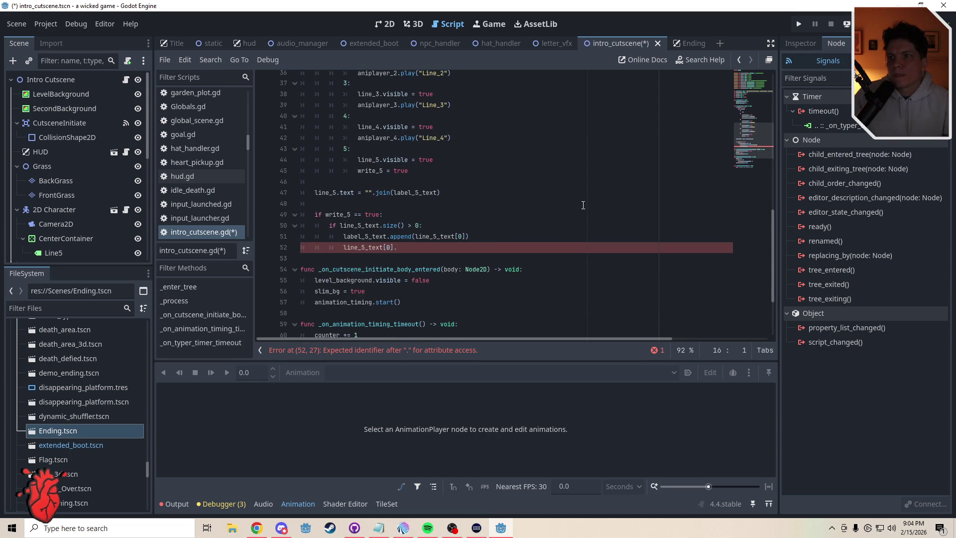
click(409, 248)
key(BackSpace)
key(BackSpace)
key(BackSpace)
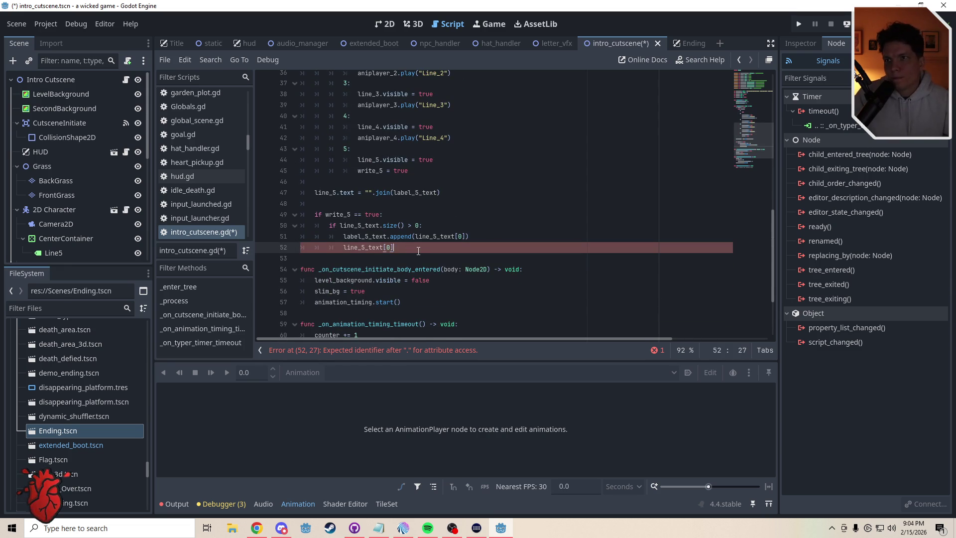
text(remo)
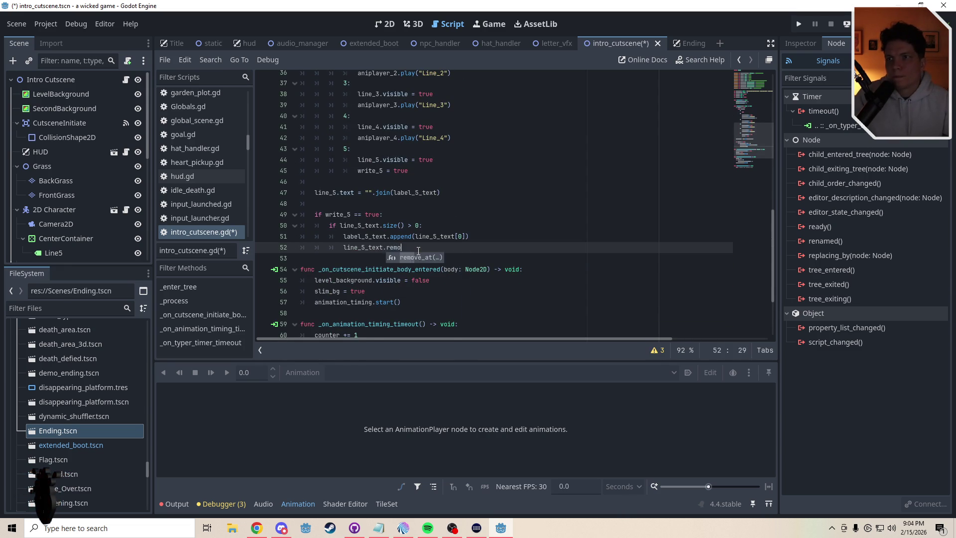
key(Return)
text(`)
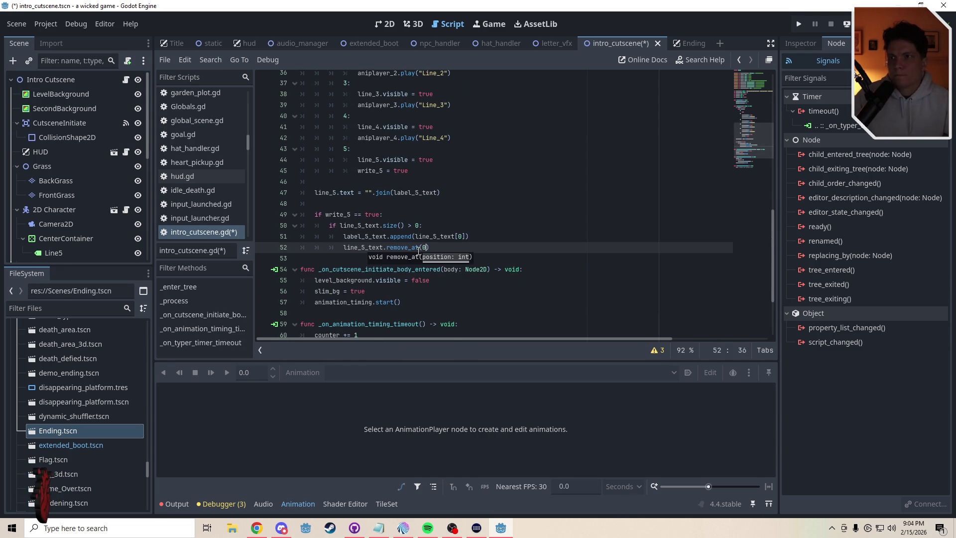
text())
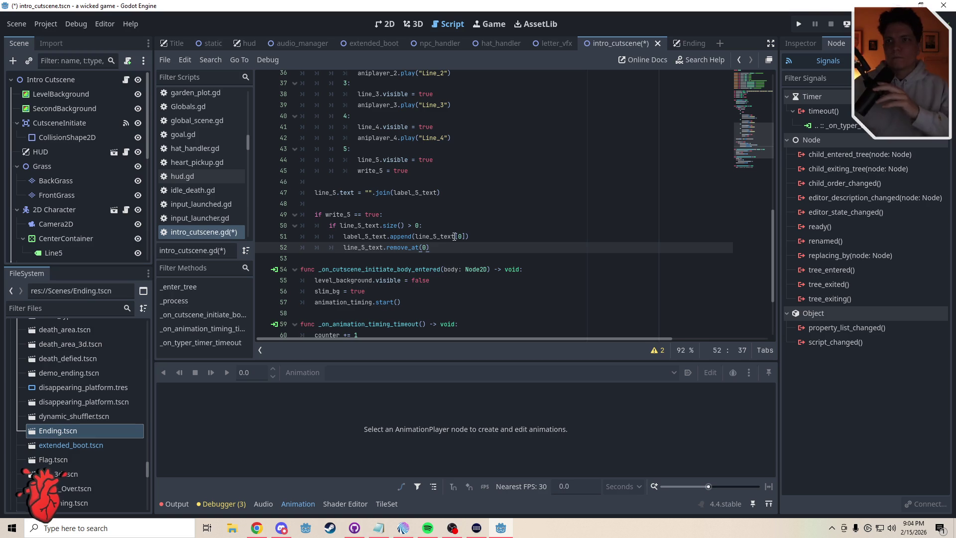
scroll(750, 157, down, 3)
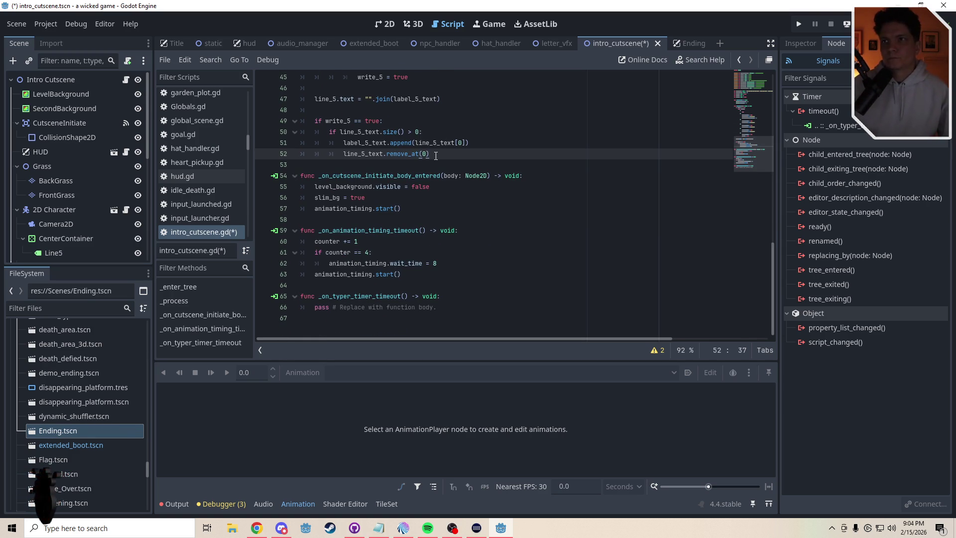
Replace the size check and its append/remove_at lines with an unfinished 'typer' line.
drag(435, 155, 312, 134)
key(ctrl+c)
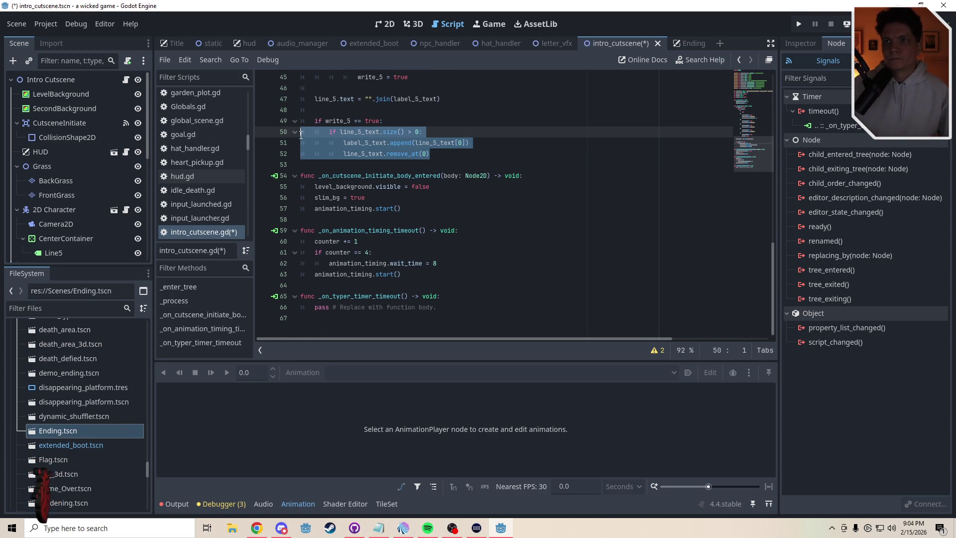
key(BackSpace)
key(Tab)
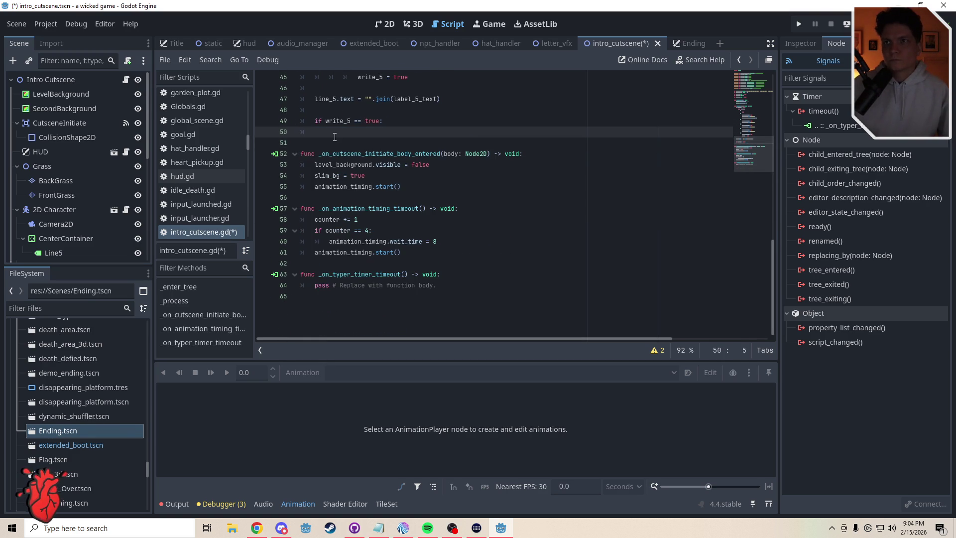
text(type)
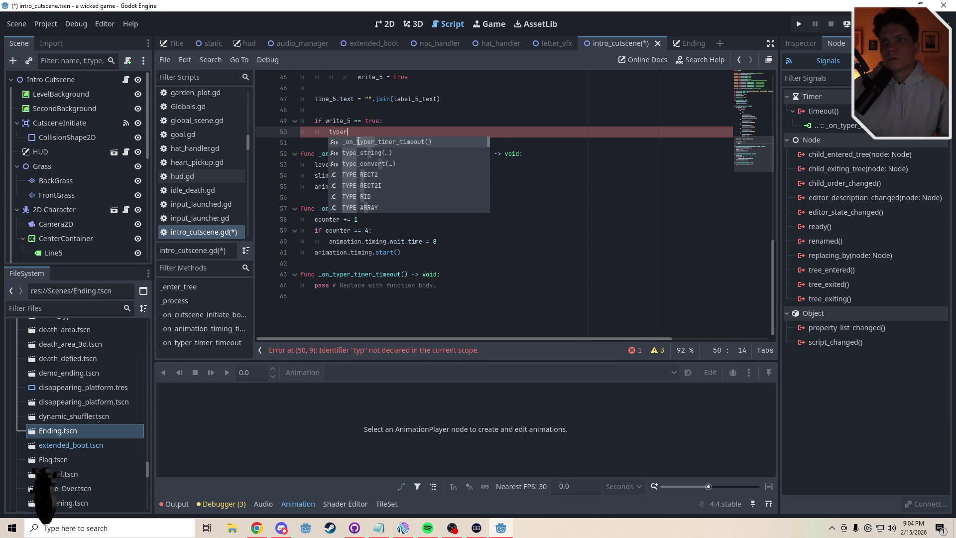
text(r)
scroll(320, 206, up, 10)
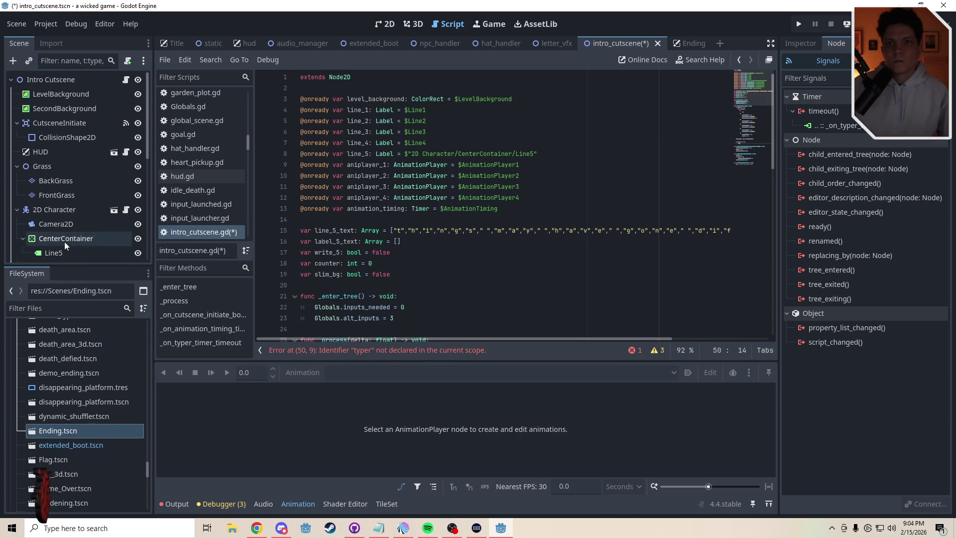
scroll(64, 240, down, 10)
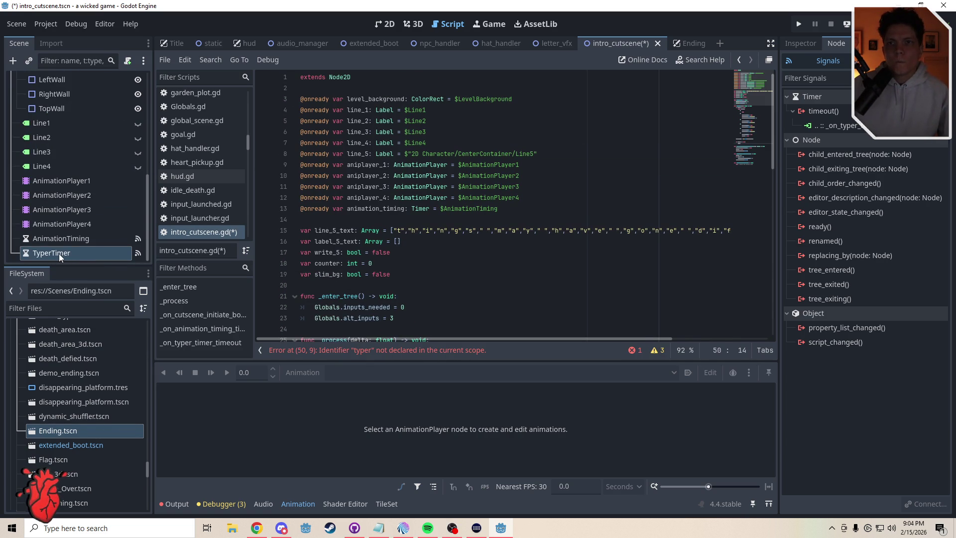
click(806, 47)
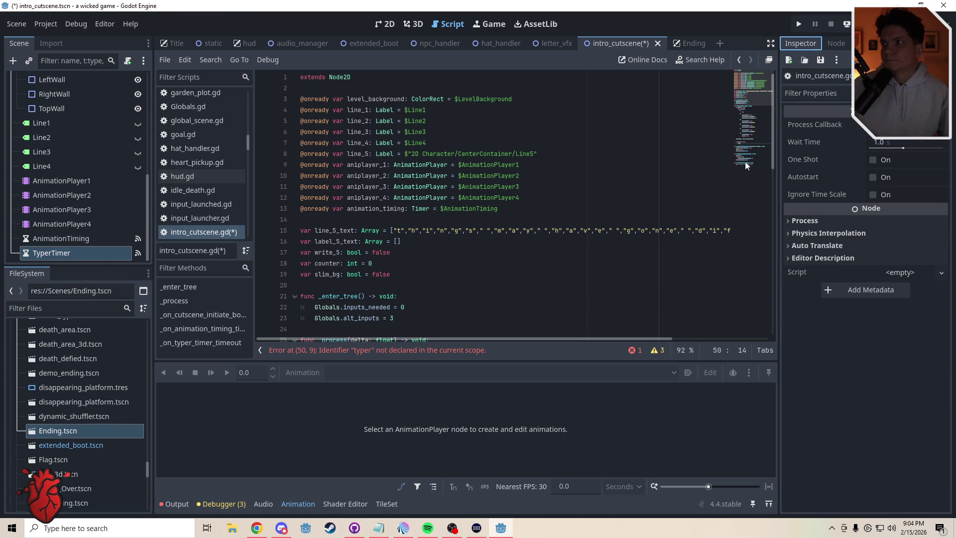
click(874, 160)
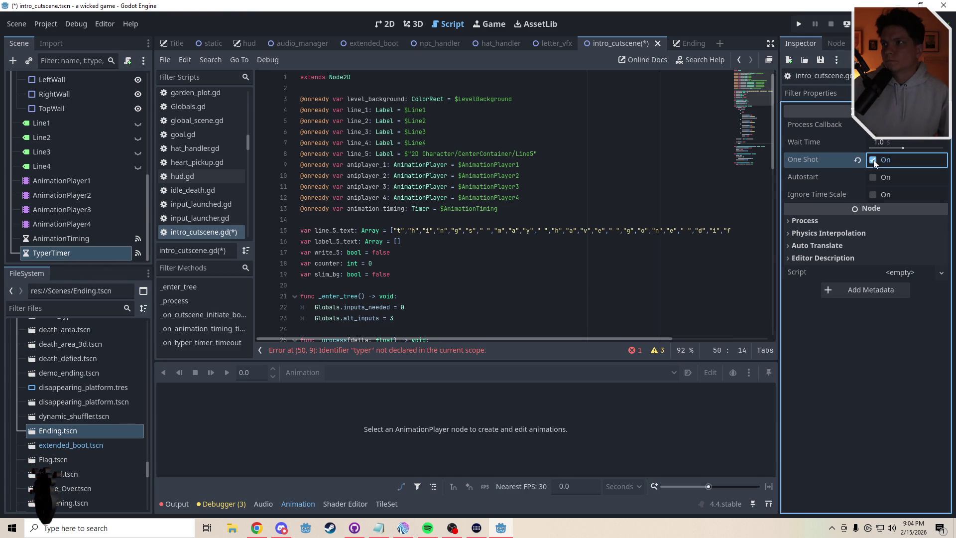
click(85, 252)
drag(86, 247, 347, 230)
drag(747, 103, 749, 156)
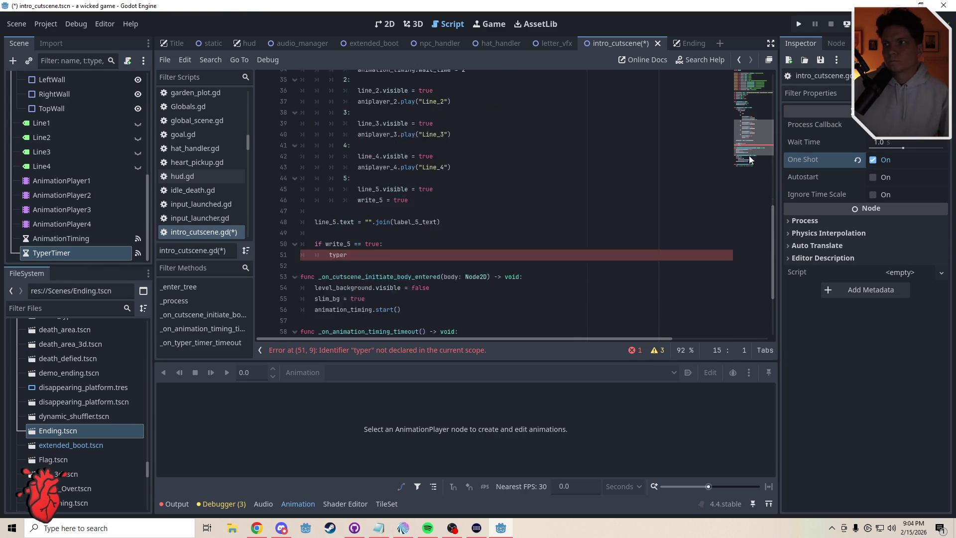
Call typer_timer.start() on line 51 and turn off TyperTimer's One Shot.
click(370, 233)
text(_)
text(t)
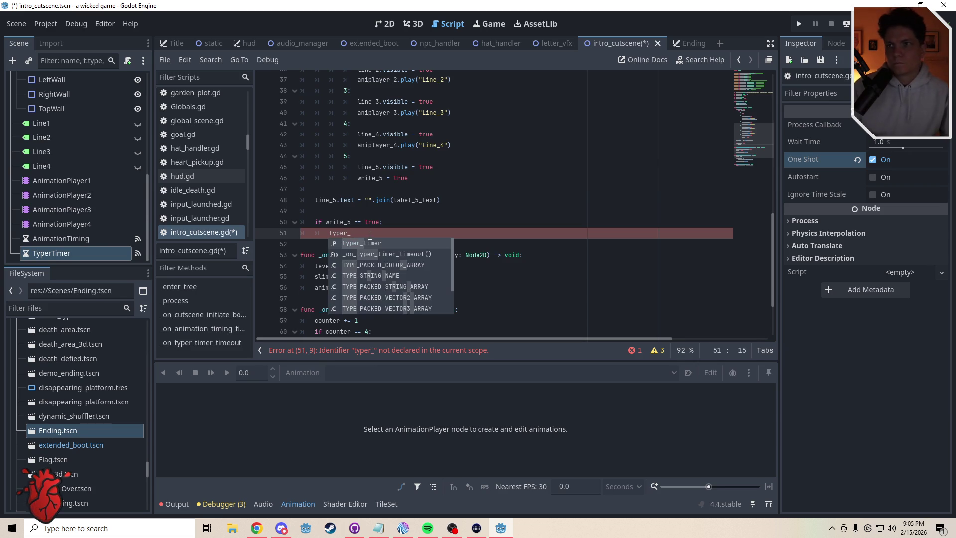
key(Return)
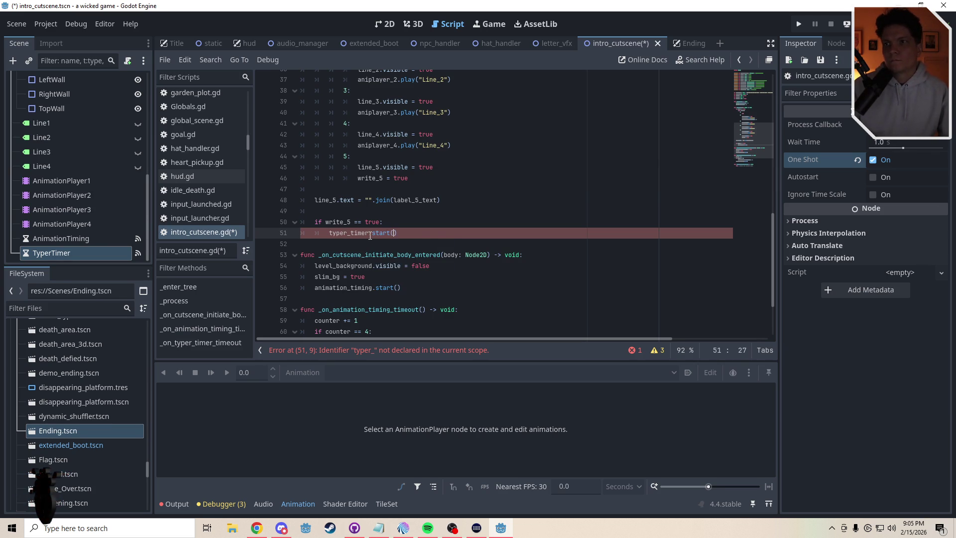
click(548, 212)
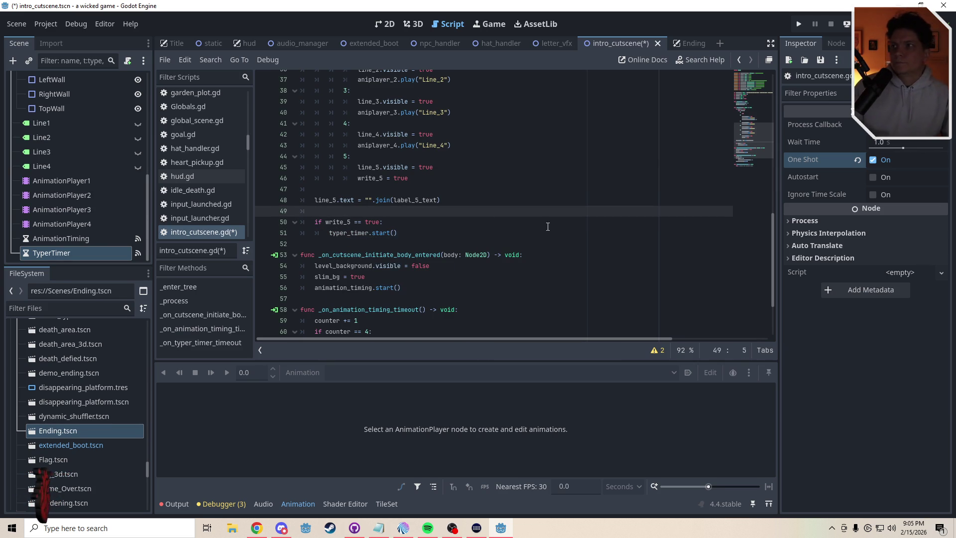
click(874, 160)
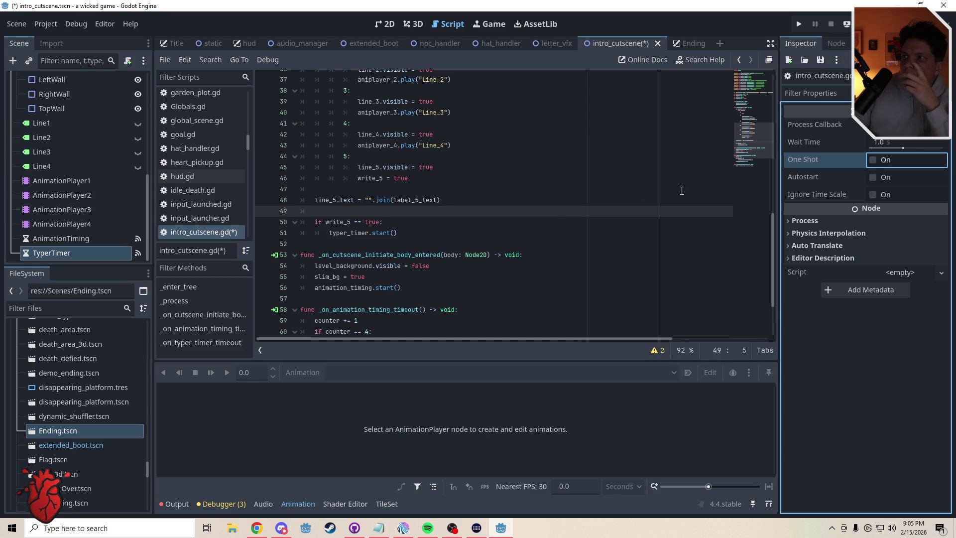
Paste the append/remove_at body into _on_typer_timer_timeout and fix its indentation.
scroll(742, 144, down, 3)
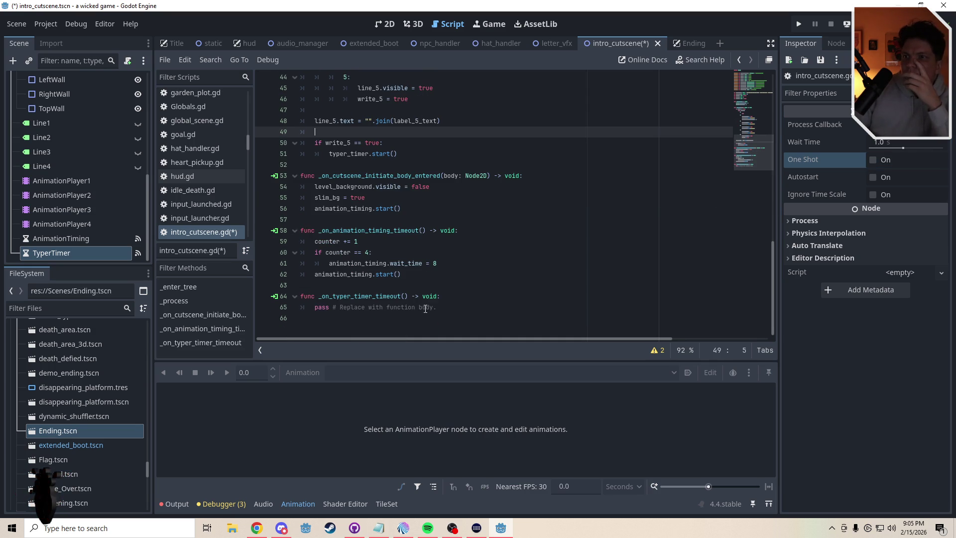
drag(437, 307, 315, 307)
key(ctrl+v)
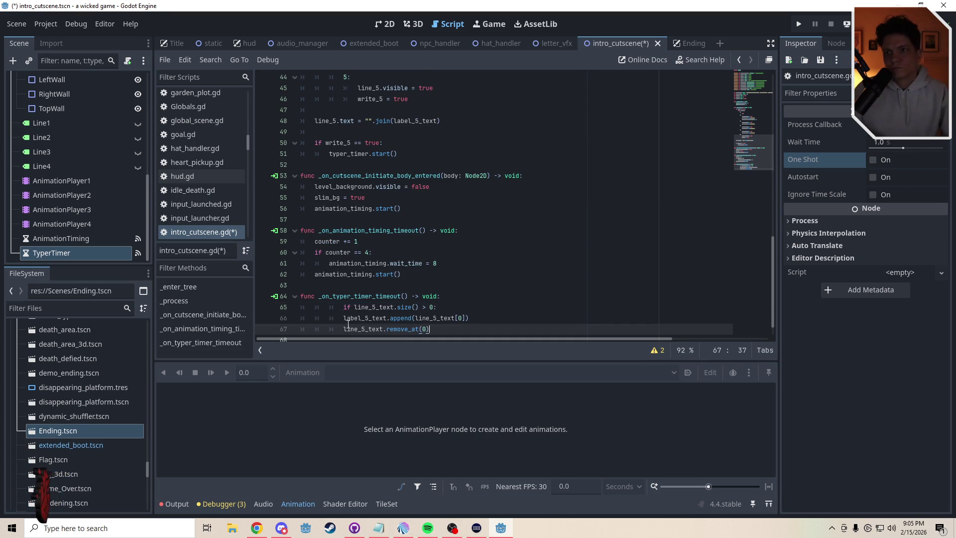
key(Home)
key(Up)
key(Up)
key(BackSpace)
key(BackSpace)
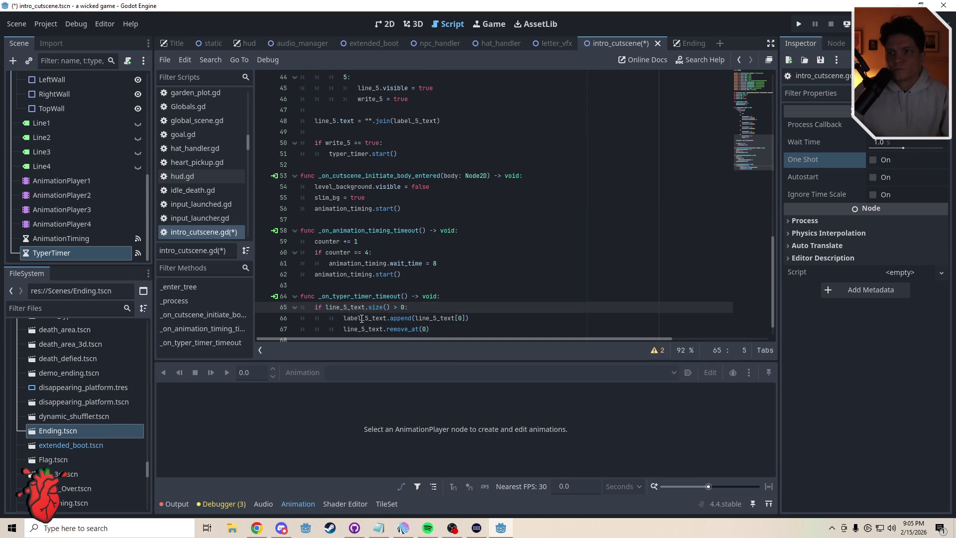
click(345, 319)
drag(345, 319, 441, 330)
key(shift+Tab)
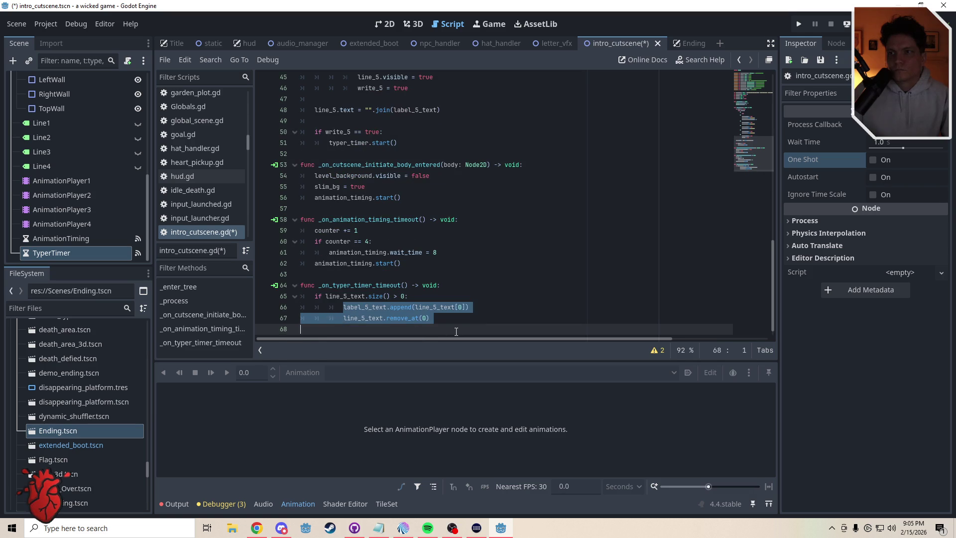
click(443, 325)
click(446, 314)
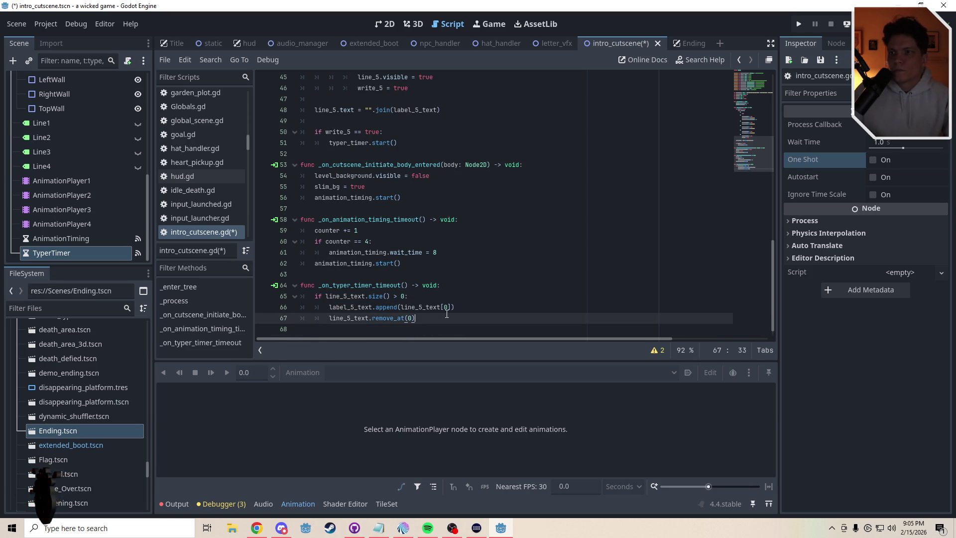
Review the handler's label_5_text, line_5_text[0] and remove_at(0) expressions.
scroll(446, 313, down, 1)
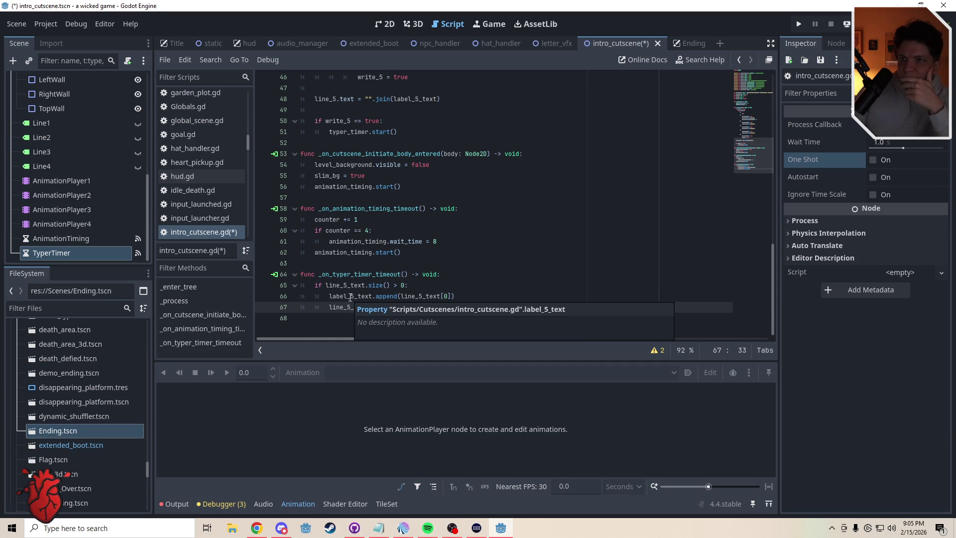
drag(401, 296, 456, 297)
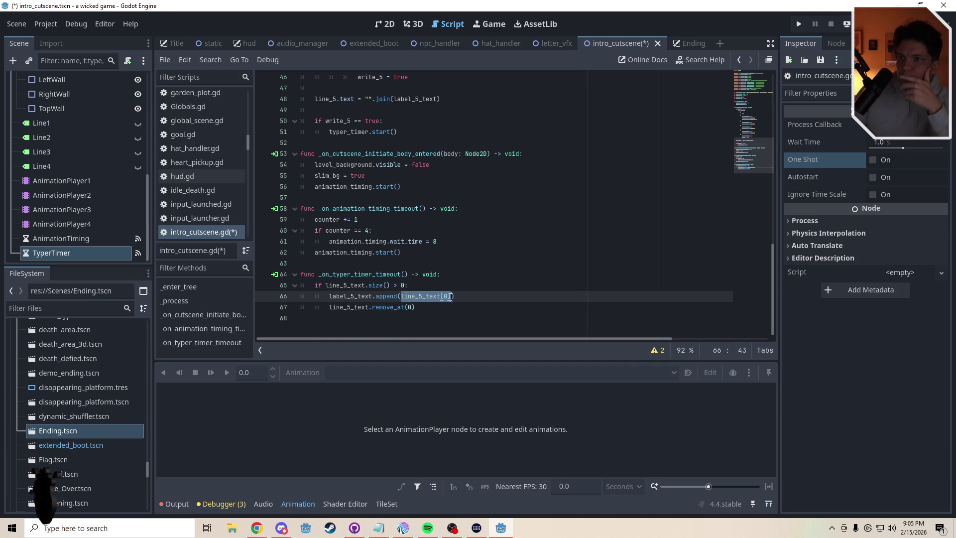
drag(328, 297, 375, 297)
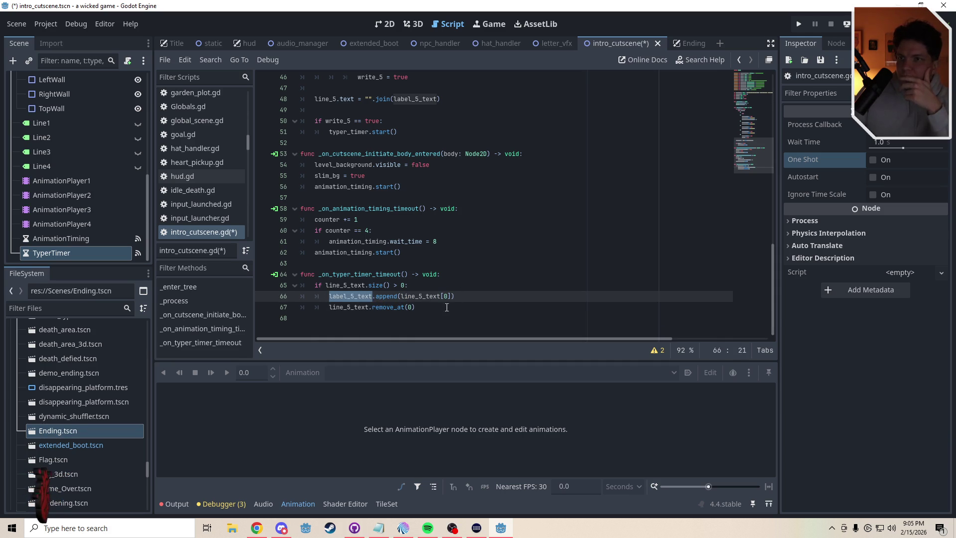
drag(447, 308, 328, 308)
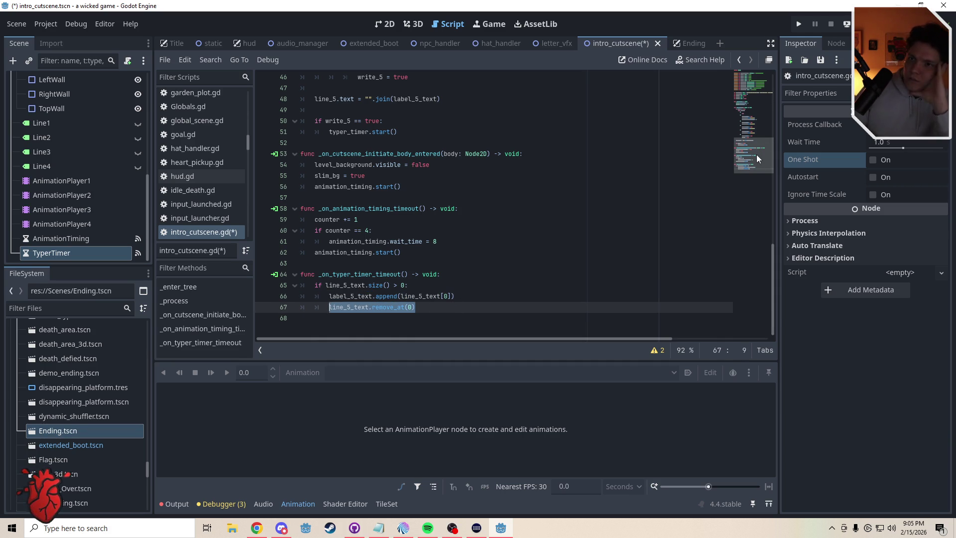
drag(757, 154, 766, 83)
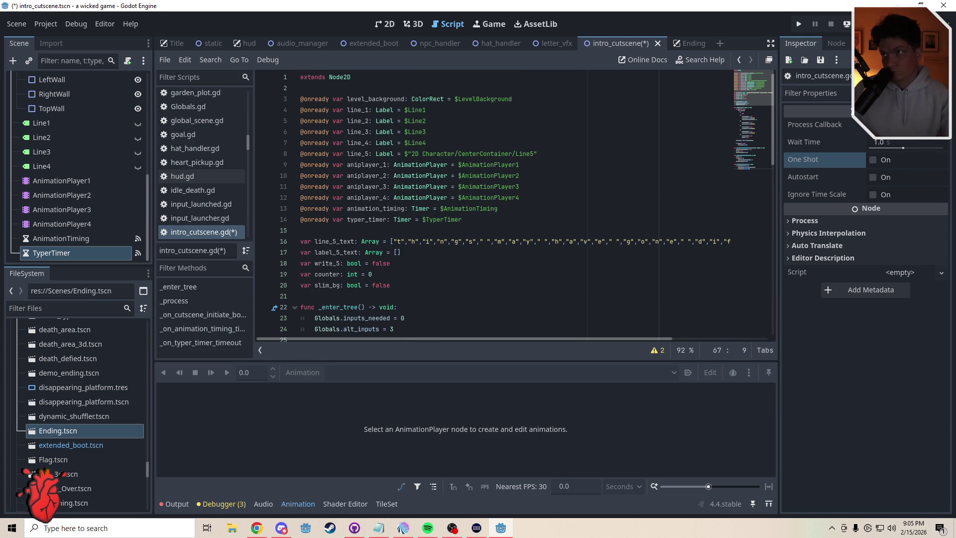
Save and test-run the game, walking the player right and left, then close it.
key(ctrl+s)
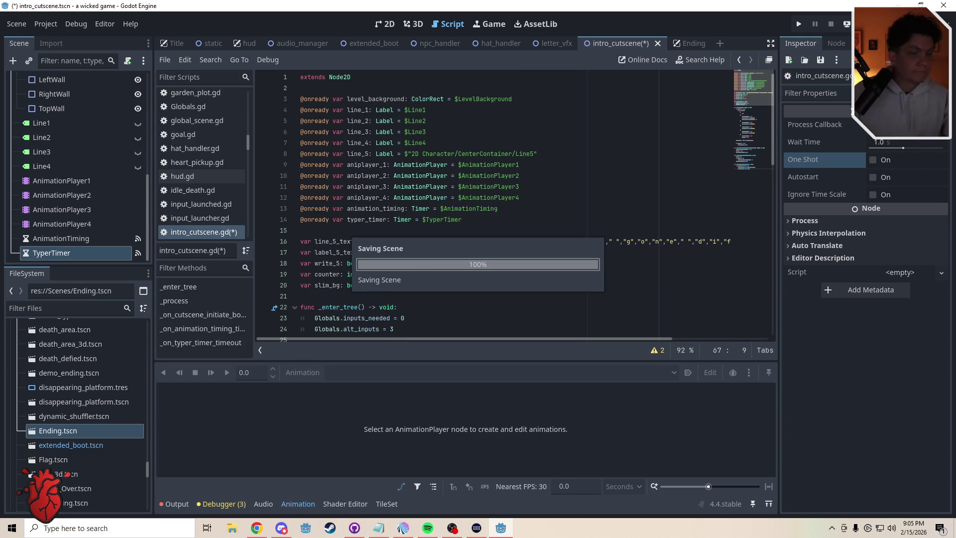
key(F6)
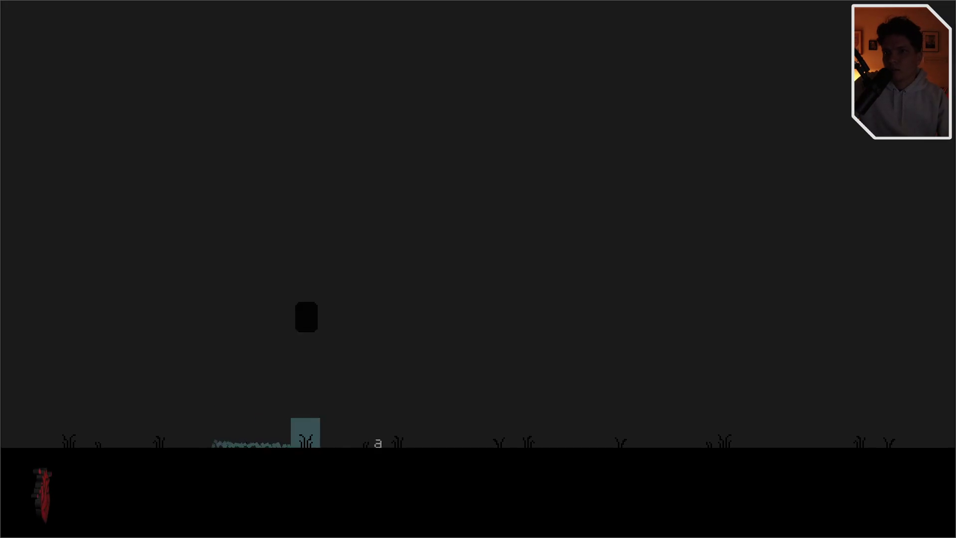
key(d)
key(a)
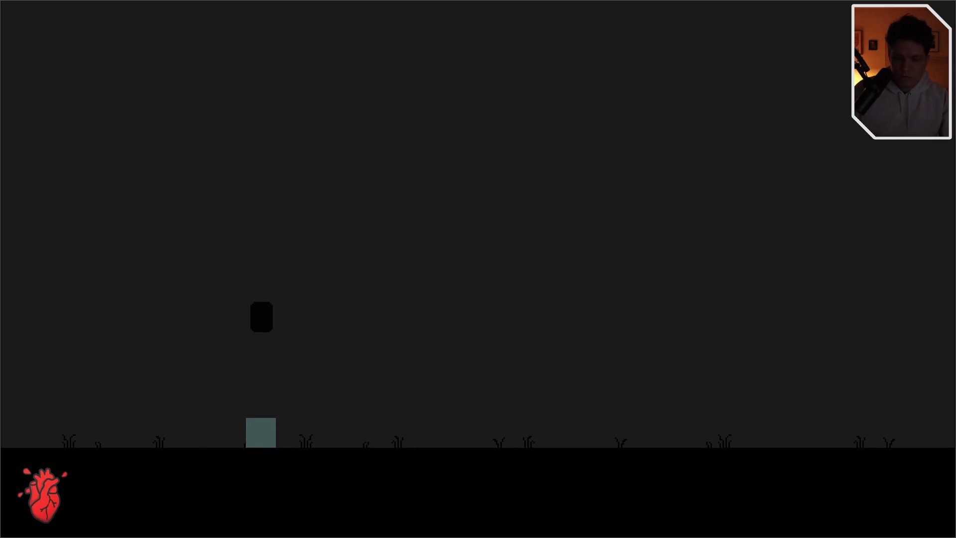
key(F11)
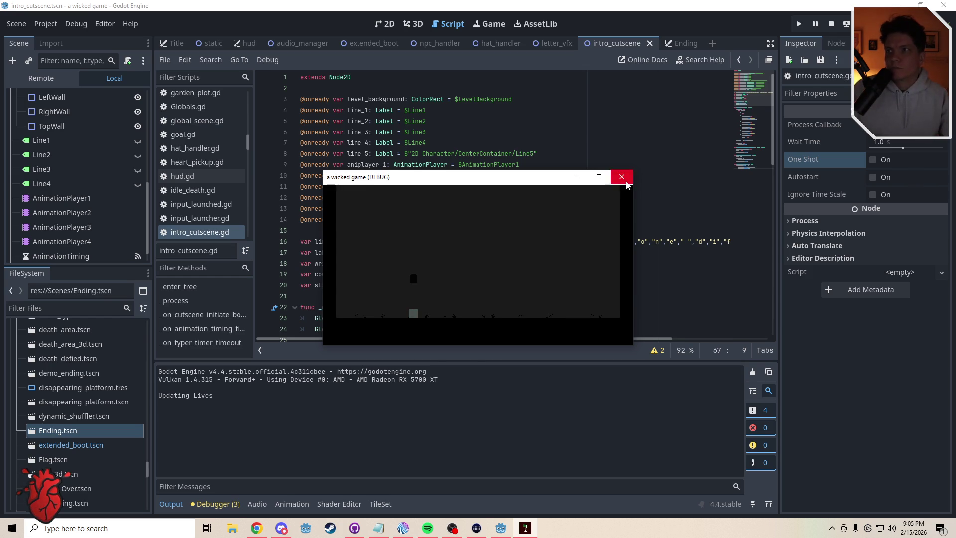
click(622, 177)
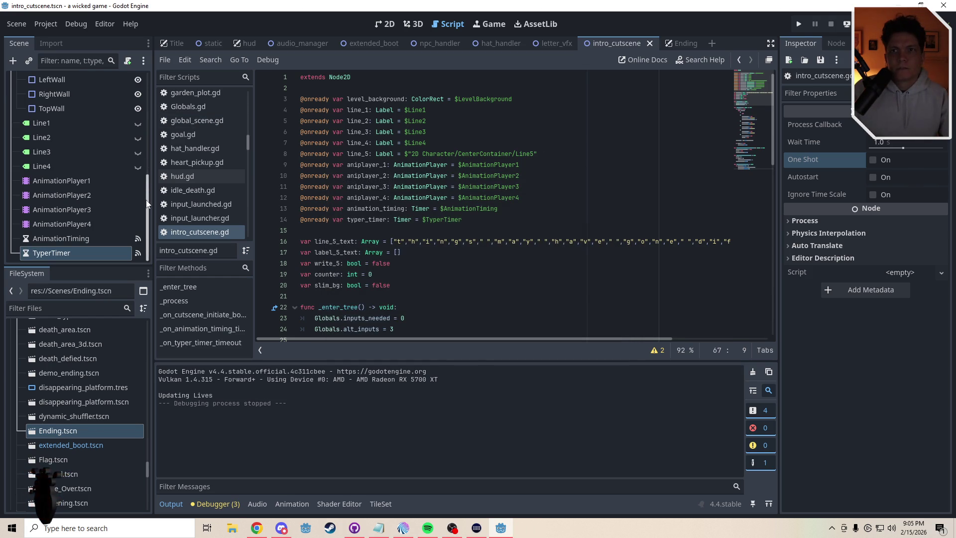
Hide the Line5 label, save, and switch the rerun game to windowed mode.
drag(148, 202, 154, 92)
click(138, 253)
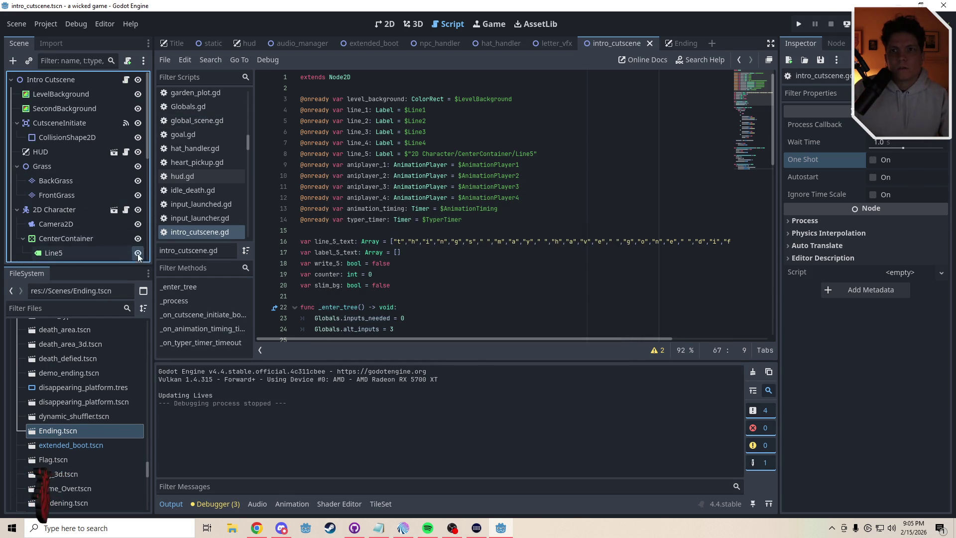
key(ctrl+s)
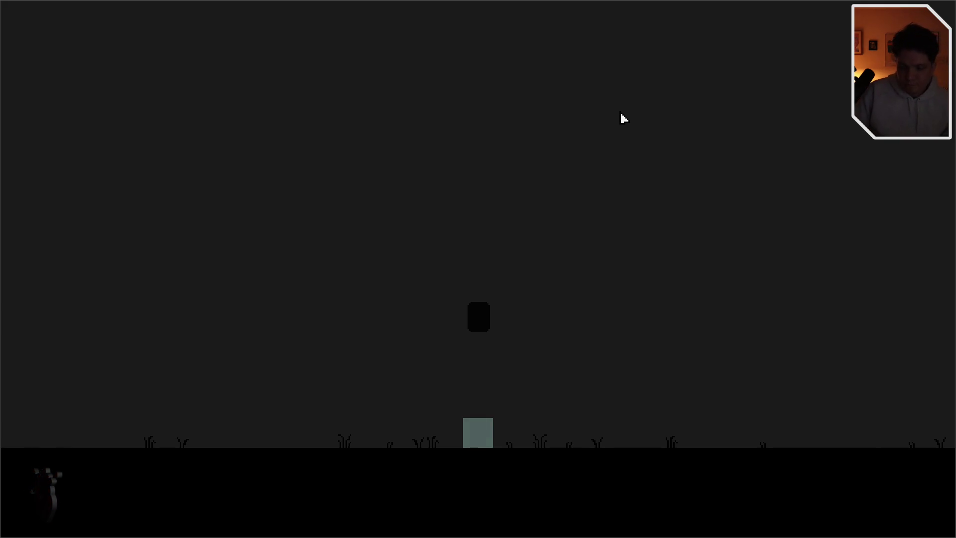
key(F11)
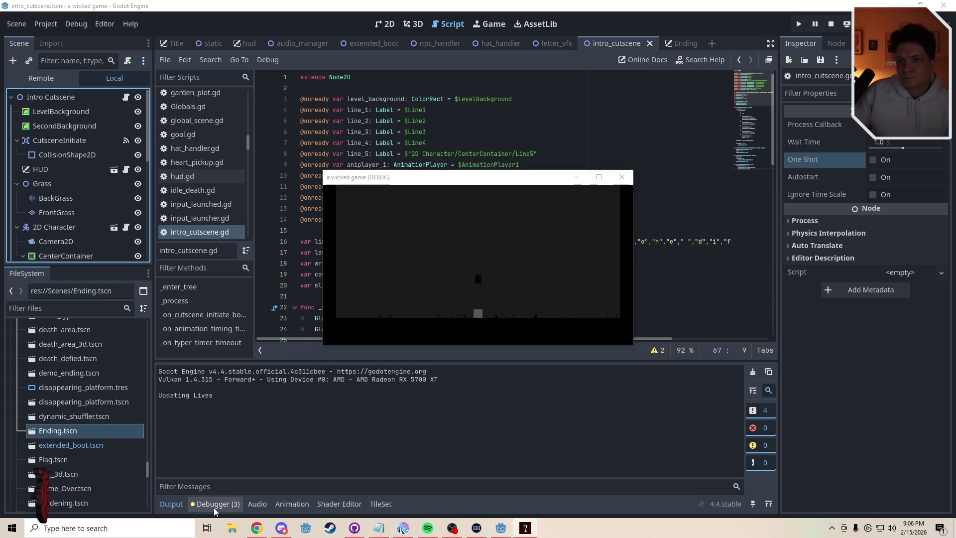
Check the debugger's error list and reposition the running game window.
click(214, 506)
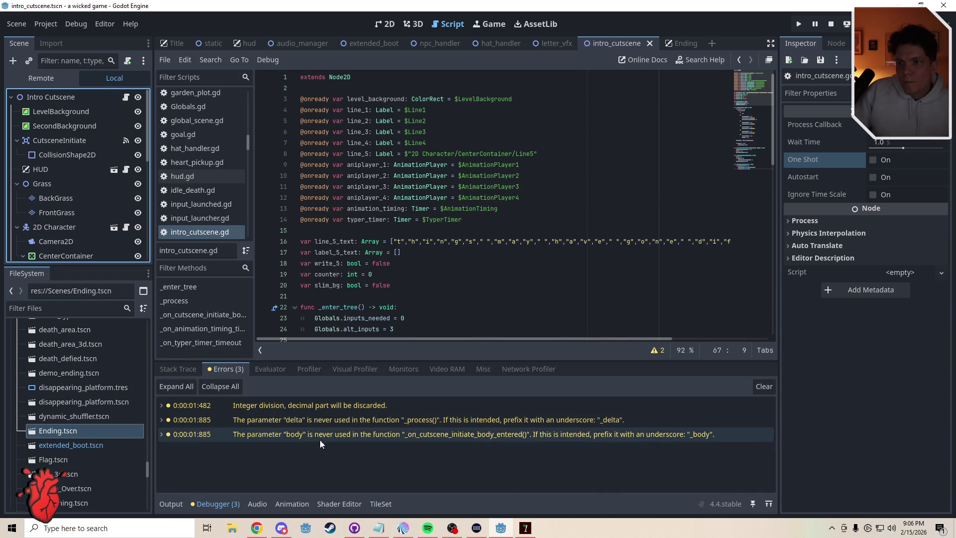
click(523, 532)
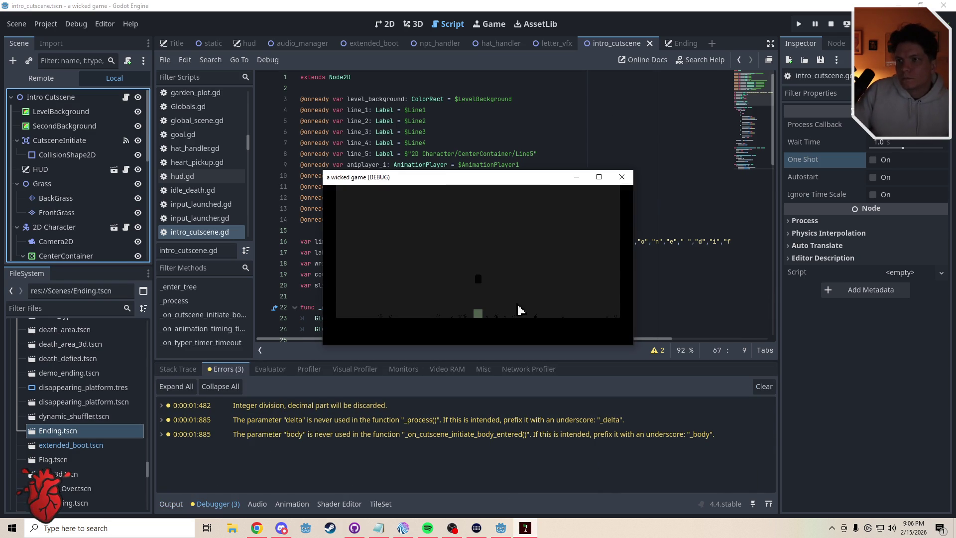
mouse_move(519, 182)
mouse_down()
mouse_move(613, 164)
mouse_move(576, 322)
mouse_move(587, 282)
mouse_move(649, 177)
mouse_move(581, 128)
mouse_up()
Back in the script, view TyperTimer's settings and consult the Array size() reference.
click(376, 223)
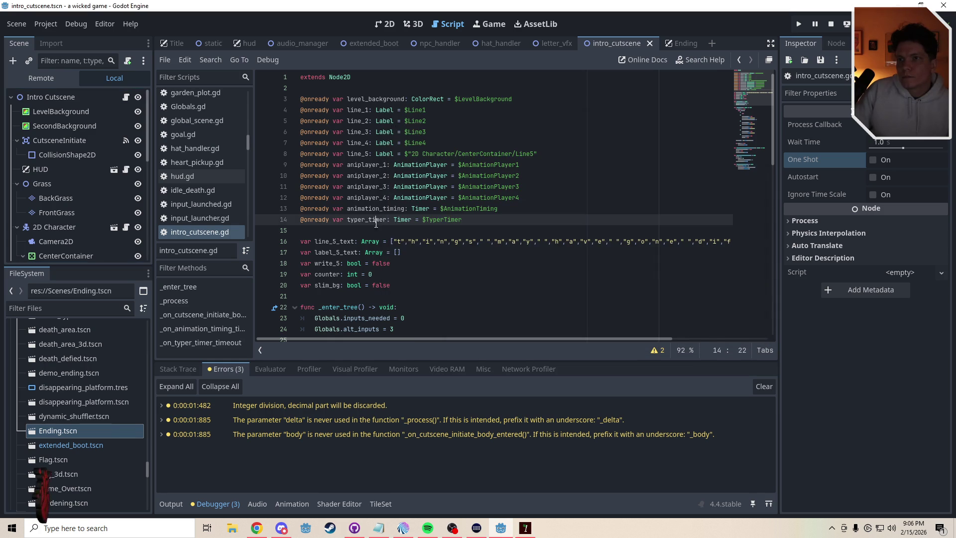
drag(745, 101, 746, 150)
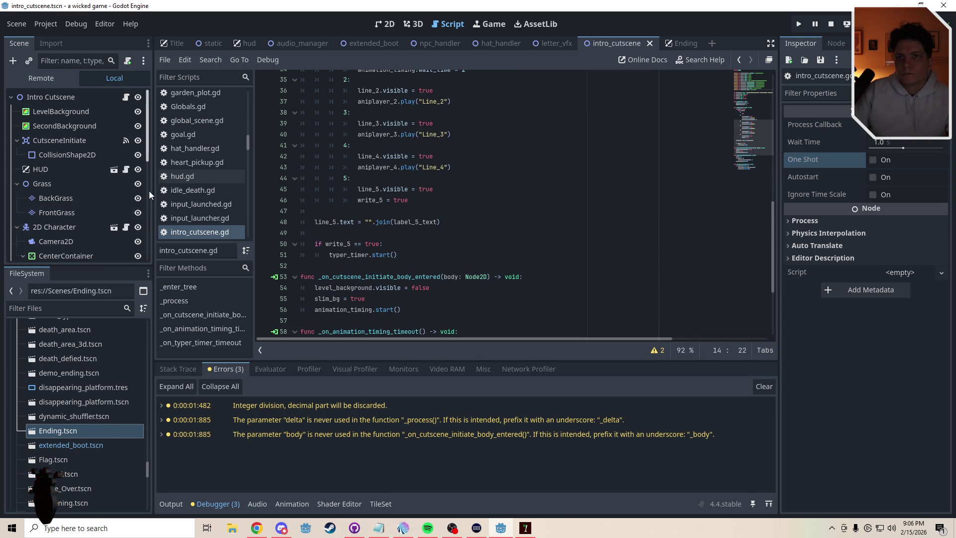
scroll(149, 191, down, 8)
click(80, 250)
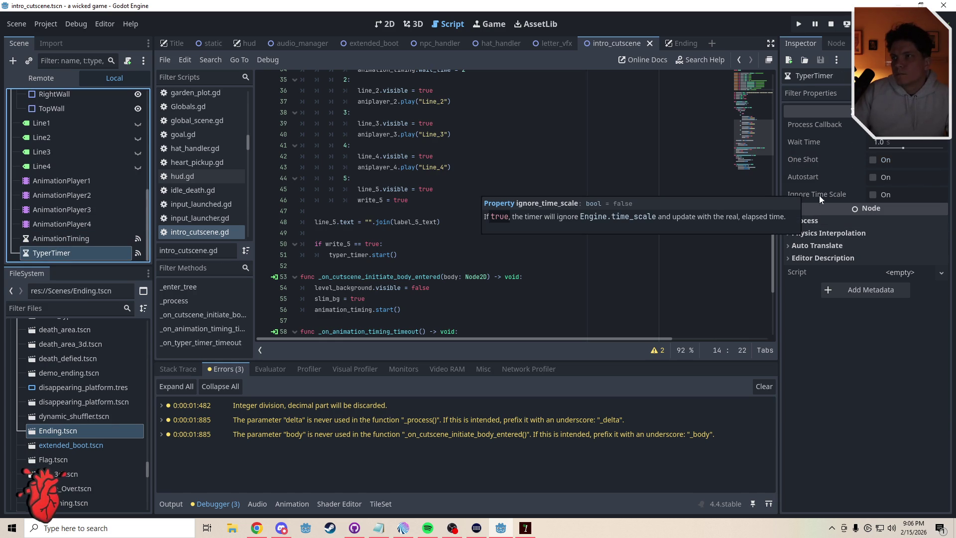
drag(773, 230, 778, 280)
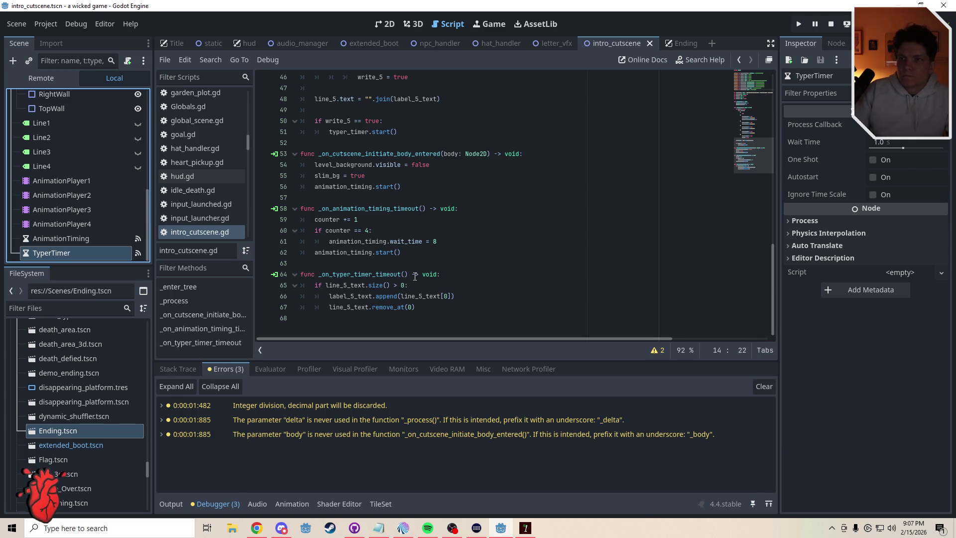
ctrl+click(371, 285)
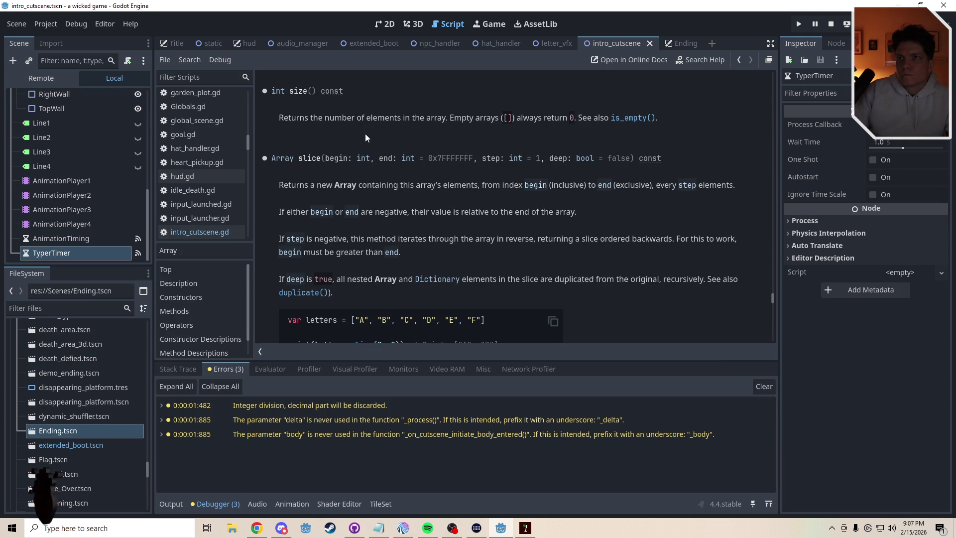
key(alt+Left)
mouse_move(769, 158)
mouse_down()
mouse_move(762, 94)
mouse_move(771, 165)
mouse_up()
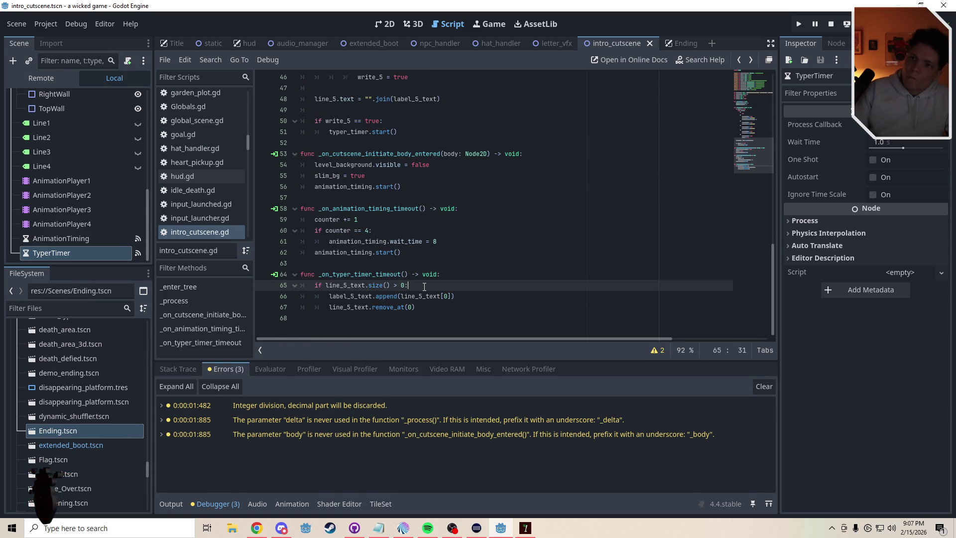
Add print("something is happening!") after the remove_at(0) line and save to run.
click(472, 298)
click(433, 307)
key(Return)
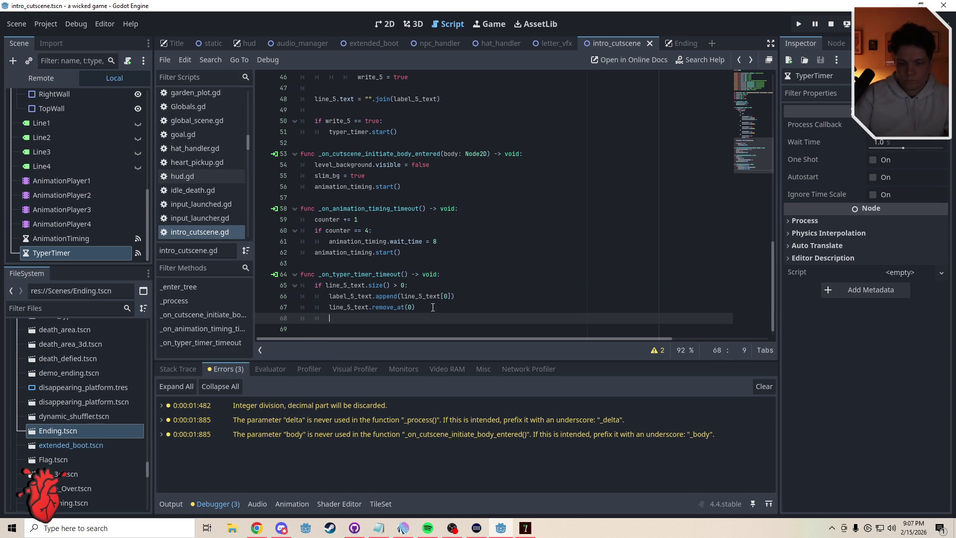
text(print(")
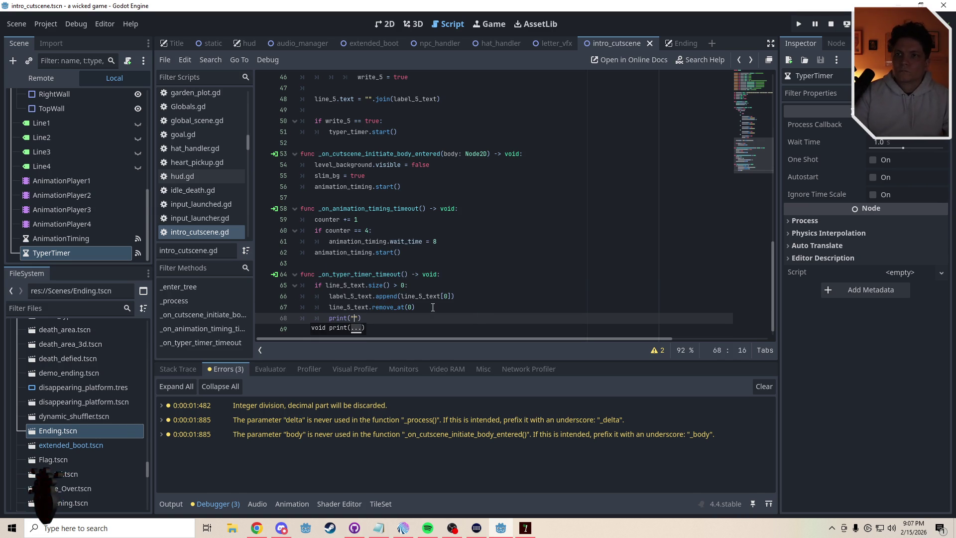
text(hing is happen)
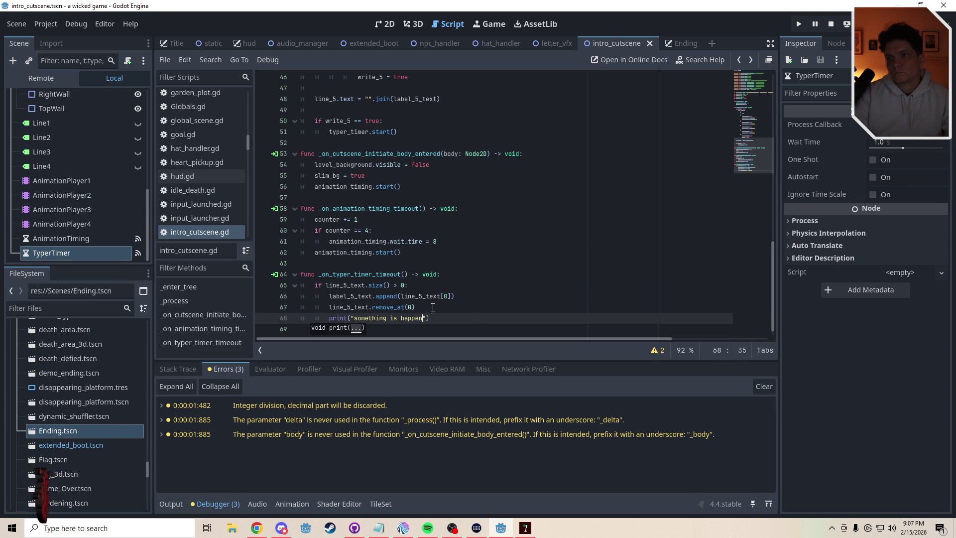
text(!)
key(ctrl+s)
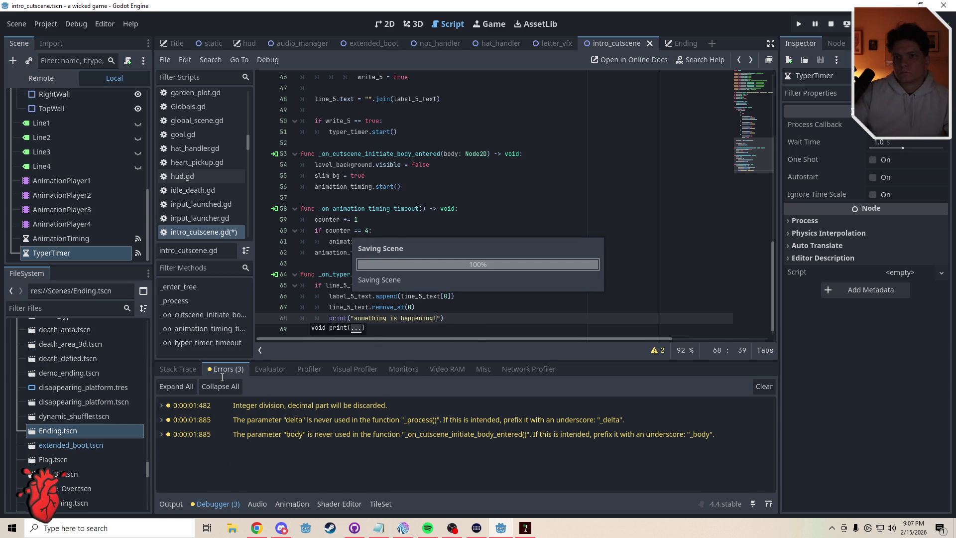
Look over the debug session's stack trace, then switch the bottom panel to Output.
click(173, 369)
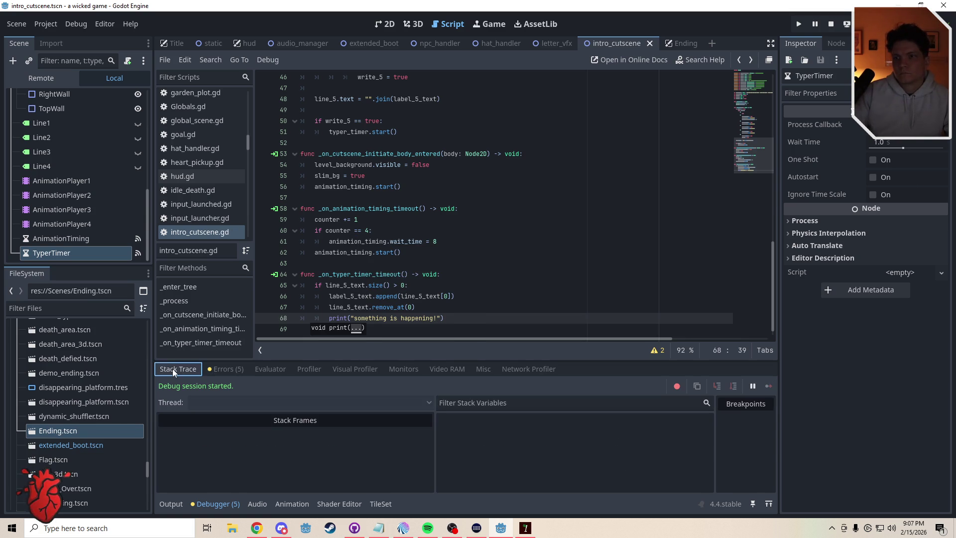
click(225, 368)
click(194, 369)
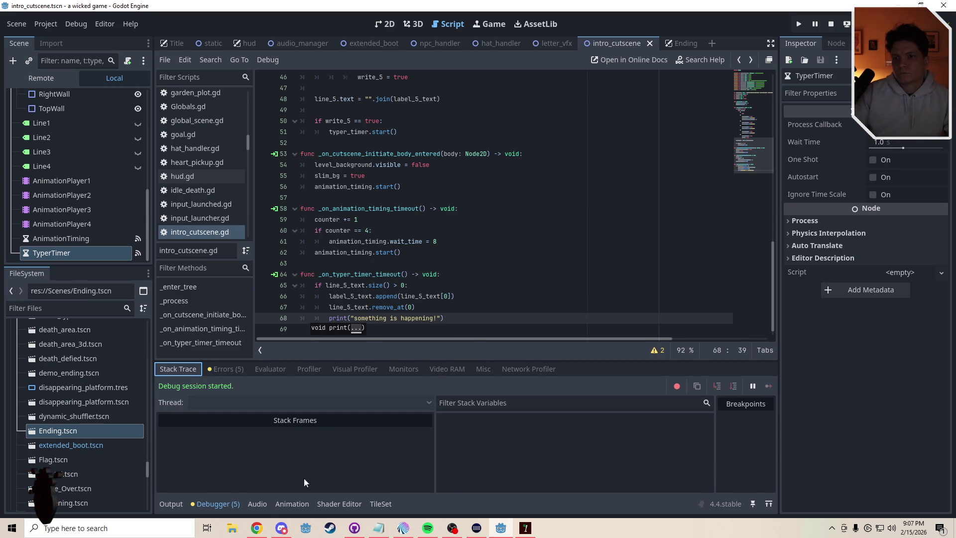
click(215, 503)
click(167, 504)
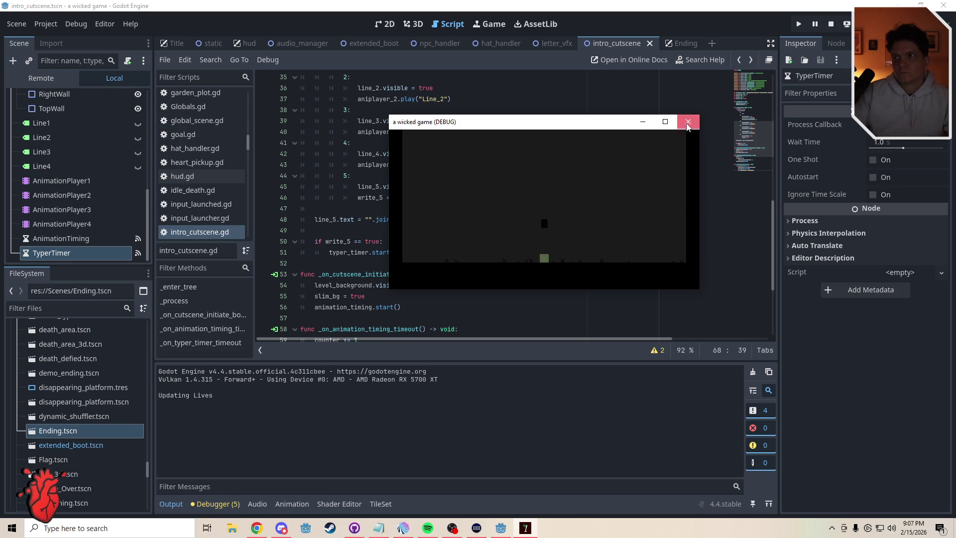
Close the game and replace write_5 = true in case 5 with typer_timer.start().
click(688, 123)
click(398, 220)
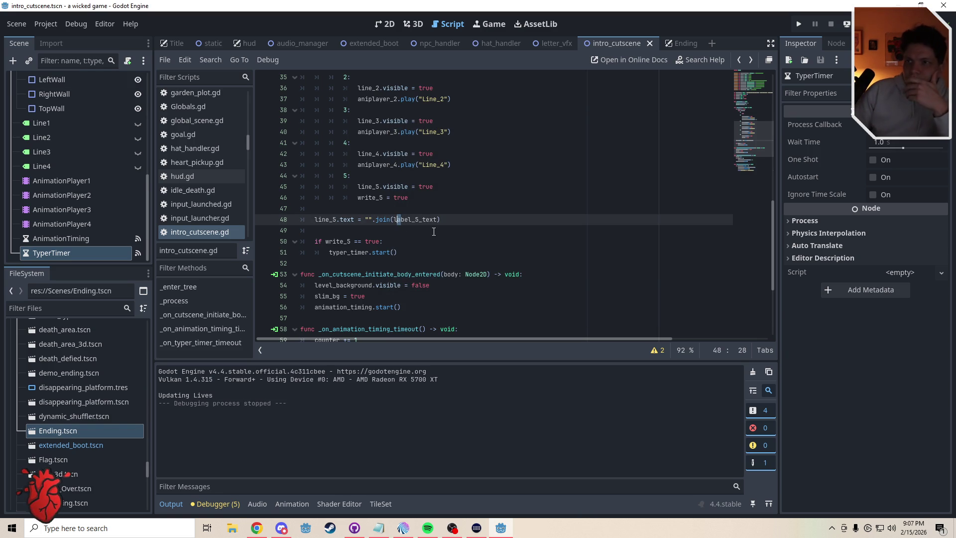
drag(407, 253, 329, 252)
key(ctrl+x)
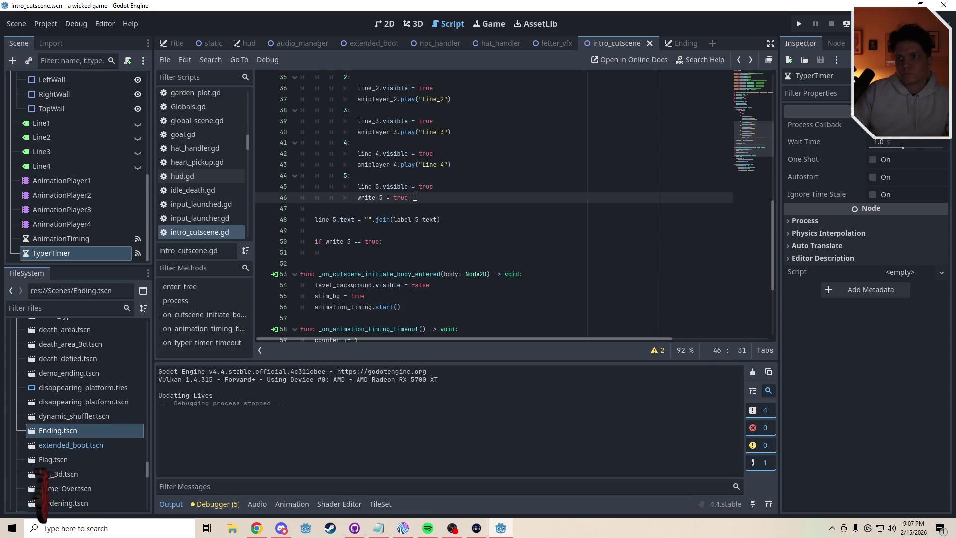
drag(408, 197, 362, 198)
key(ctrl+v)
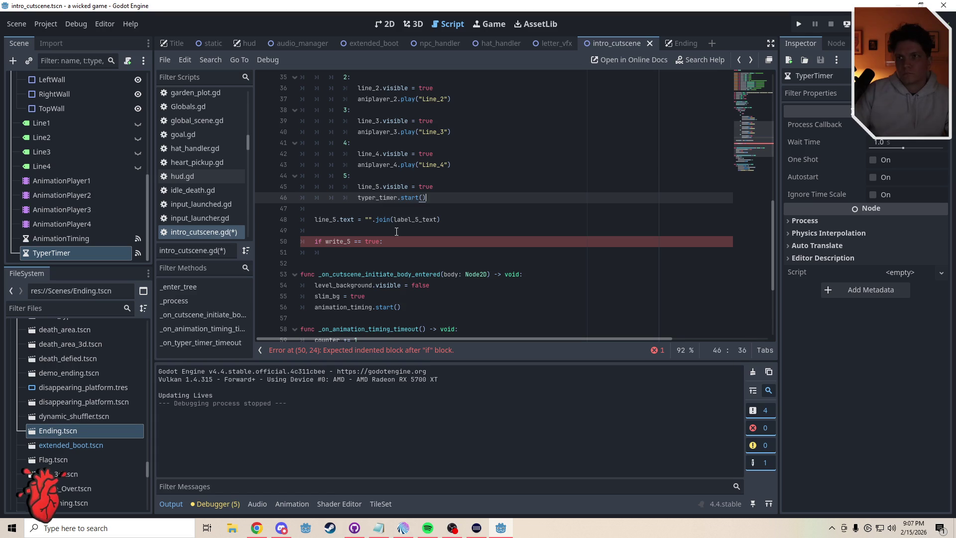
Delete the now-empty if write_5 == true check and save the script.
drag(394, 241, 272, 241)
key(Delete)
key(Delete)
key(Delete)
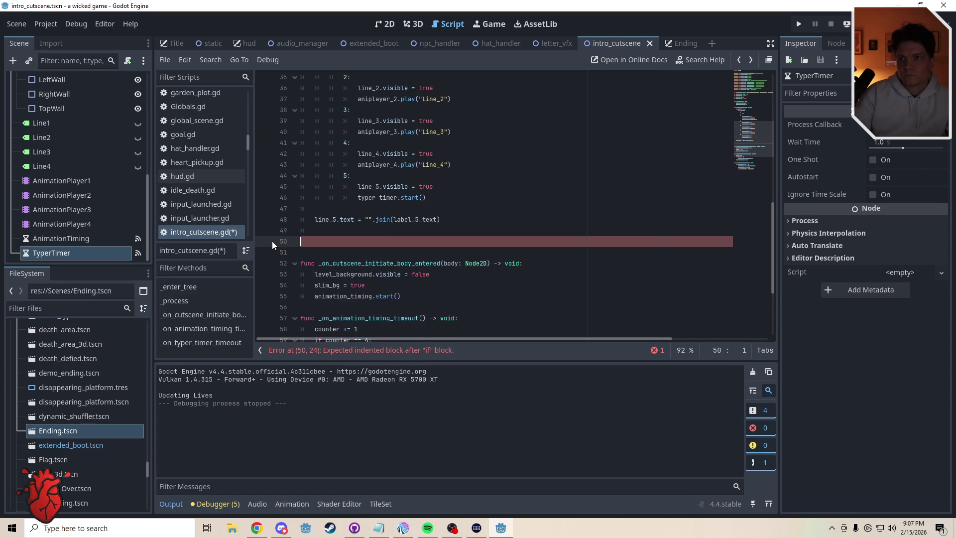
text(\)
key(Return)
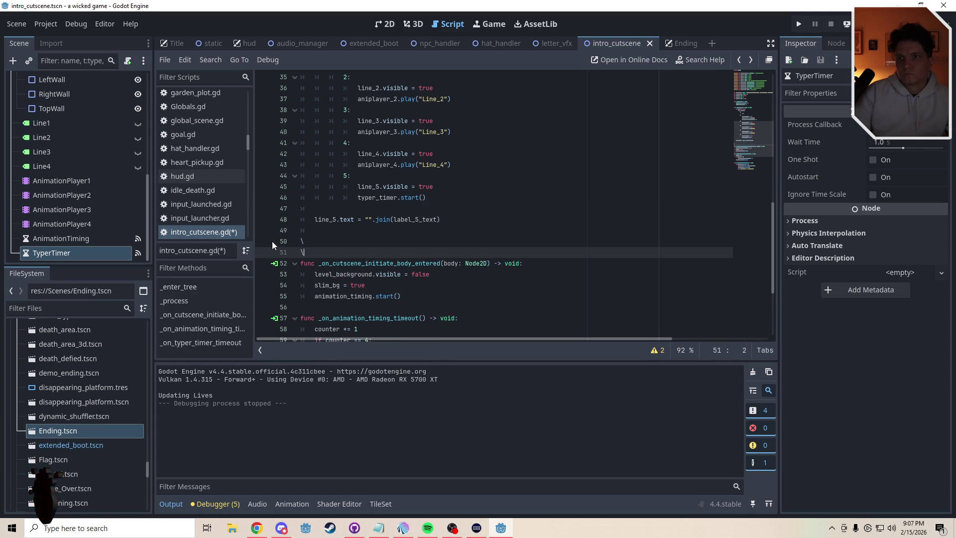
key(BackSpace)
key(BackSpace)
key(BackSpace)
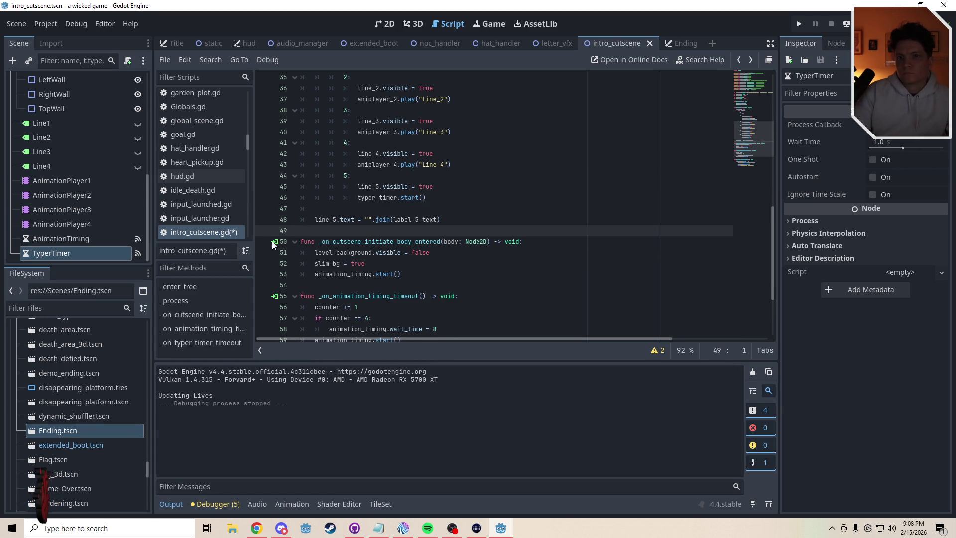
key(ctrl+s)
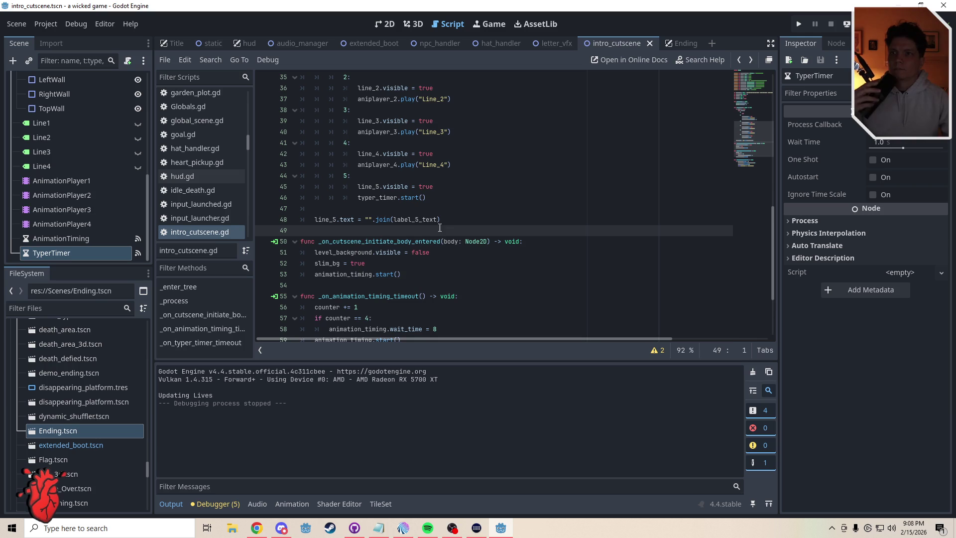
Remove the unused write_5 declaration, save, and select TyperTimer's wait time field.
drag(756, 142, 752, 97)
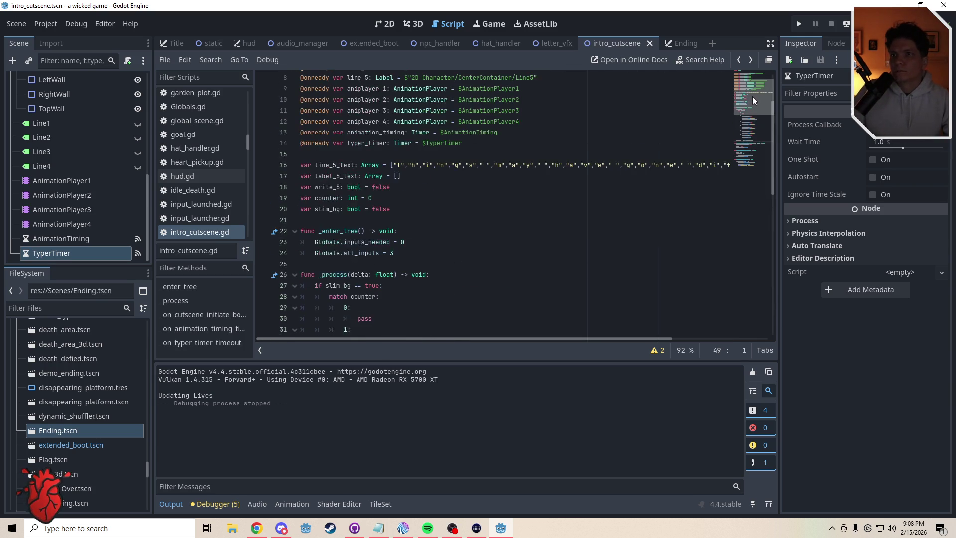
drag(391, 191, 300, 193)
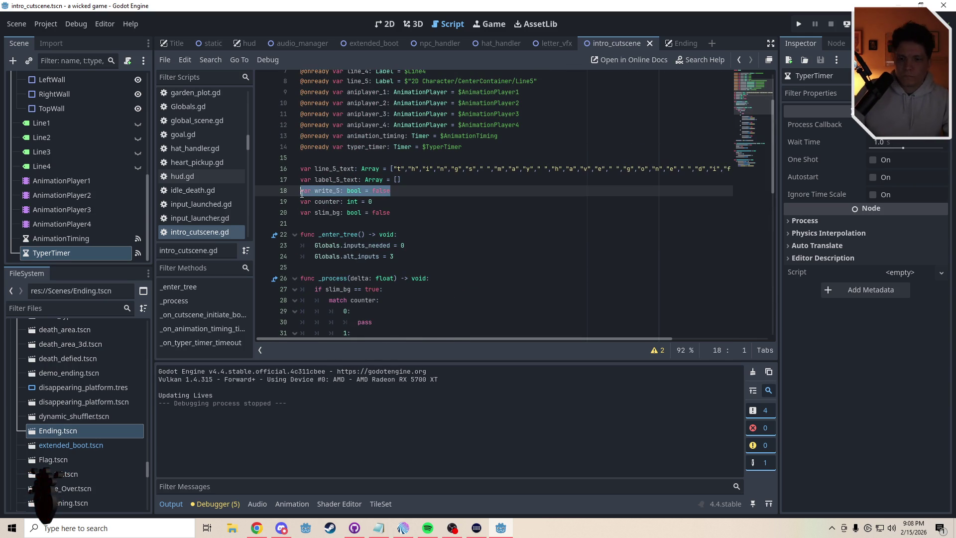
key(BackSpace)
key(BackSpace)
key(ctrl+s)
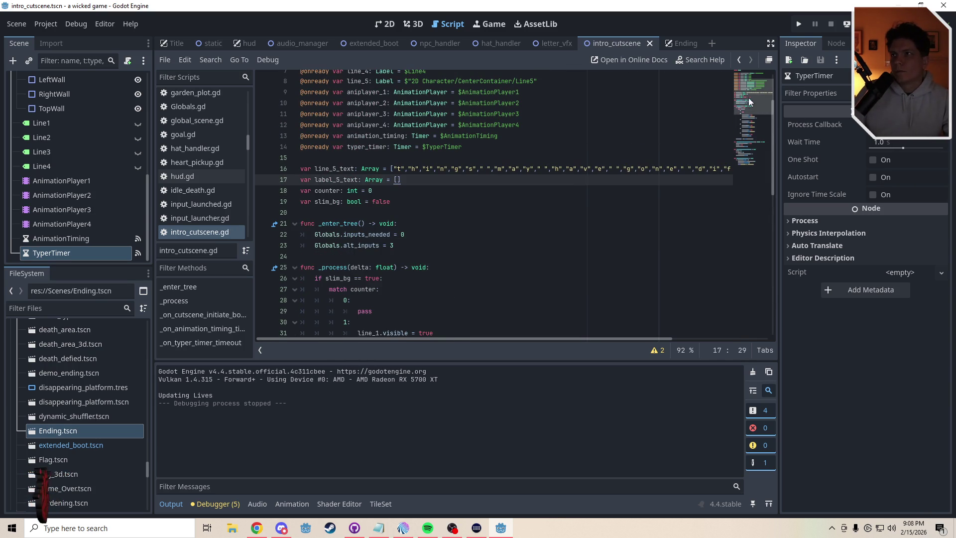
drag(748, 97, 749, 172)
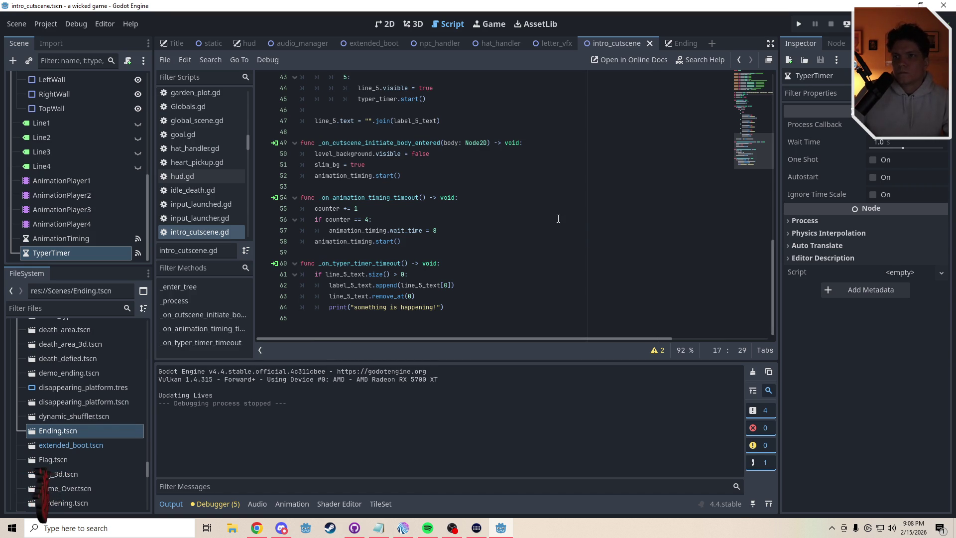
click(896, 144)
Set TyperTimer's Wait Time to 0.3 s, save the scene, and run the game with F5.
text(.)
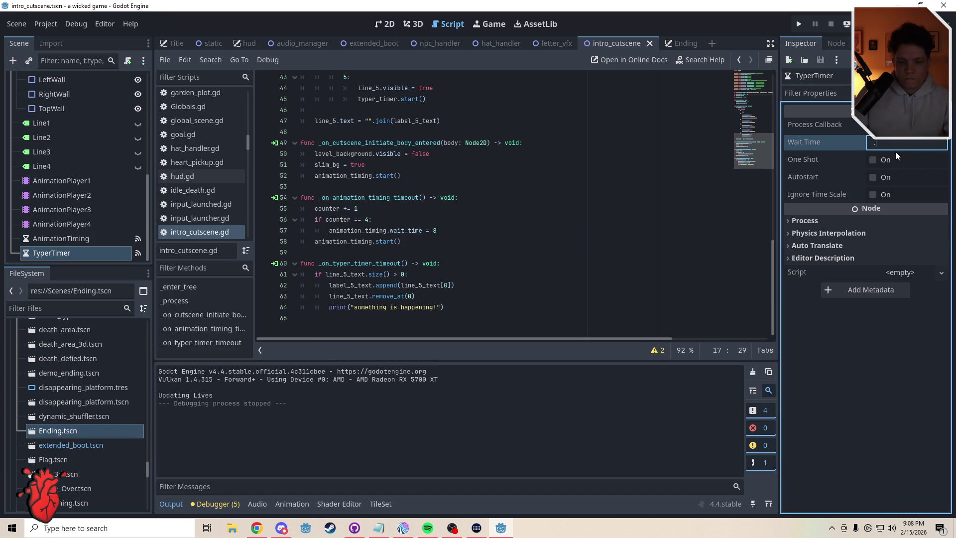
text(3)
key(Return)
key(ctrl+s)
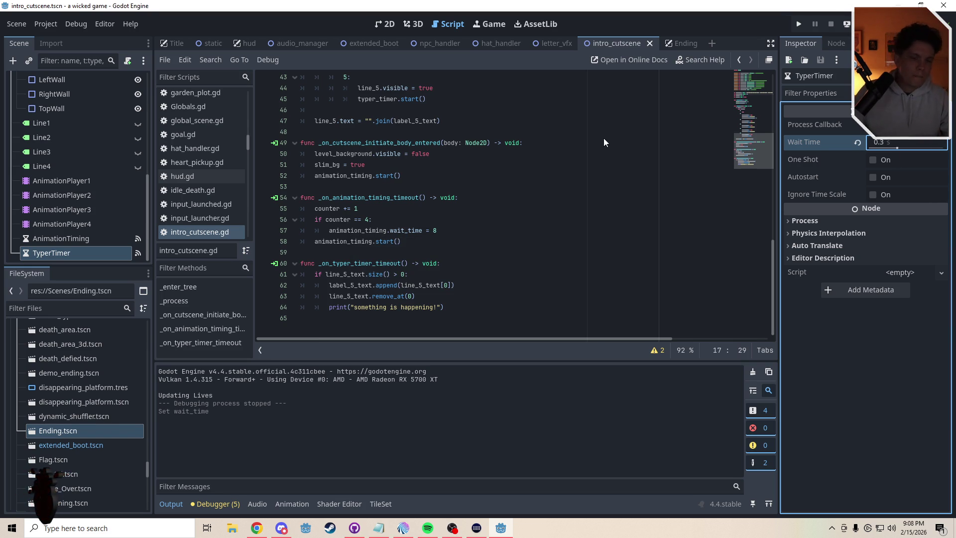
key(F5)
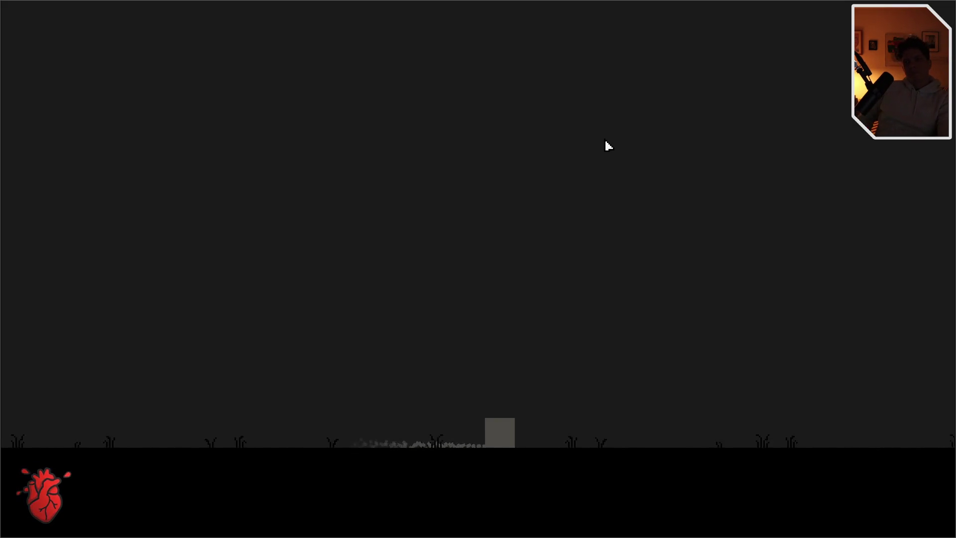
Jump the player twice into the intro cutscene, then exit fullscreen to watch the Output log.
key(space)
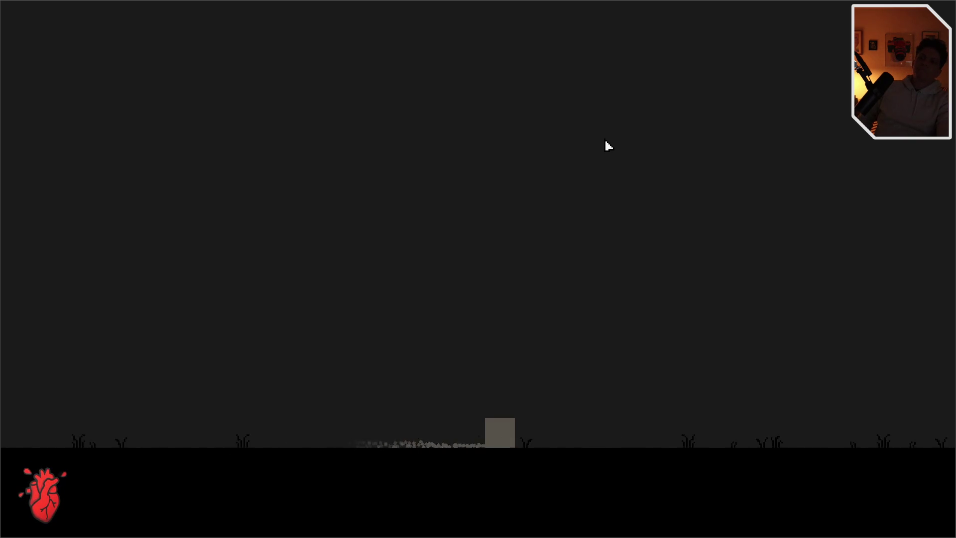
key(space)
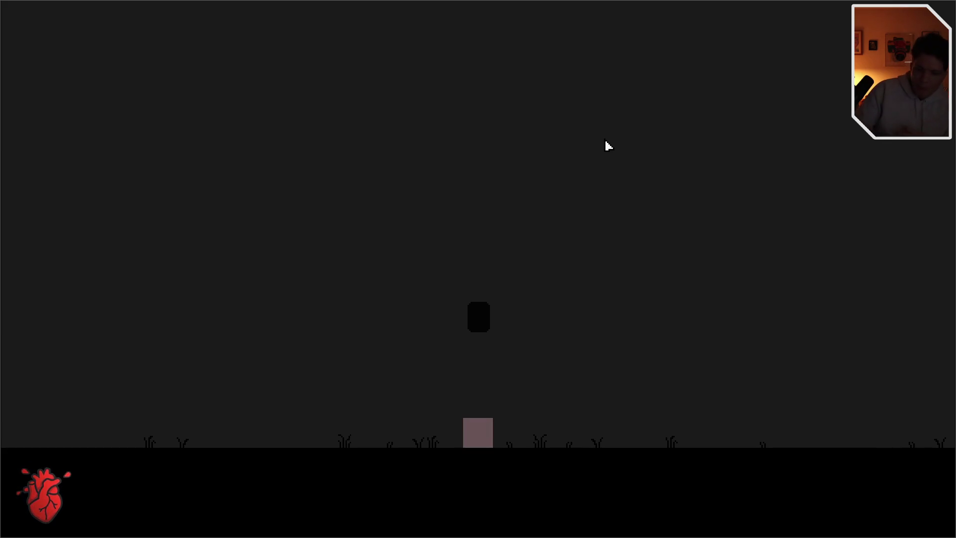
key(F11)
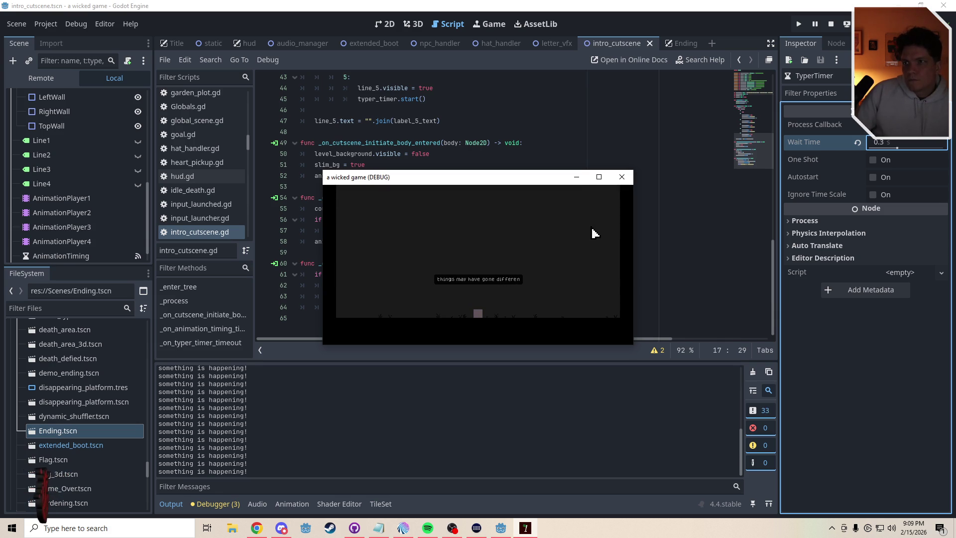
Close the running game and change TyperTimer's Wait Time to 0.2 s.
click(622, 177)
click(904, 143)
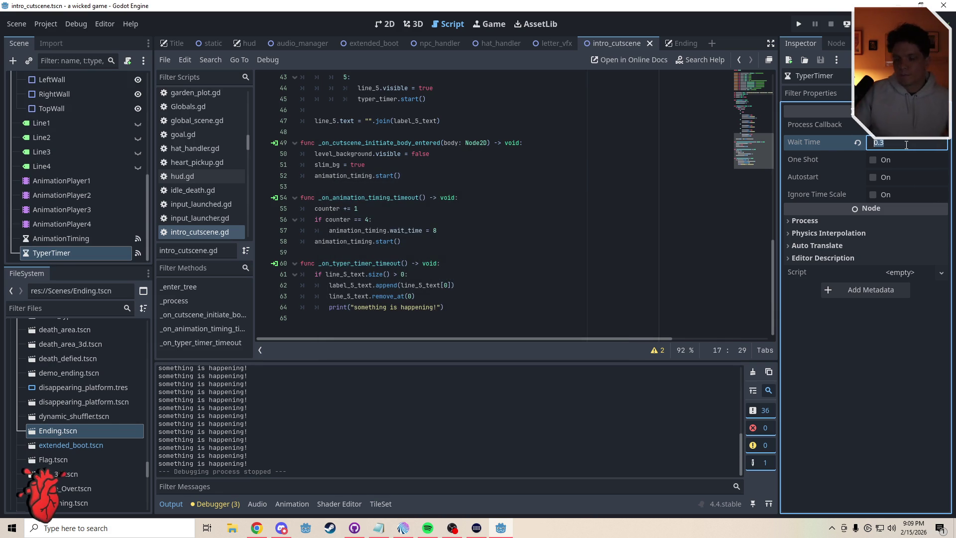
text(0.2)
key(Return)
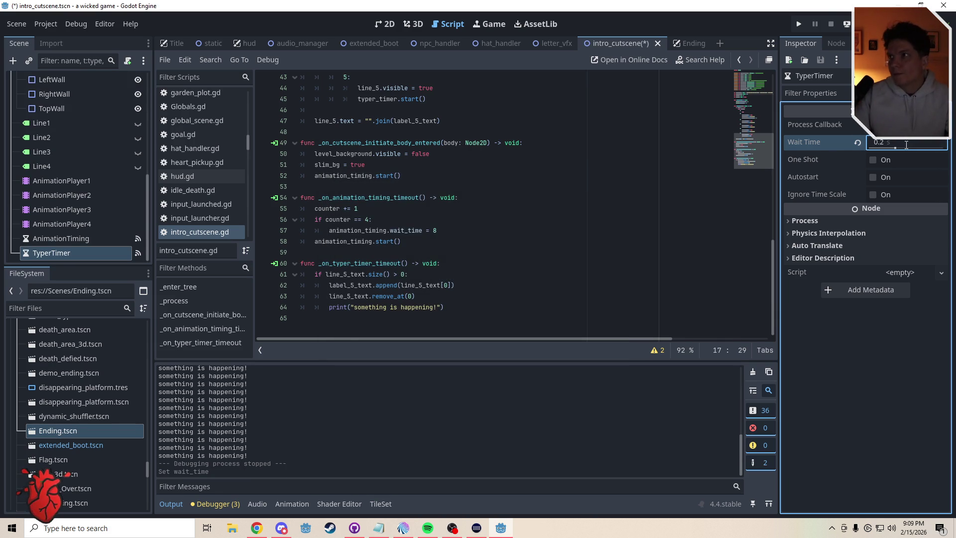
Add an 'elif counter == 5:' line below the wait_time = 8 assignment.
drag(751, 151, 751, 136)
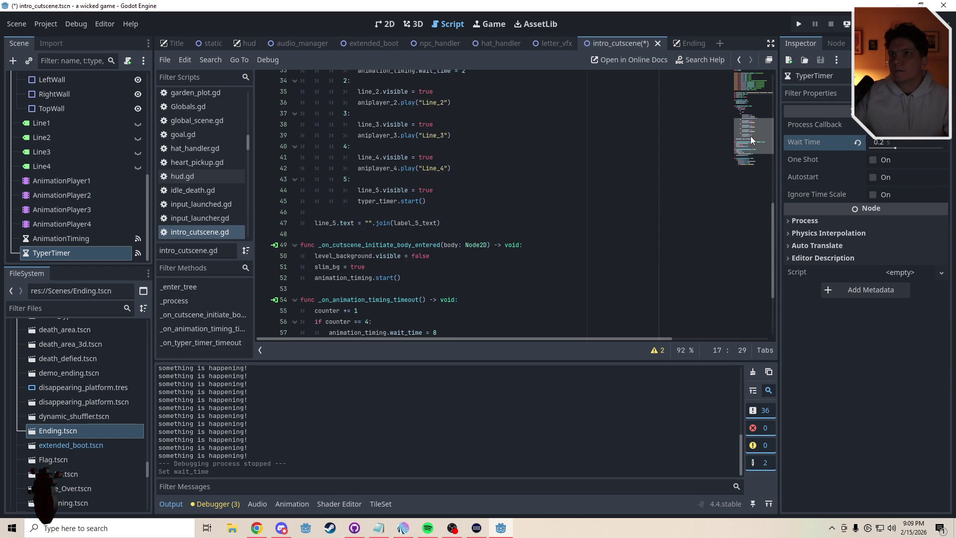
scroll(751, 139, down, 3)
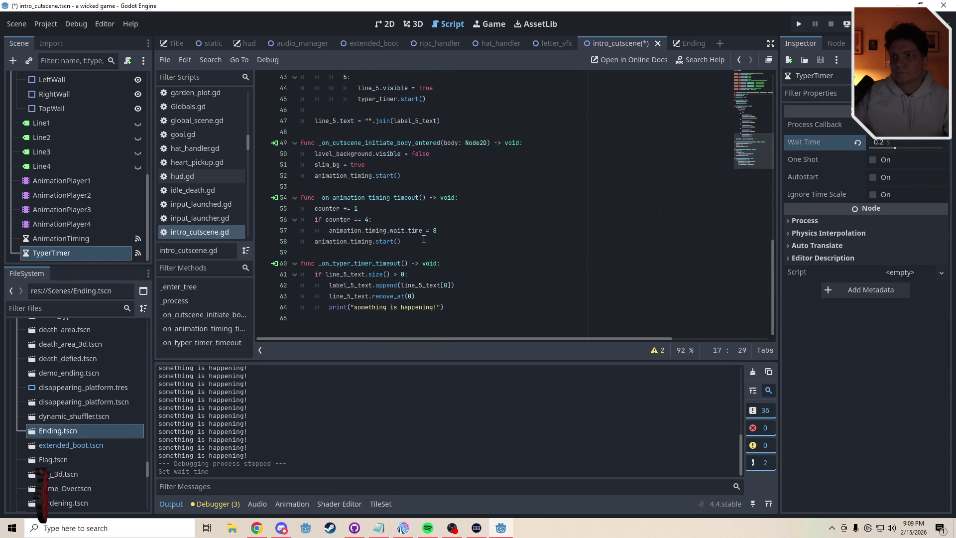
click(436, 230)
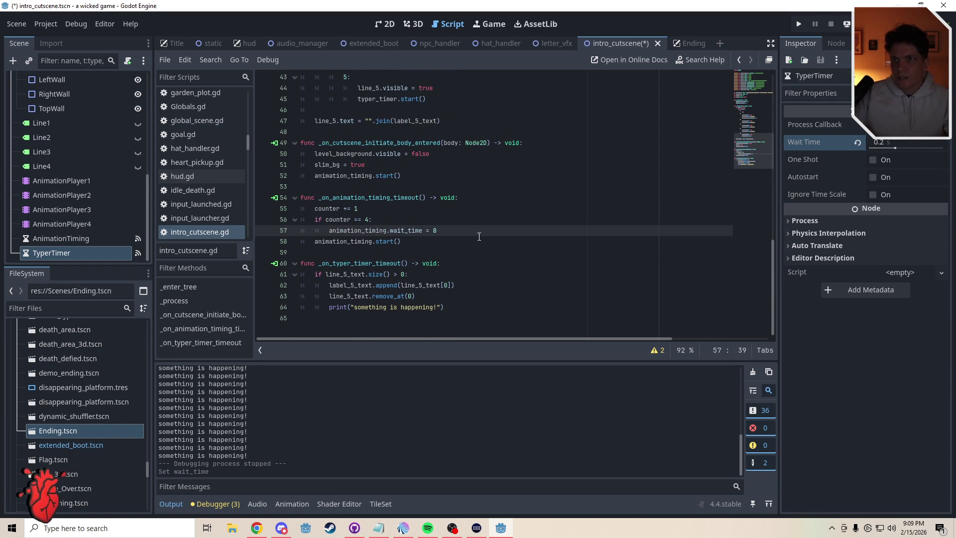
key(Return)
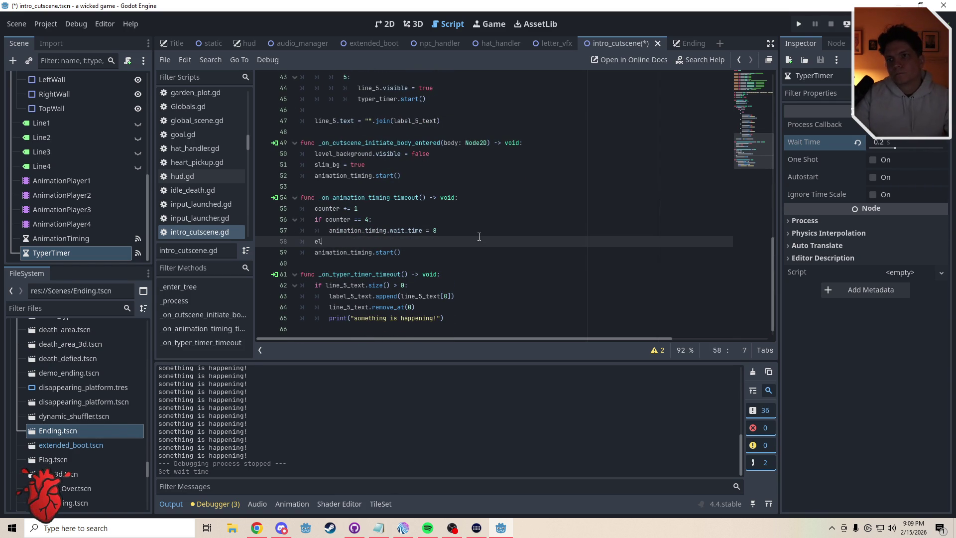
text(elif:)
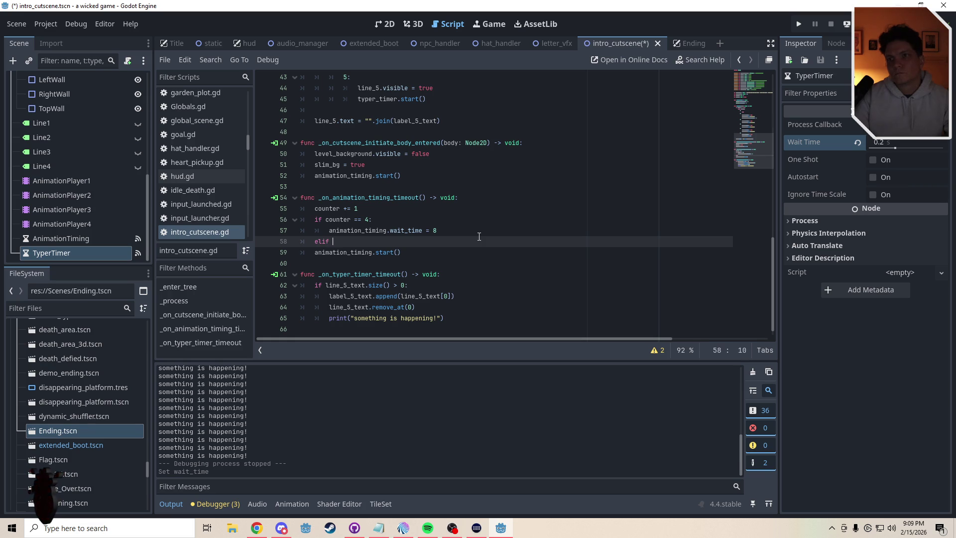
text(= 5:)
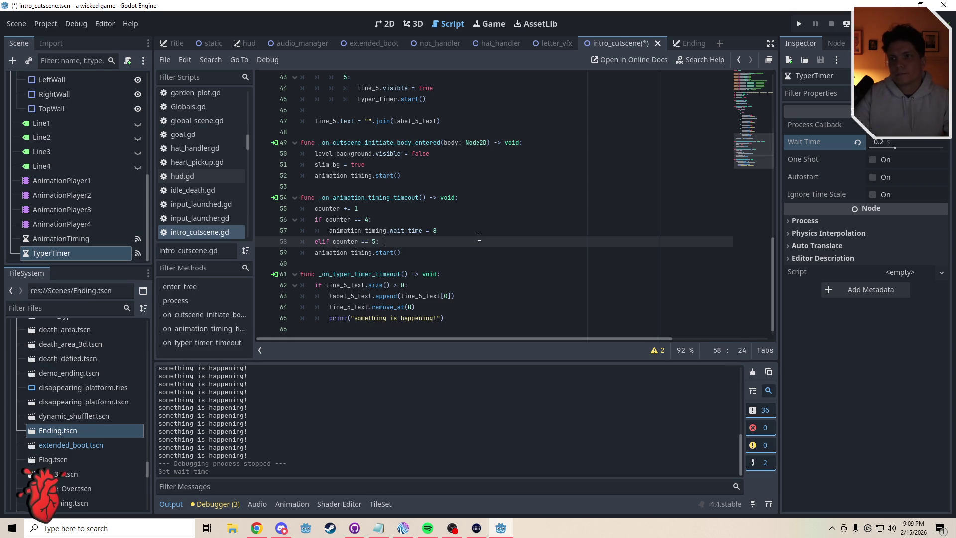
key(Return)
Set animation_timing.wait_time = 2 inside the new branch and save the script.
drag(330, 231, 423, 230)
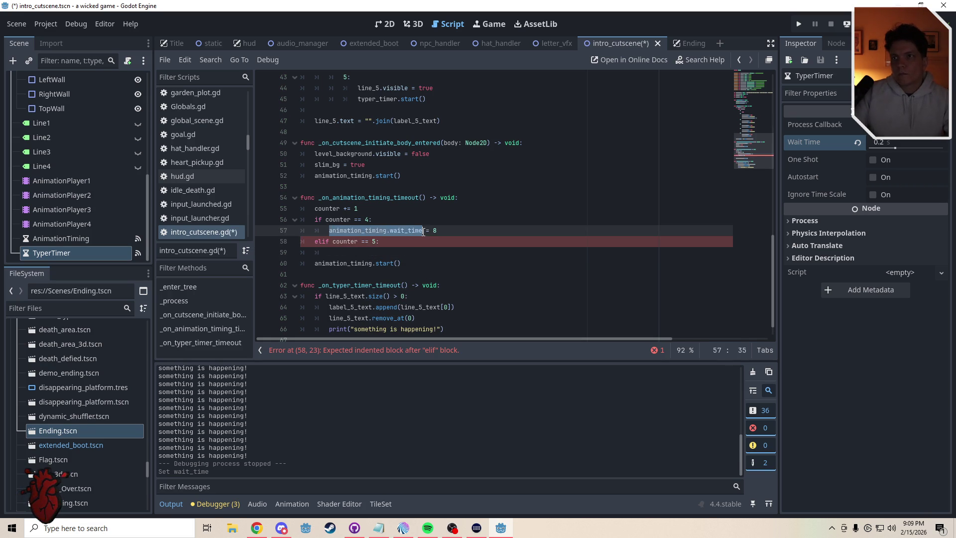
key(ctrl+c)
click(362, 252)
key(ctrl+v)
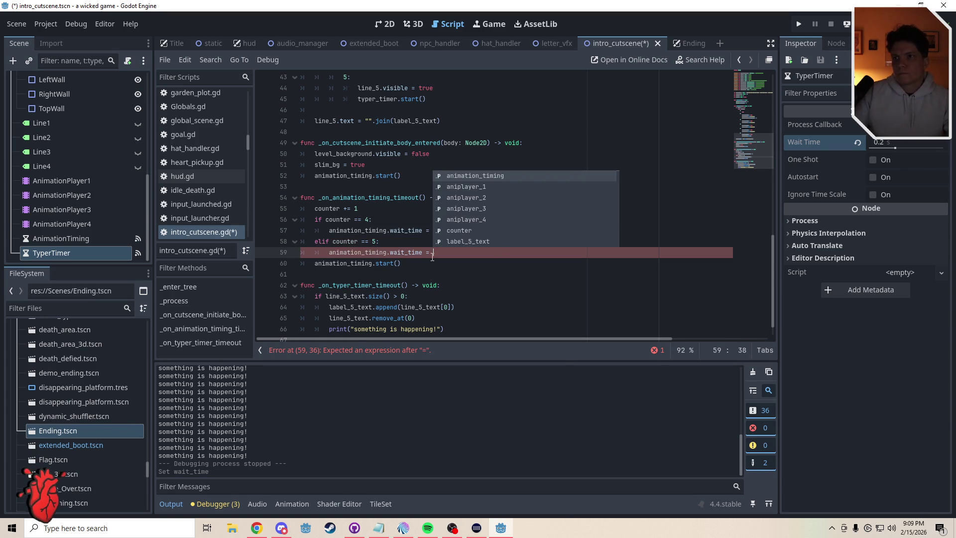
text(2)
click(405, 242)
scroll(757, 139, up, 6)
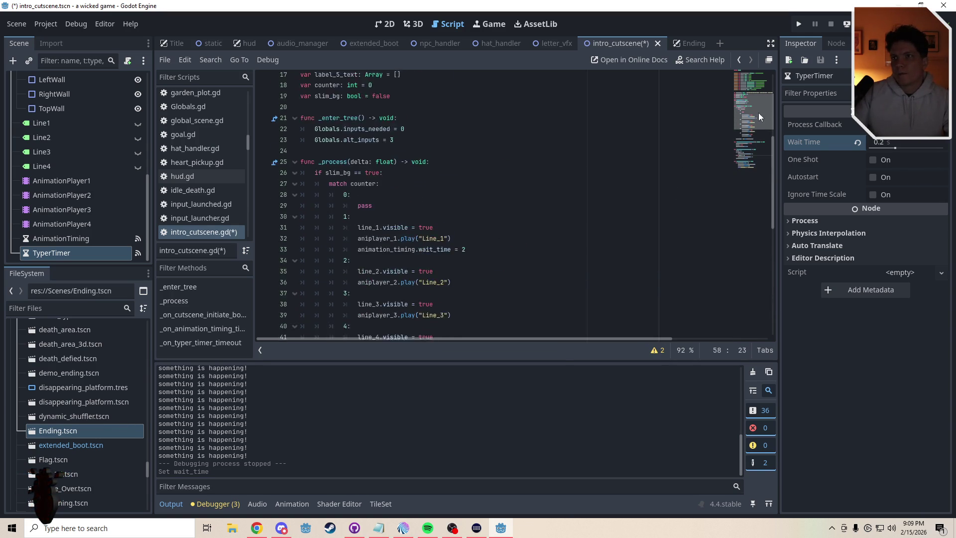
scroll(747, 149, down, 7)
key(ctrl+s)
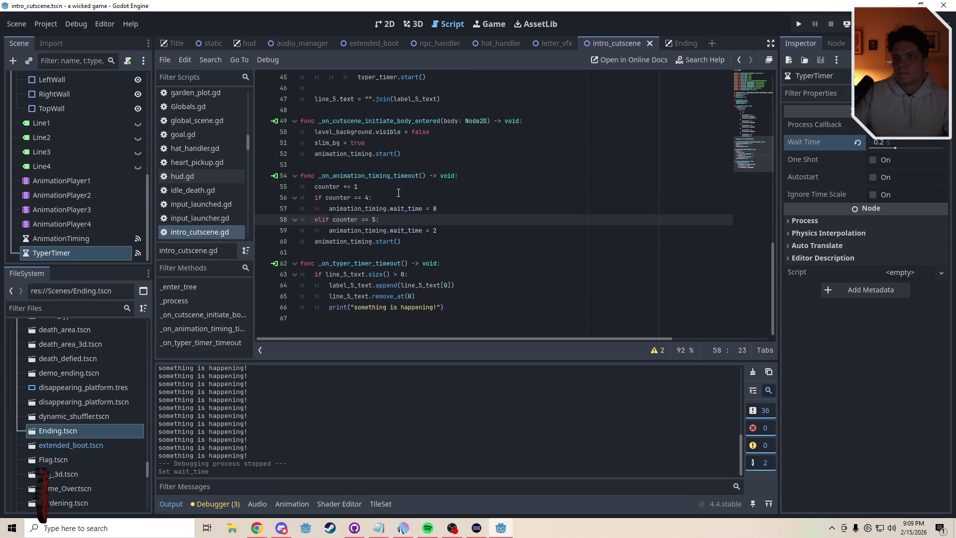
click(399, 189)
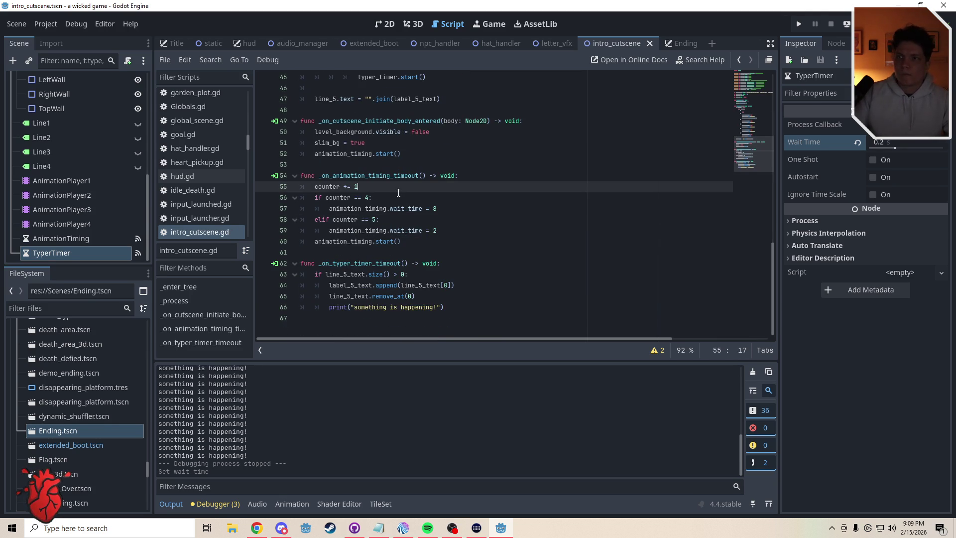
drag(746, 155, 753, 148)
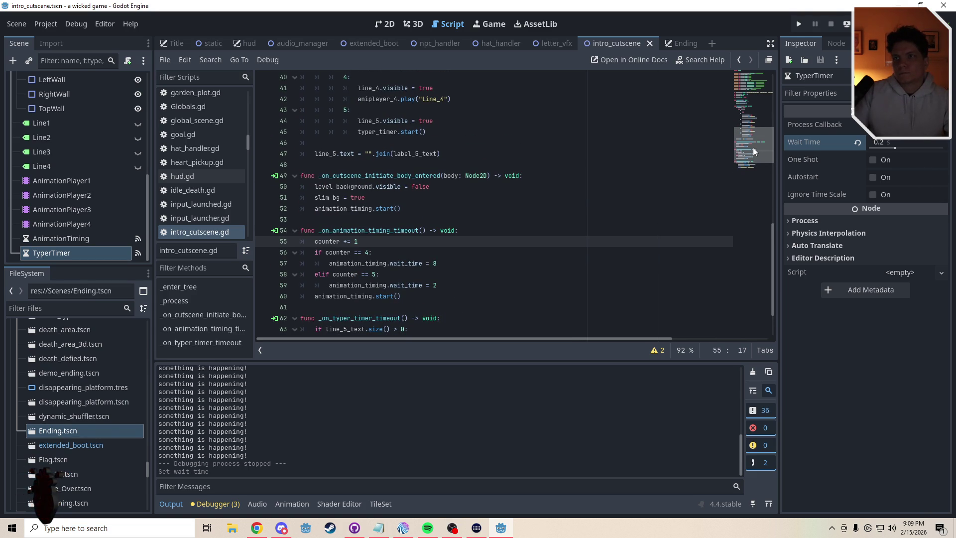
drag(753, 148, 756, 157)
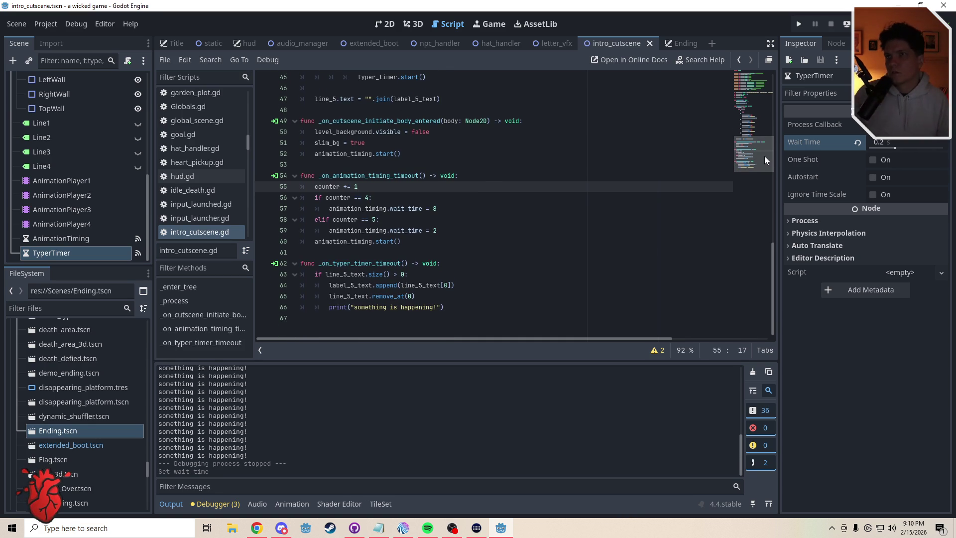
mouse_move(772, 151)
mouse_down()
mouse_move(754, 125)
mouse_move(757, 151)
mouse_move(756, 134)
mouse_up()
drag(438, 248, 352, 246)
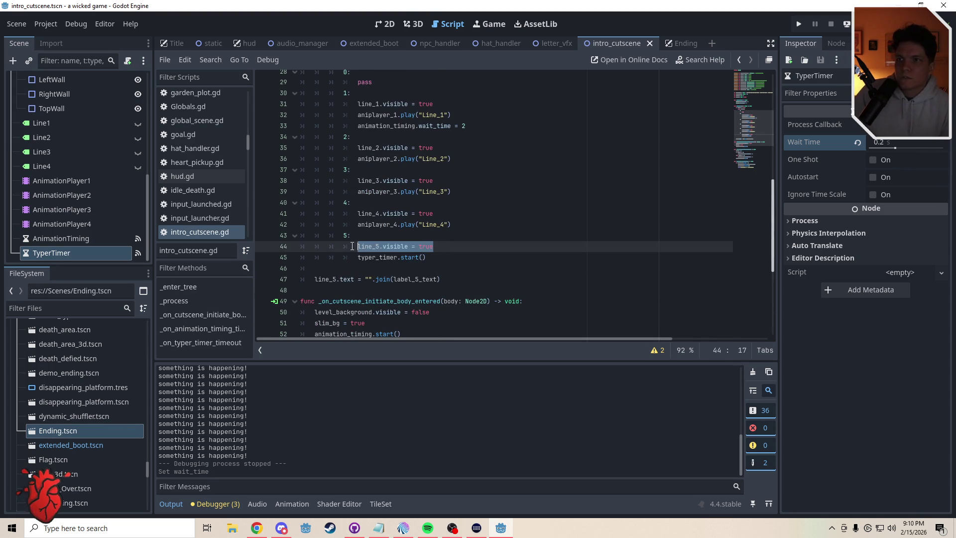
drag(429, 259, 358, 260)
scroll(751, 174, down, 5)
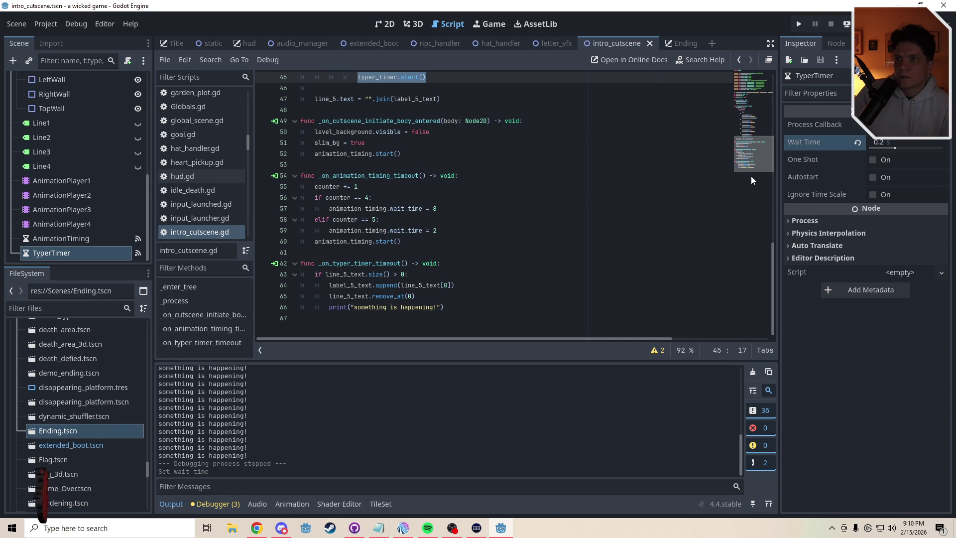
drag(434, 230, 319, 230)
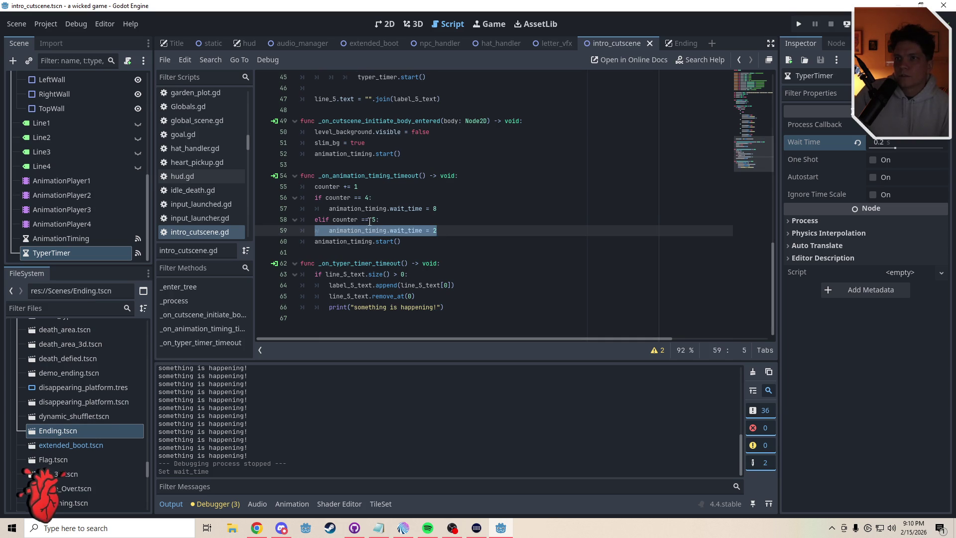
click(385, 220)
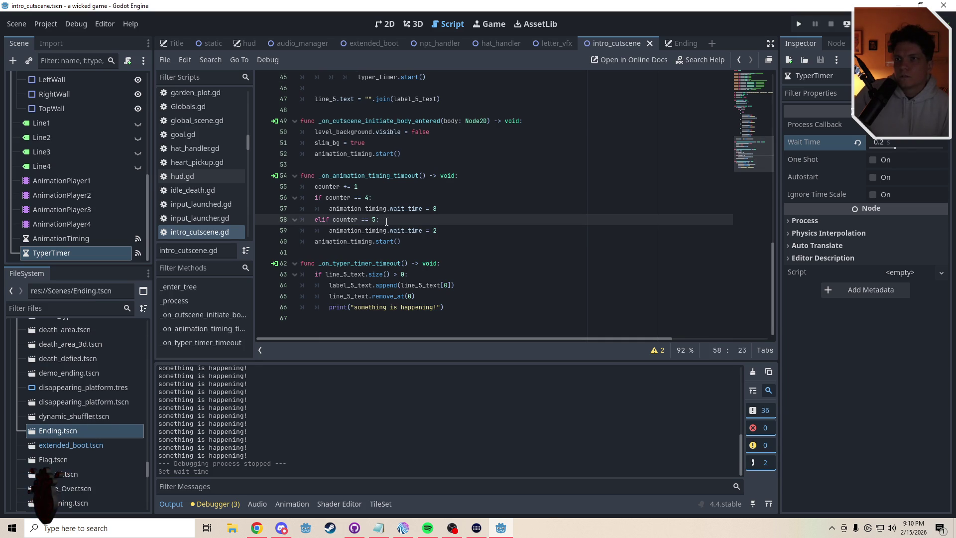
scroll(751, 142, up, 4)
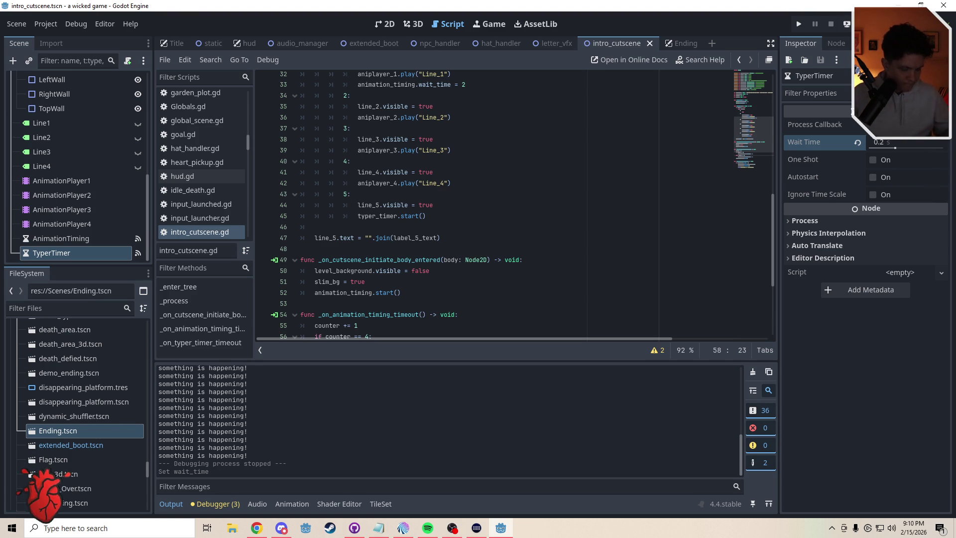
Save and launch the game, move the player right with D into the cutscene, then exit fullscreen.
key(ctrl+s)
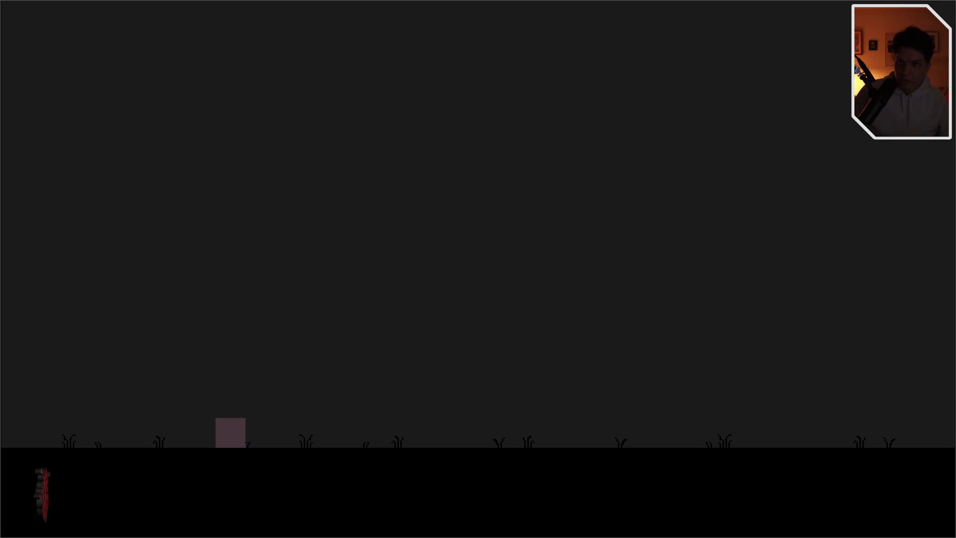
key(d)
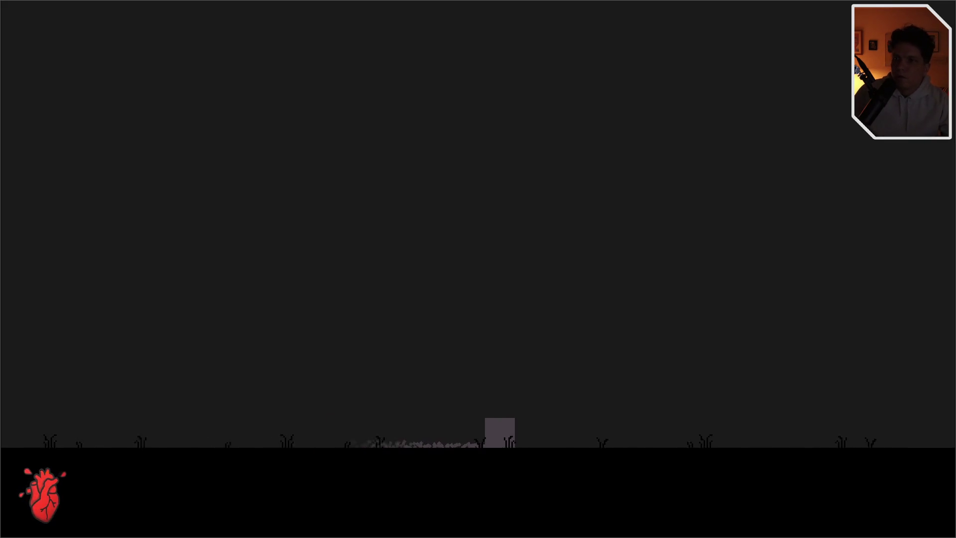
key(d)
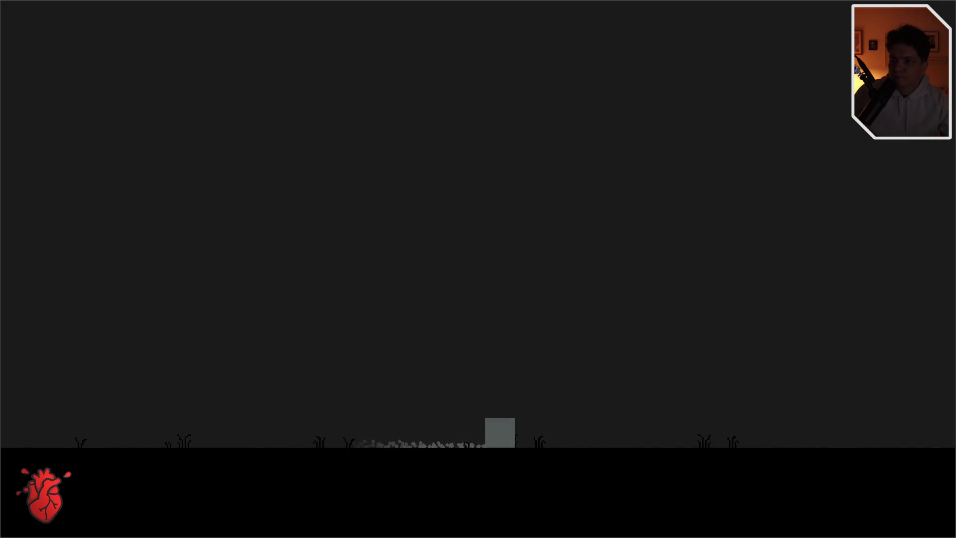
key(d)
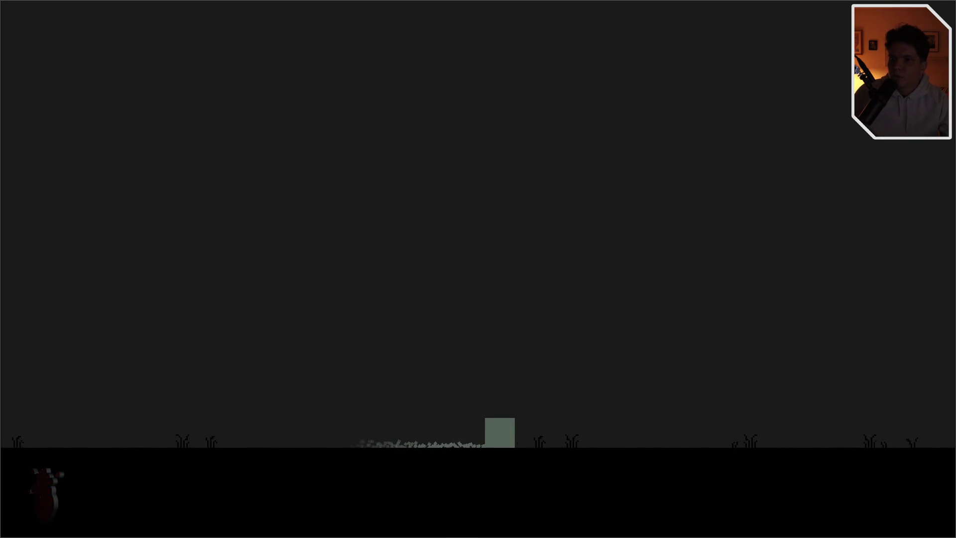
key(d)
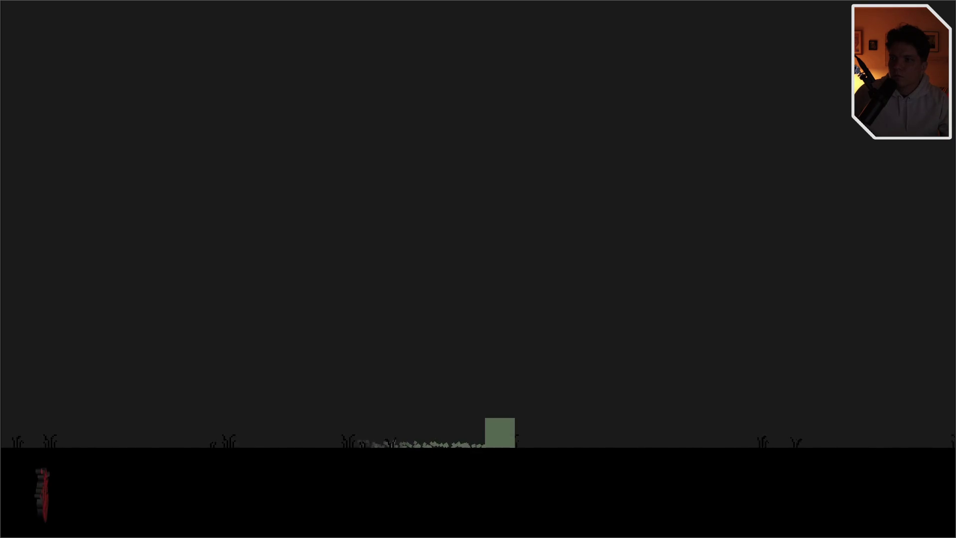
key(d)
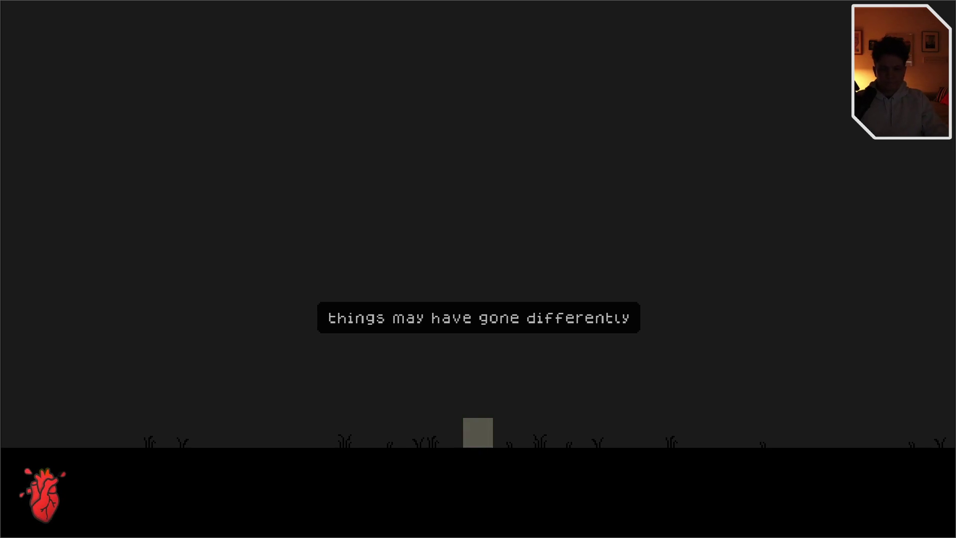
key(XF86AudioPlay)
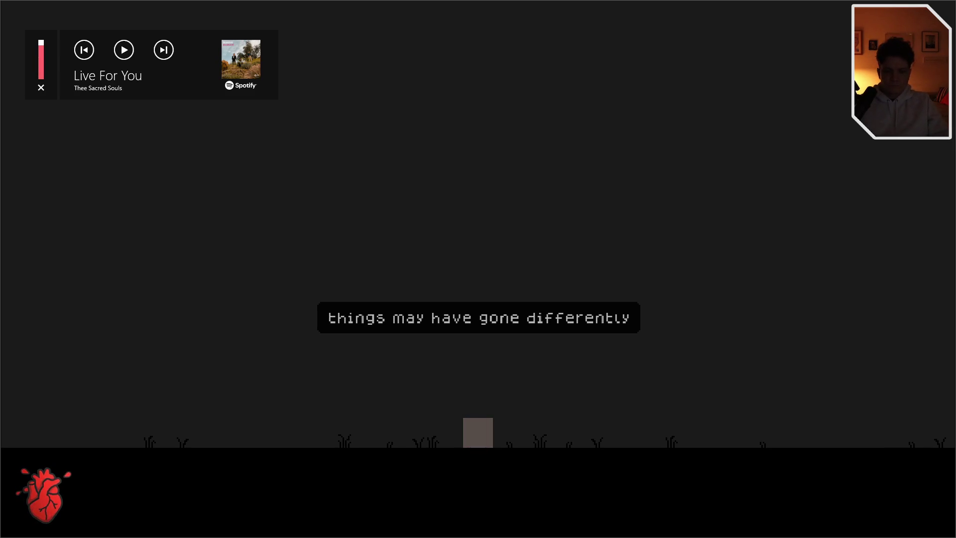
key(F11)
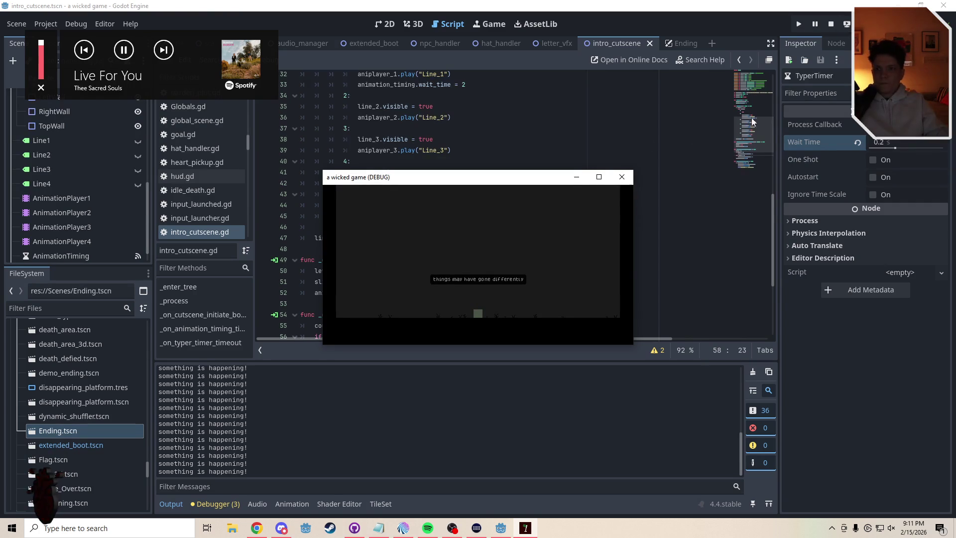
Close the game and start an else: branch with 'typer' below the print call.
click(621, 176)
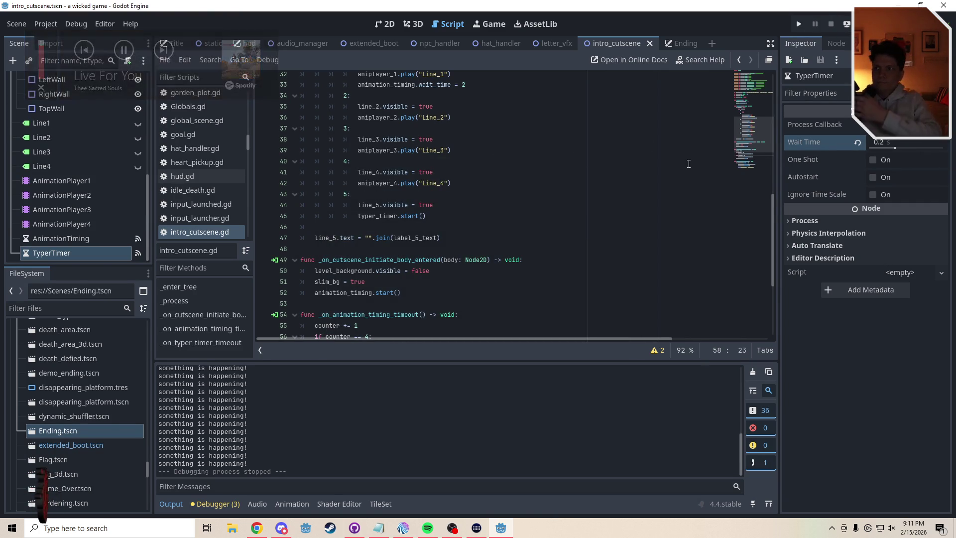
scroll(733, 192, down, 4)
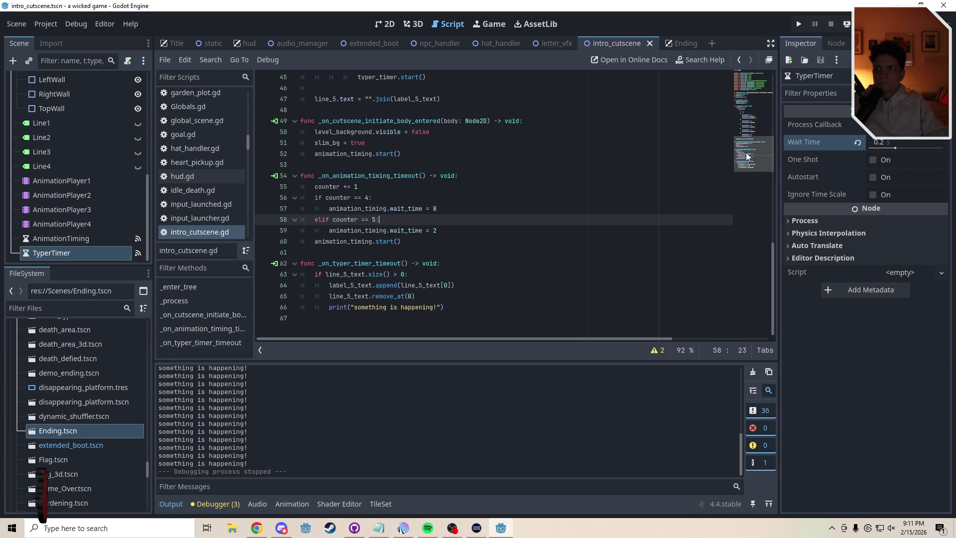
click(454, 307)
key(Return)
key(BackSpace)
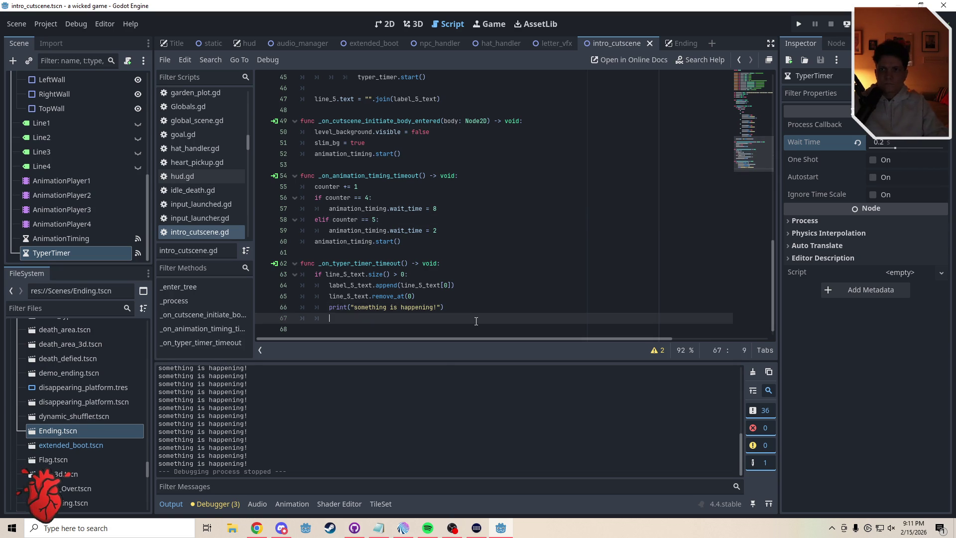
text(else:)
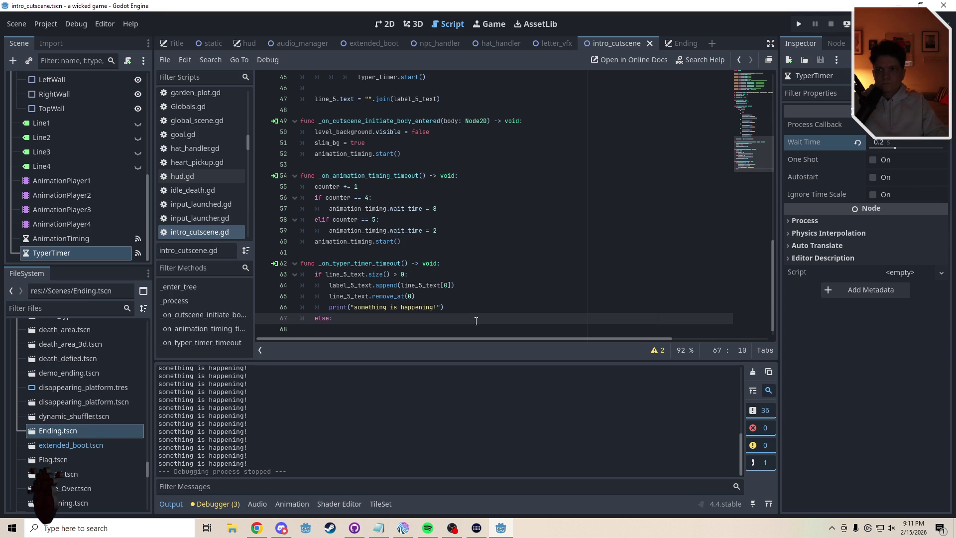
key(Return)
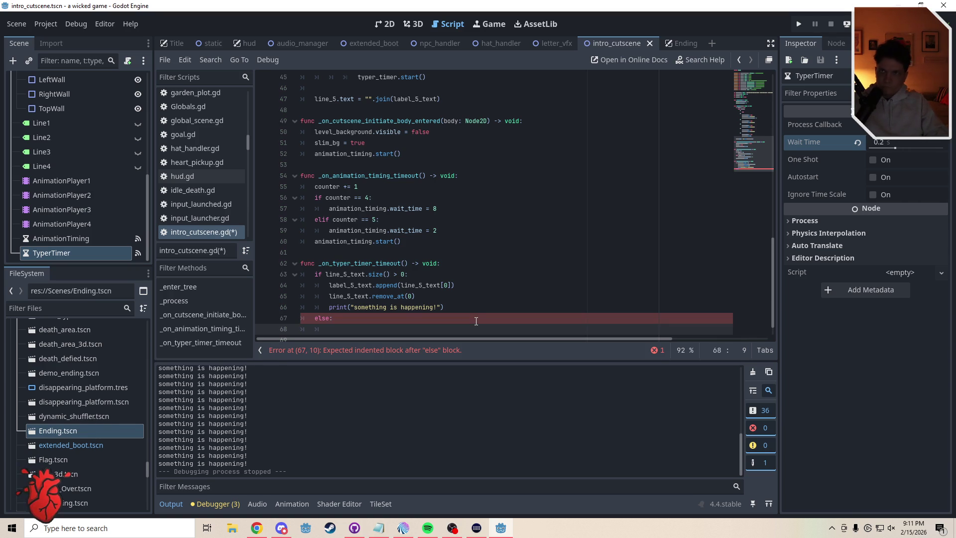
text(tupe)
key(BackSpace)
key(BackSpace)
key(BackSpace)
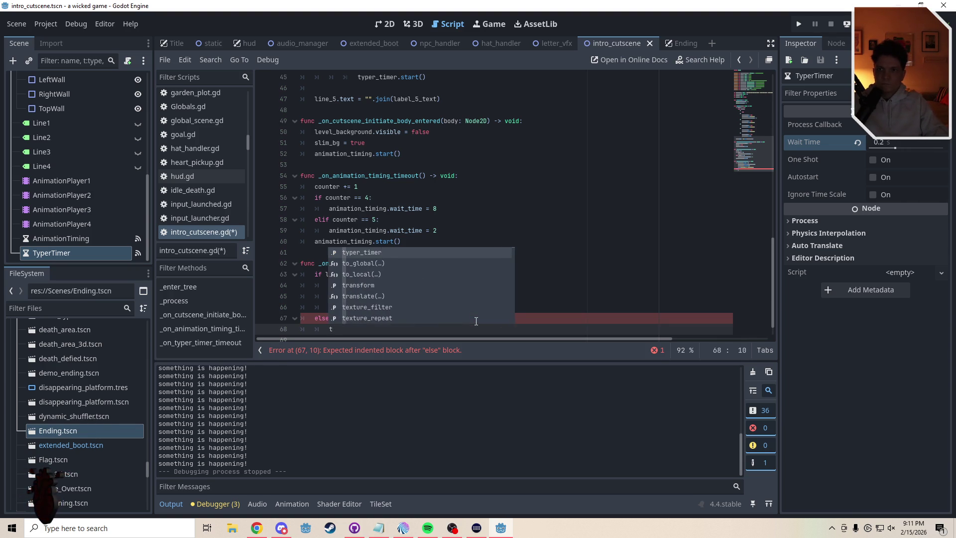
text(yper)
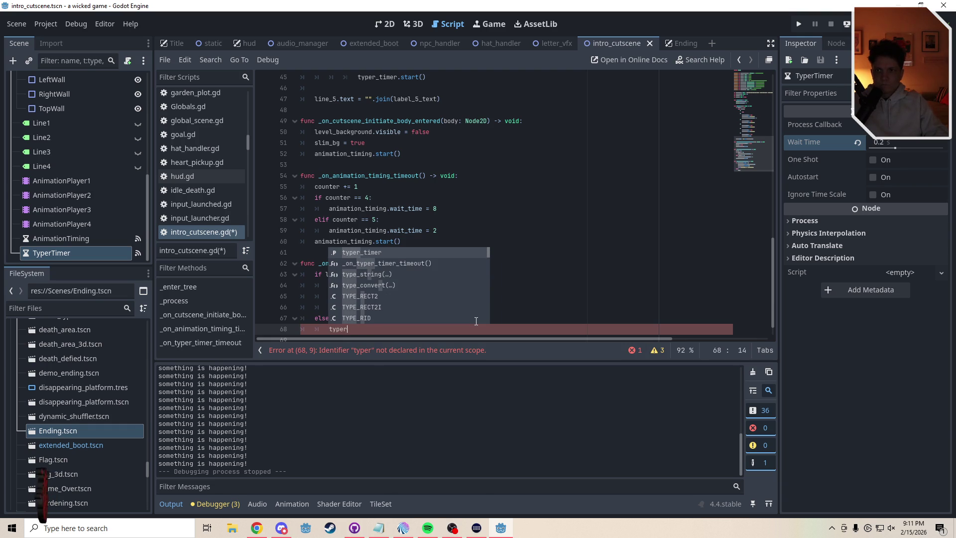
key(Escape)
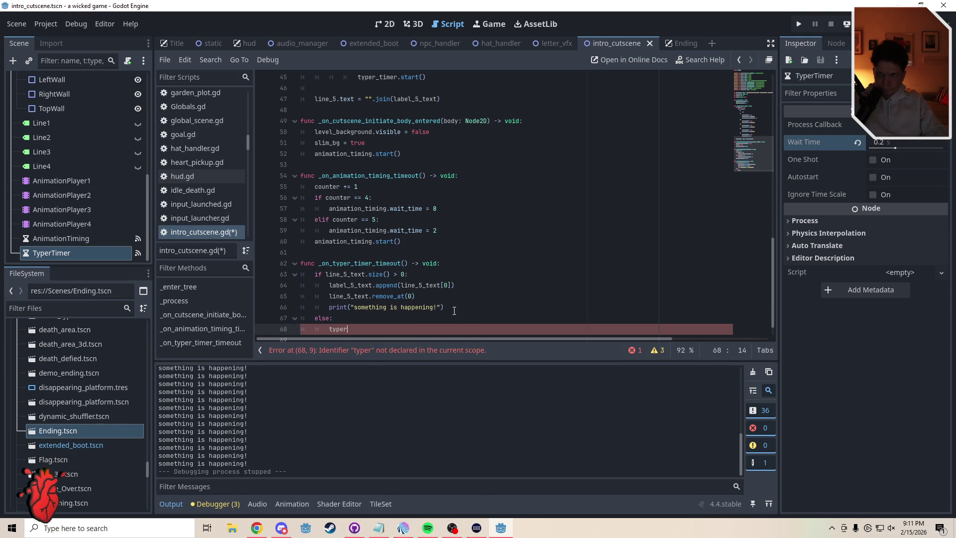
Delete the print debug line and the unfinished else branch, then save the scene.
drag(454, 311, 270, 314)
key(BackSpace)
key(BackSpace)
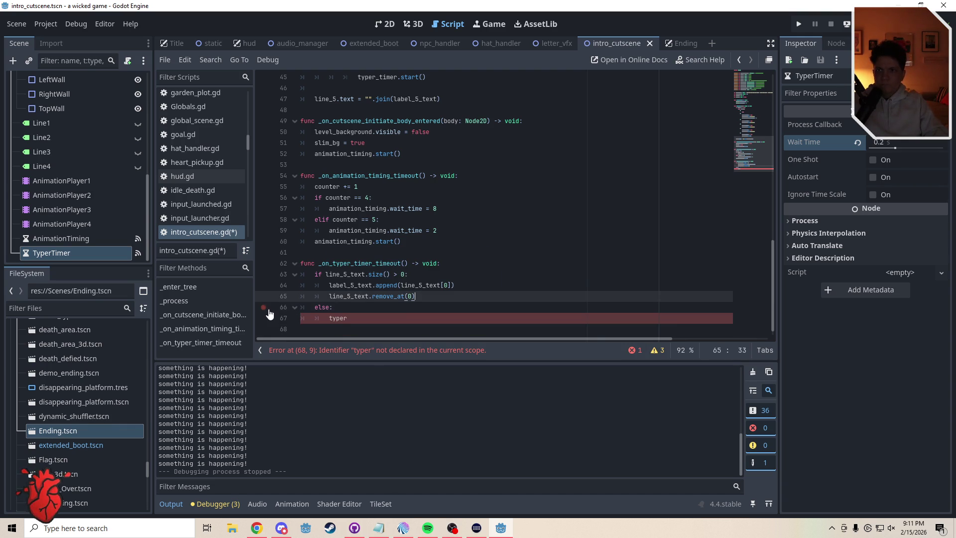
key(shift+Down)
key(shift+Down)
key(BackSpace)
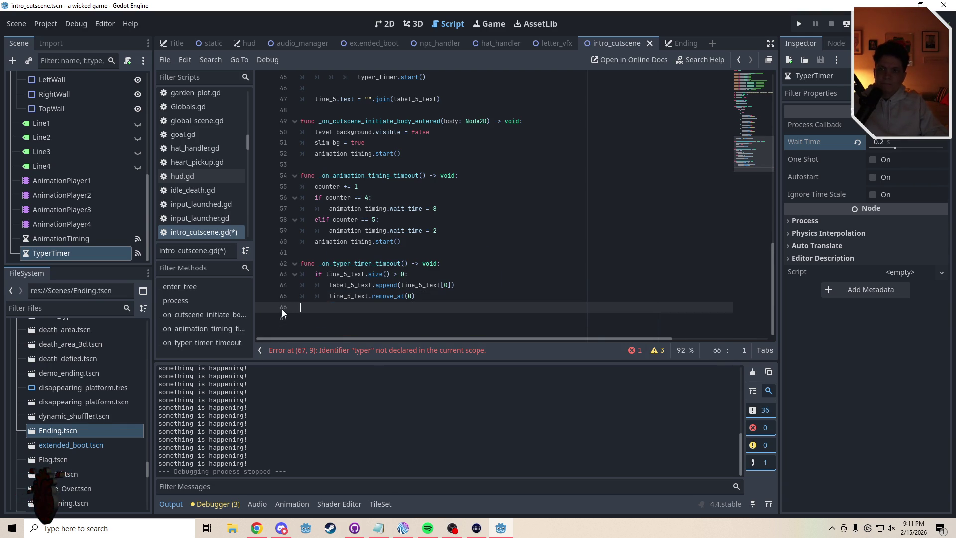
click(339, 304)
key(ctrl+s)
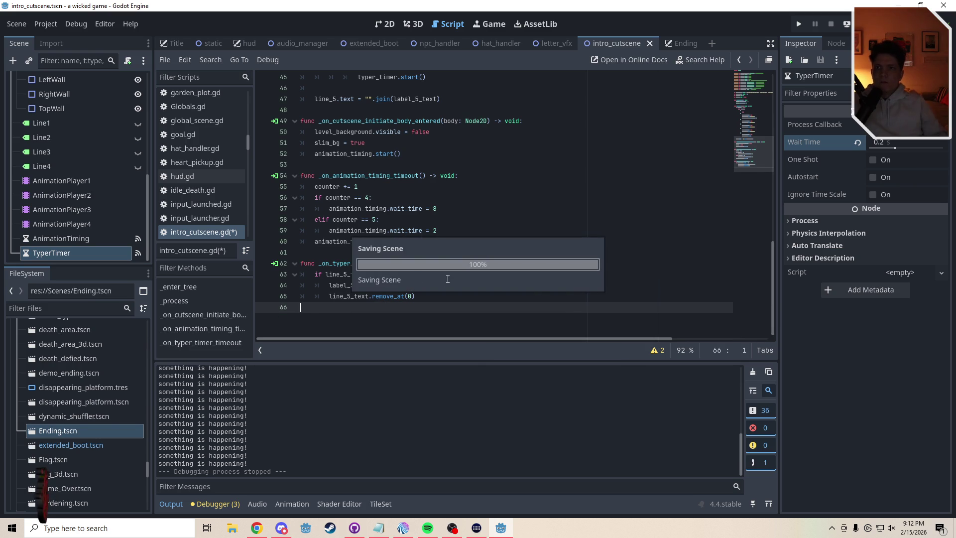
Insert blank lines after the line_5 text join in _process.
drag(749, 163, 748, 106)
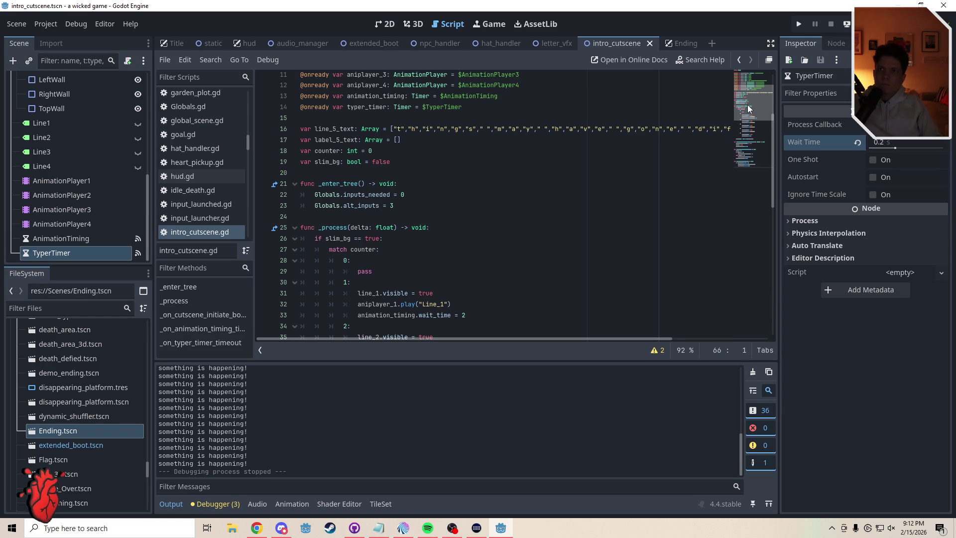
drag(748, 105, 747, 129)
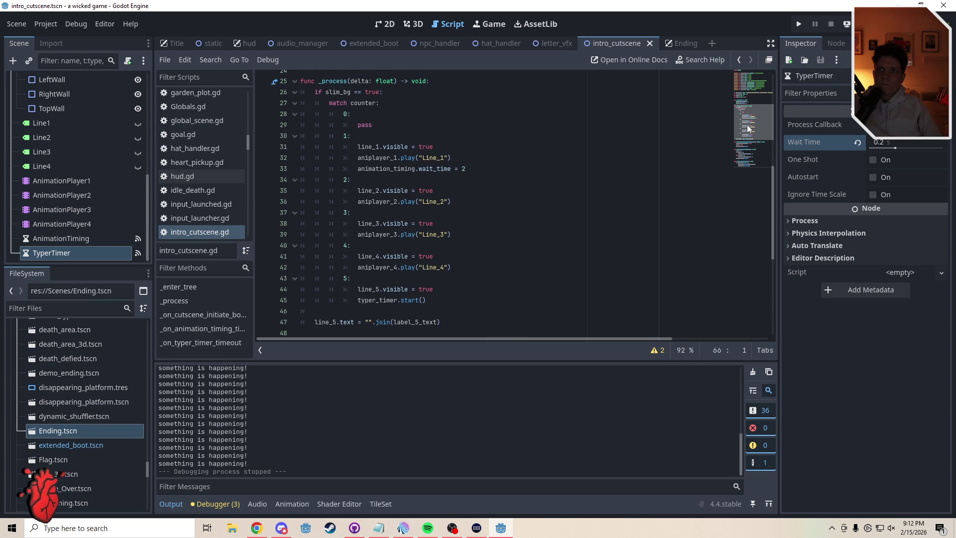
scroll(386, 312, down, 5)
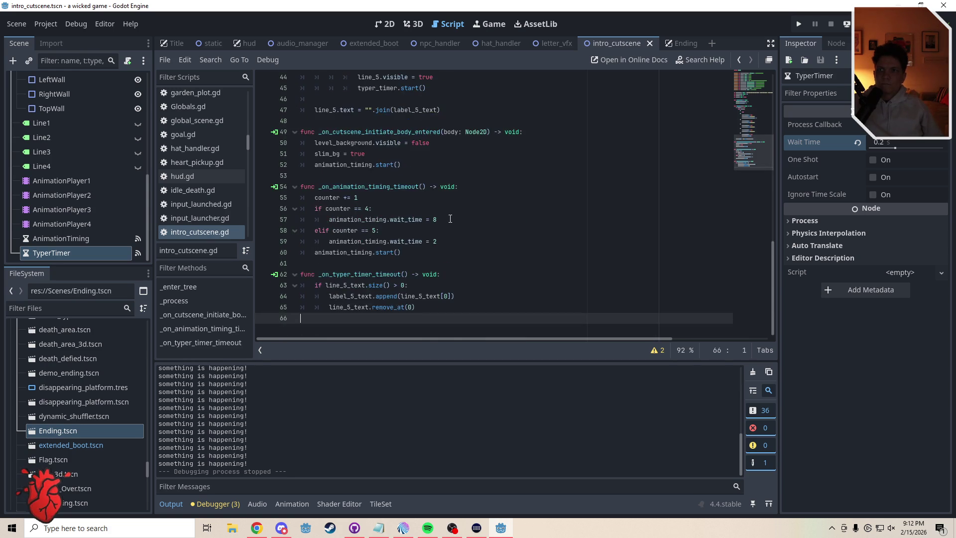
click(451, 110)
key(Return)
key(Return)
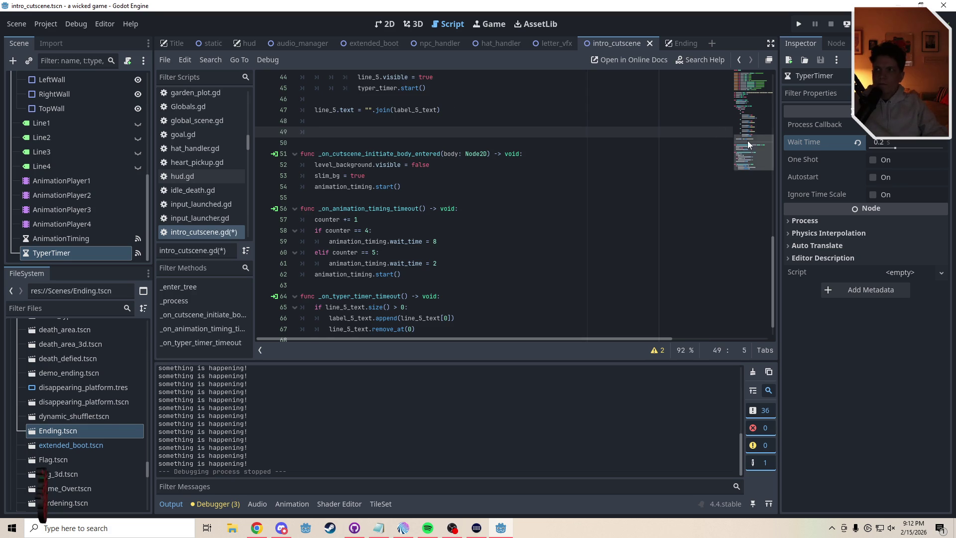
Add 'var counter: float = 0' below slim_bg, then delete it as a duplicate.
scroll(413, 274, up, 11)
click(414, 274)
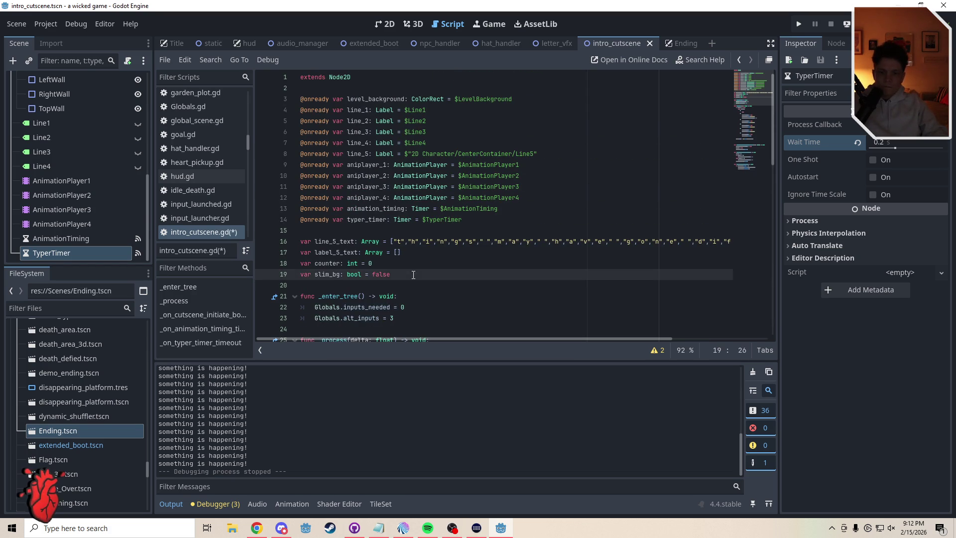
key(Return)
text(var counter: float)
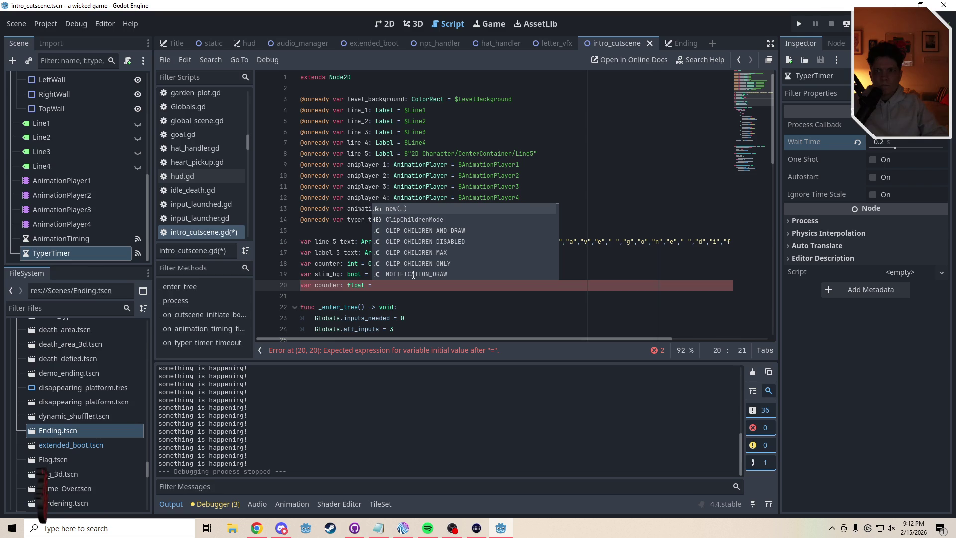
text( = 0)
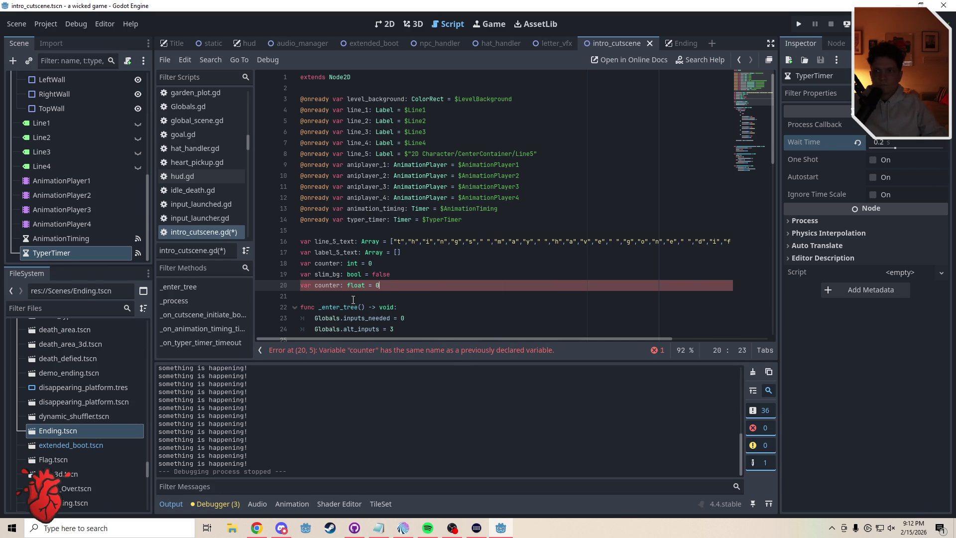
click(354, 299)
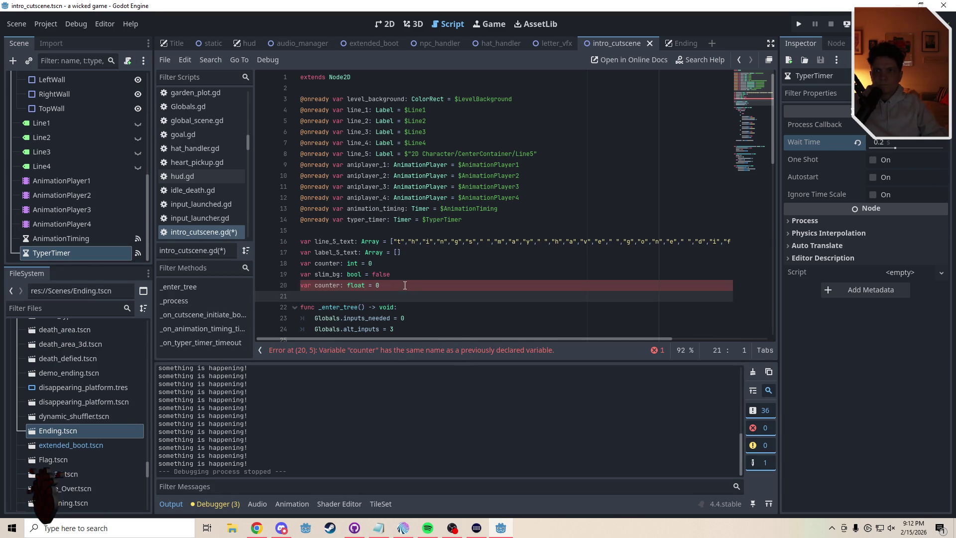
drag(405, 286, 276, 288)
key(BackSpace)
key(BackSpace)
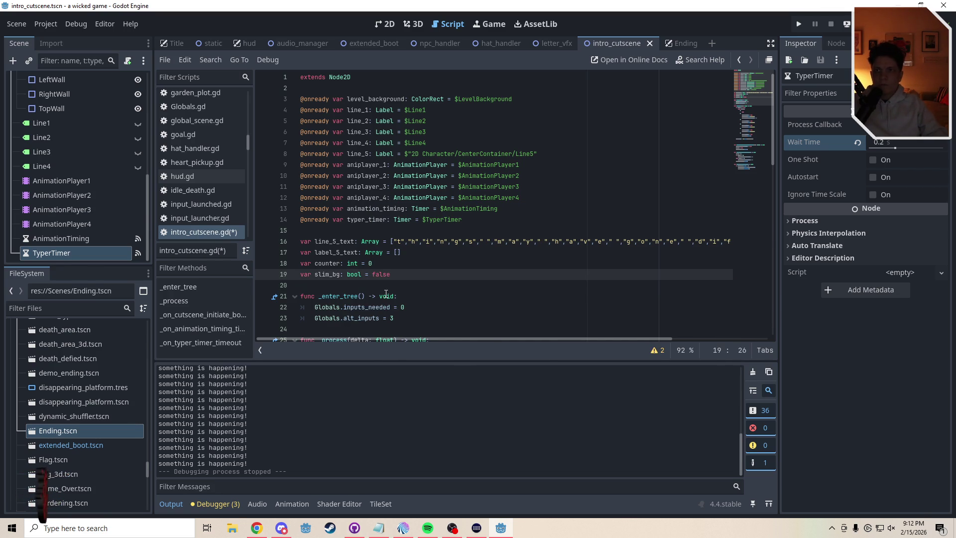
Search the script for 'counter', then declare 'var clock: float = 0' below slim_bg.
key(ctrl+f)
text(counter)
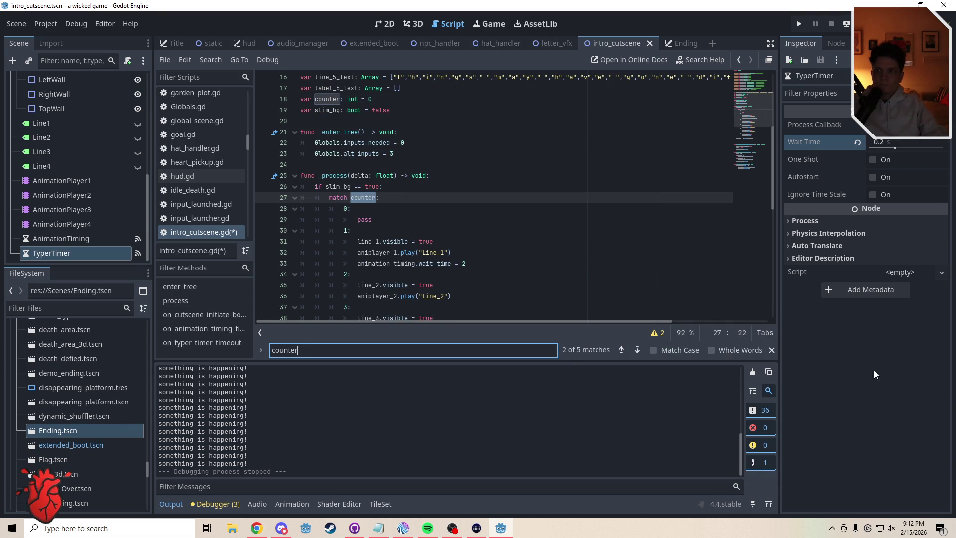
click(771, 351)
click(357, 160)
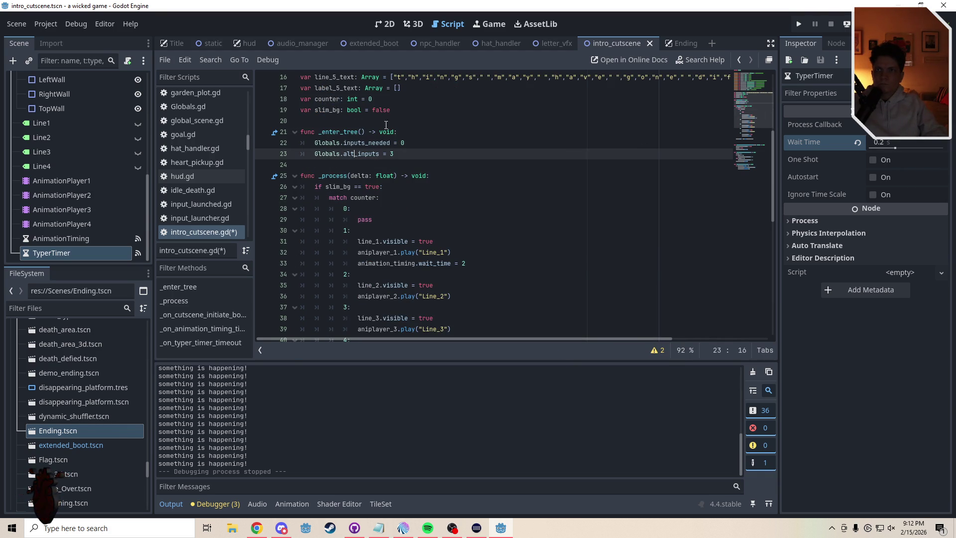
click(337, 121)
key(Return)
text(var clock: float = 0)
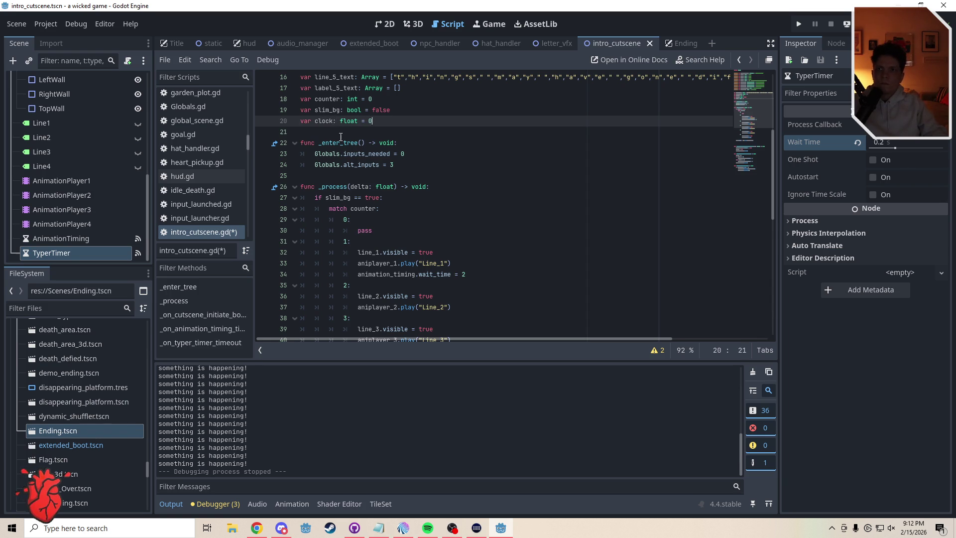
click(341, 137)
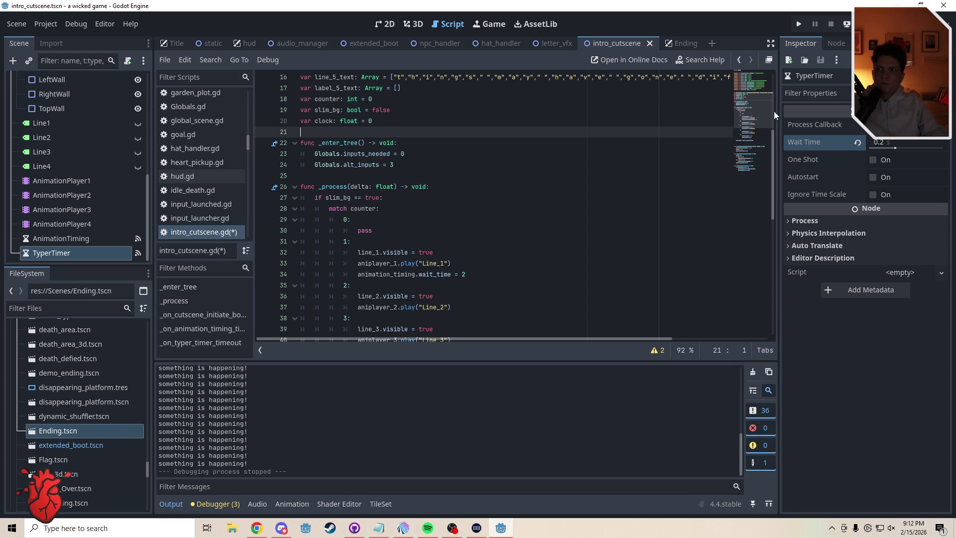
drag(750, 116, 746, 149)
Bring 'clock -= delta' from letter_vfx to line 50, then select letter_vfx's inputs array.
click(343, 223)
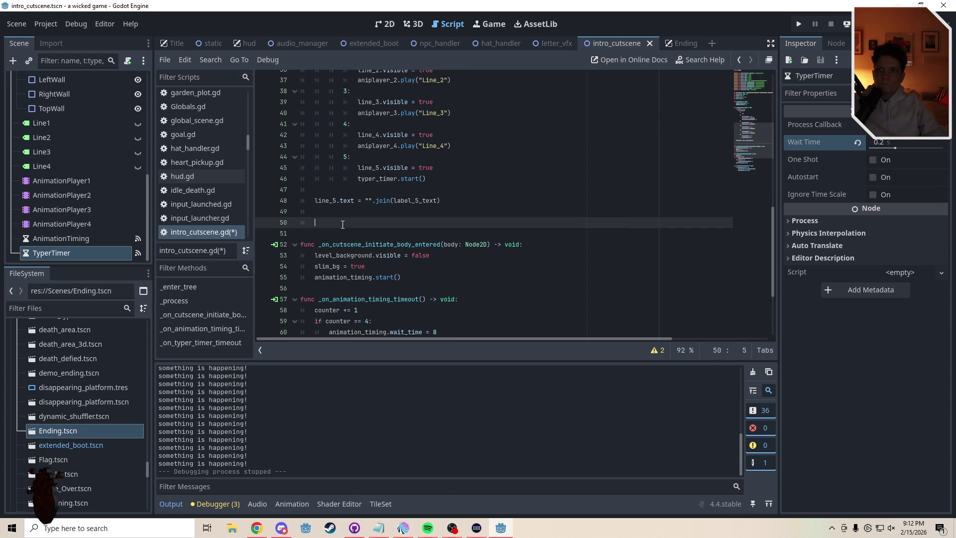
click(550, 43)
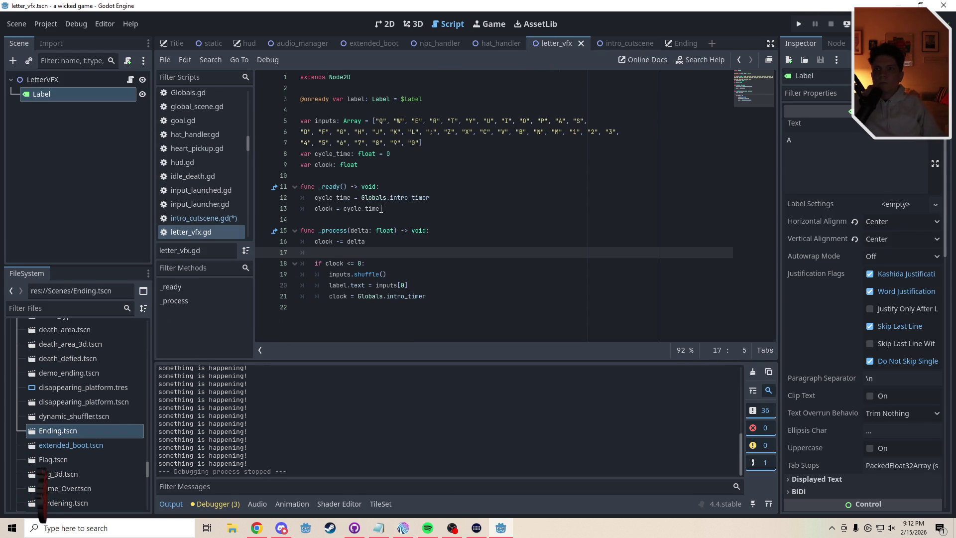
drag(365, 241, 313, 242)
click(618, 43)
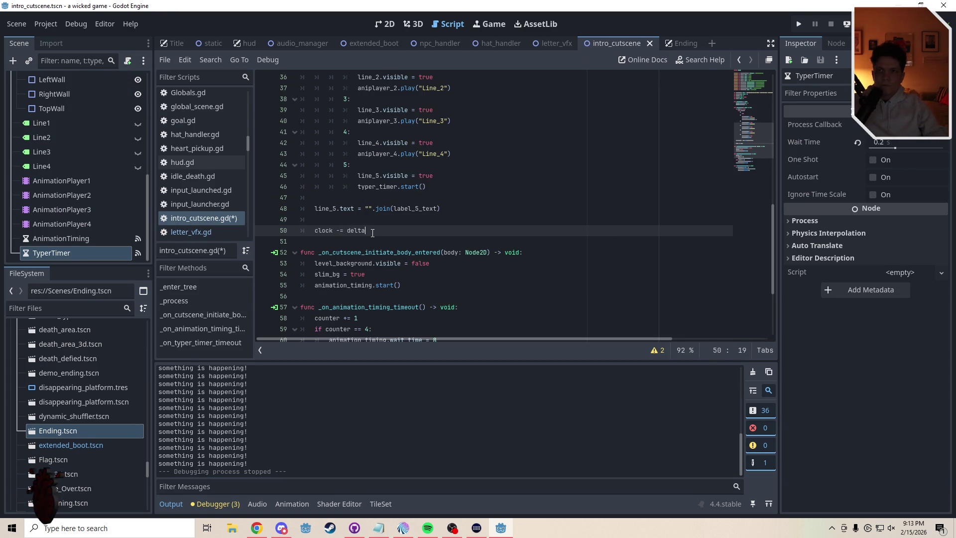
click(547, 43)
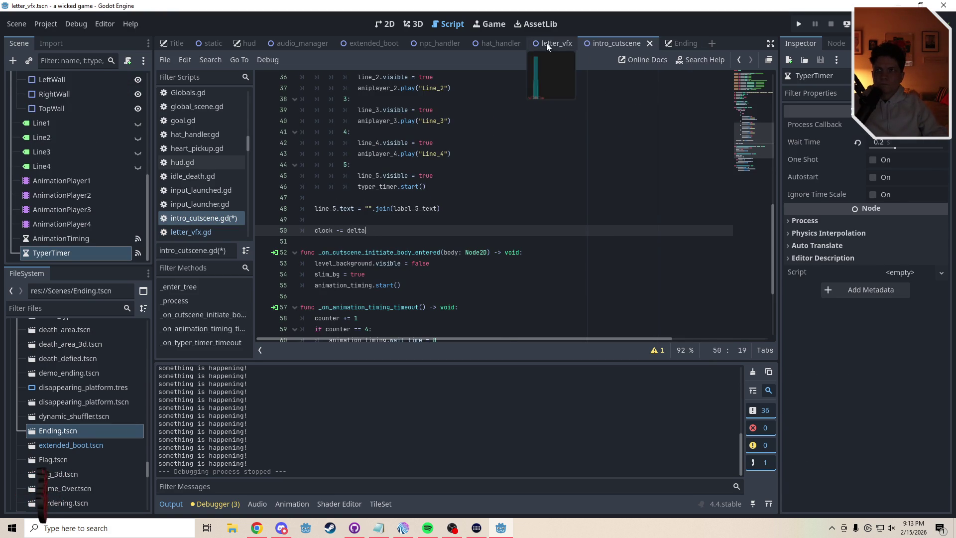
click(342, 253)
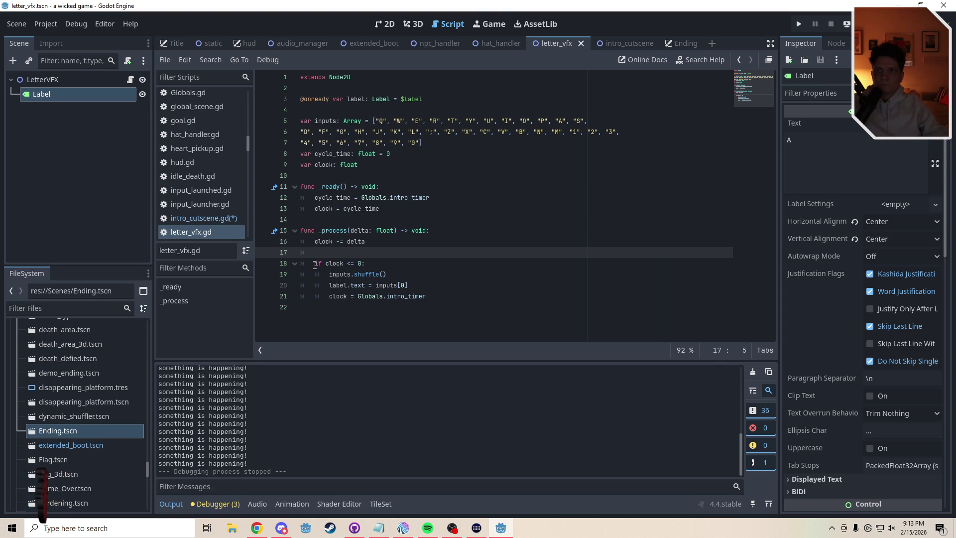
mouse_move(435, 142)
mouse_down()
mouse_move(348, 141)
mouse_move(294, 124)
mouse_up()
key(ctrl+c)
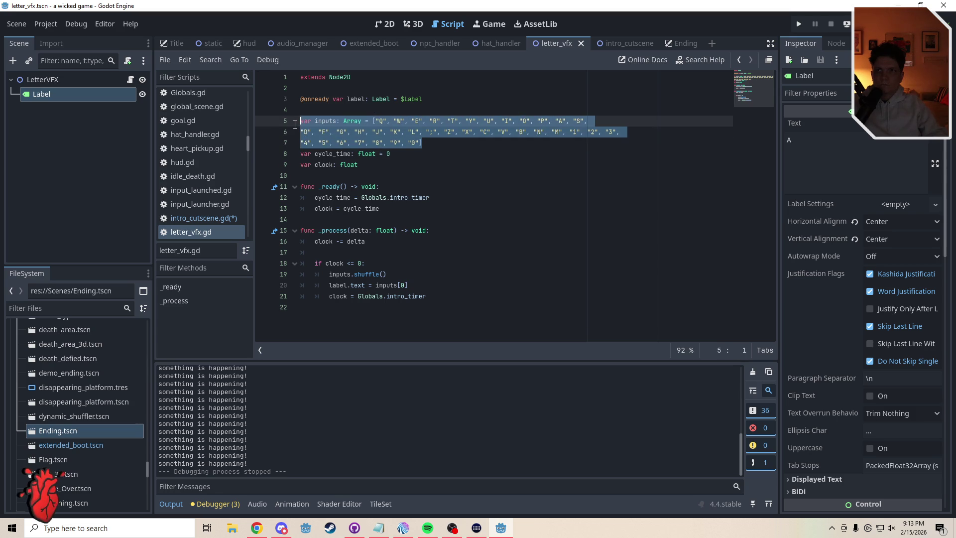
Paste the inputs letter array at line 15 of intro_cutscene.gd.
click(613, 42)
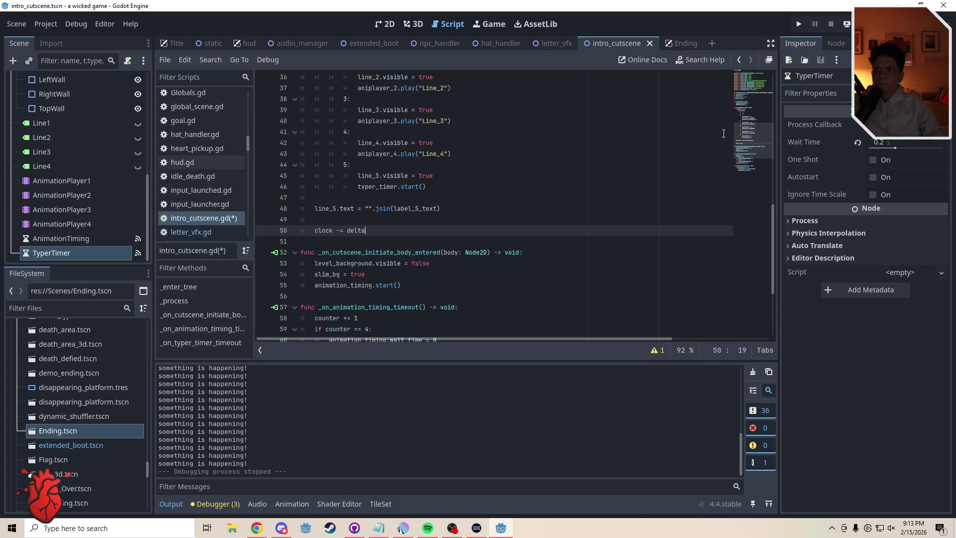
scroll(751, 85, up, 10)
click(328, 233)
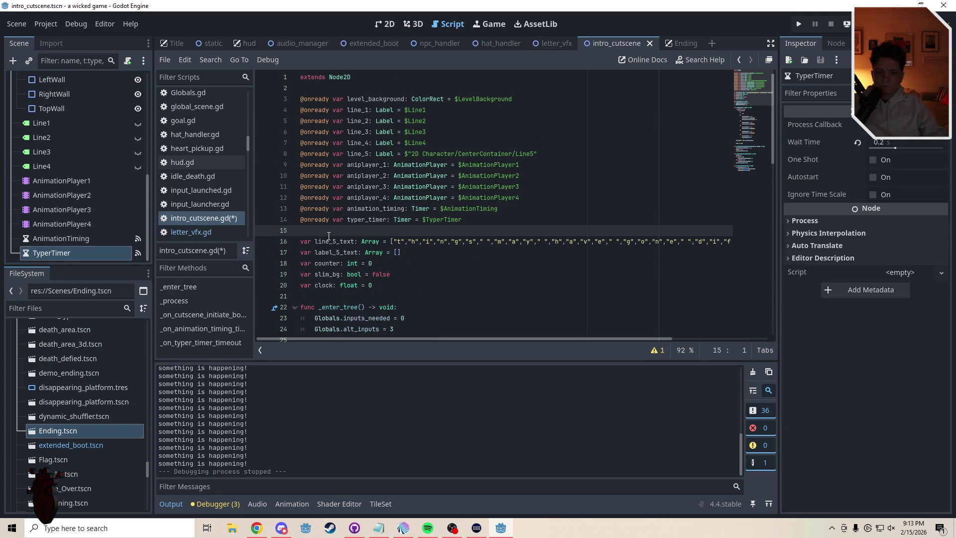
key(Return)
key(Return)
key(Up)
key(ctrl+v)
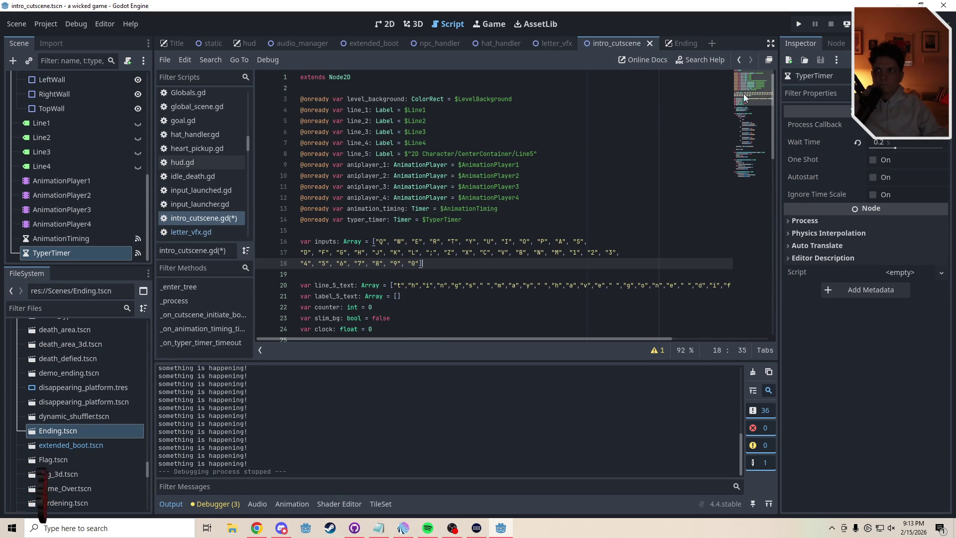
mouse_move(743, 94)
mouse_down()
mouse_move(746, 157)
mouse_move(748, 143)
mouse_up()
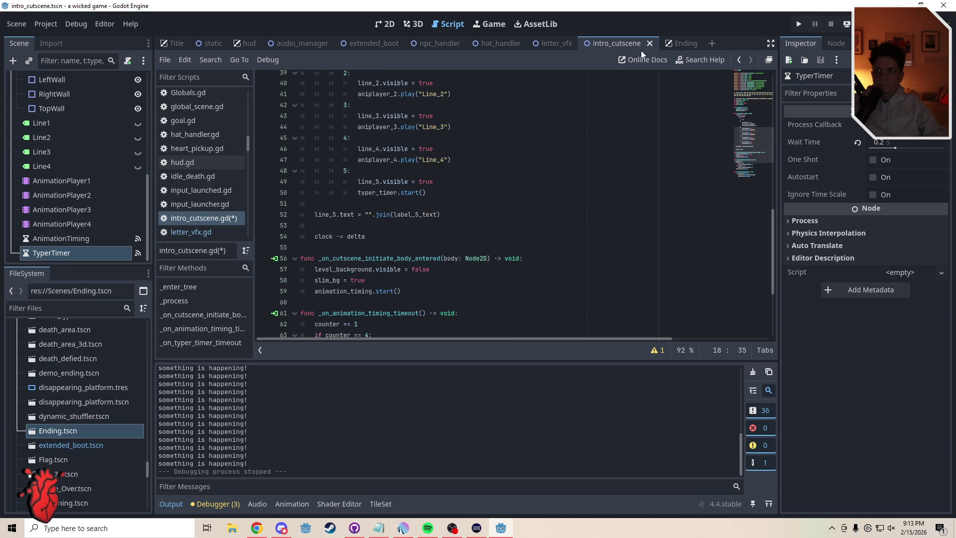
Select the if clock <= 0 block on lines 18–21 of letter_vfx.gd.
click(559, 45)
click(328, 178)
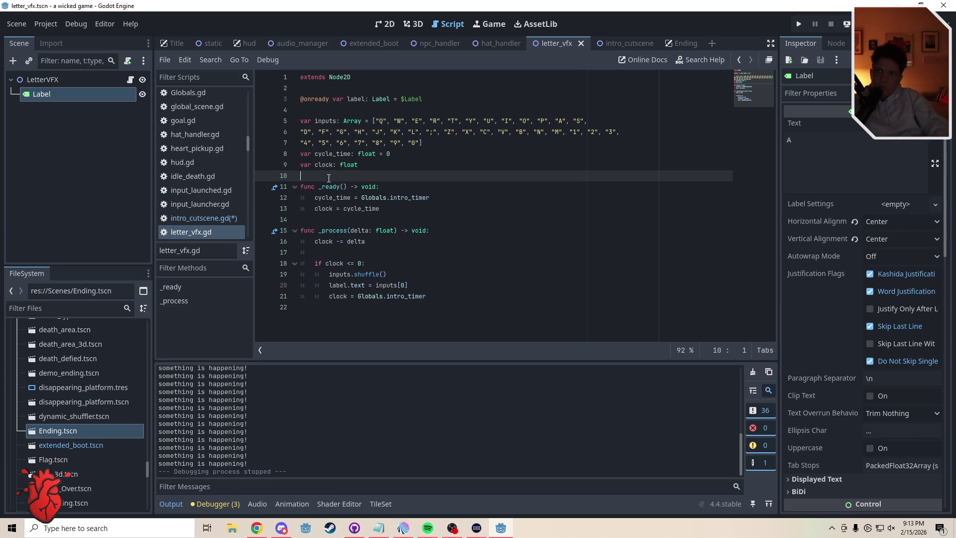
mouse_move(350, 169)
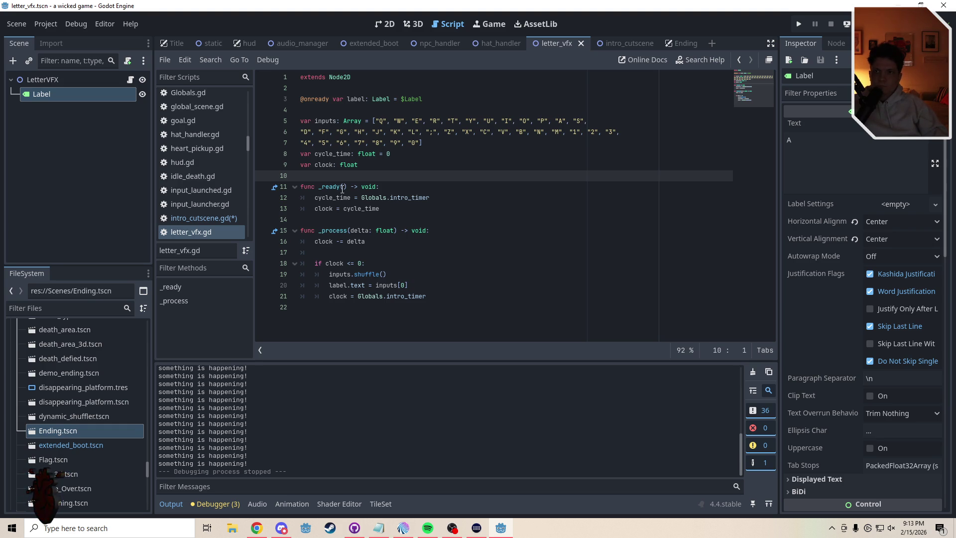
drag(435, 301, 286, 267)
key(ctrl+c)
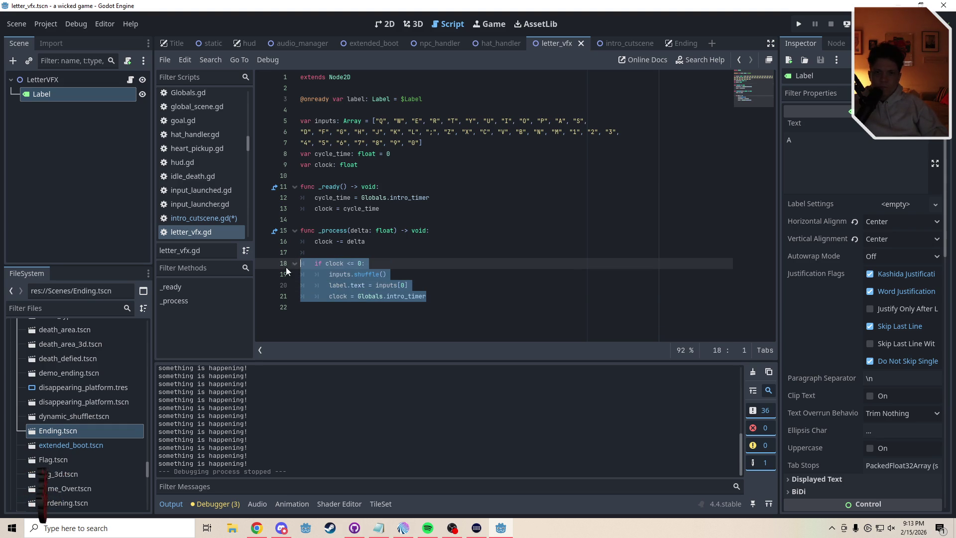
Paste the if clock <= 0 block below 'clock -= delta' and check the undeclared label reference.
click(617, 42)
click(343, 250)
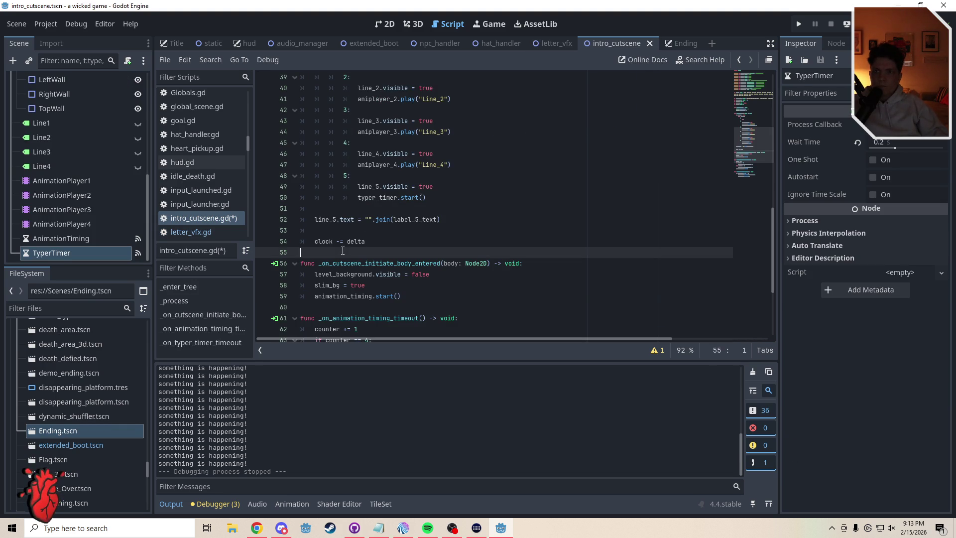
key(Down)
key(Up)
key(ctrl+v)
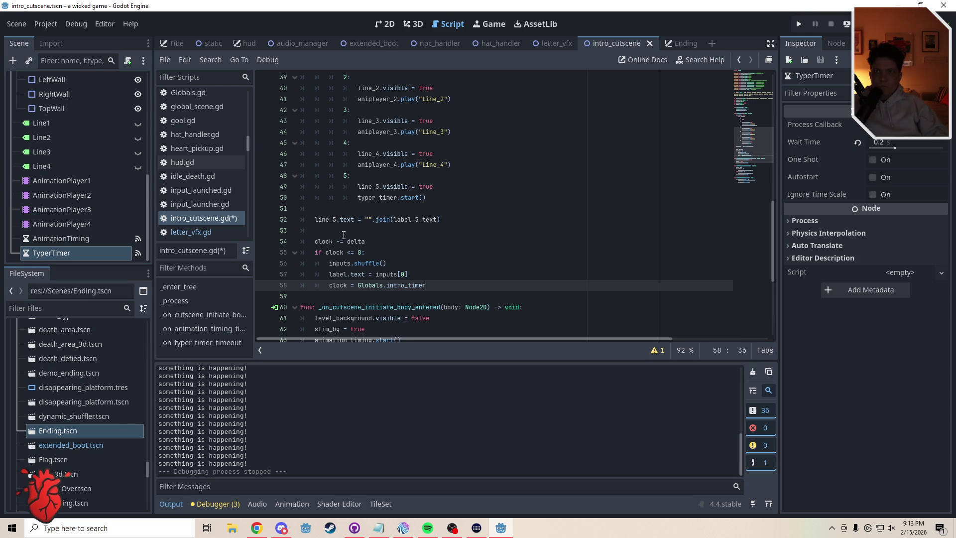
click(348, 234)
click(416, 275)
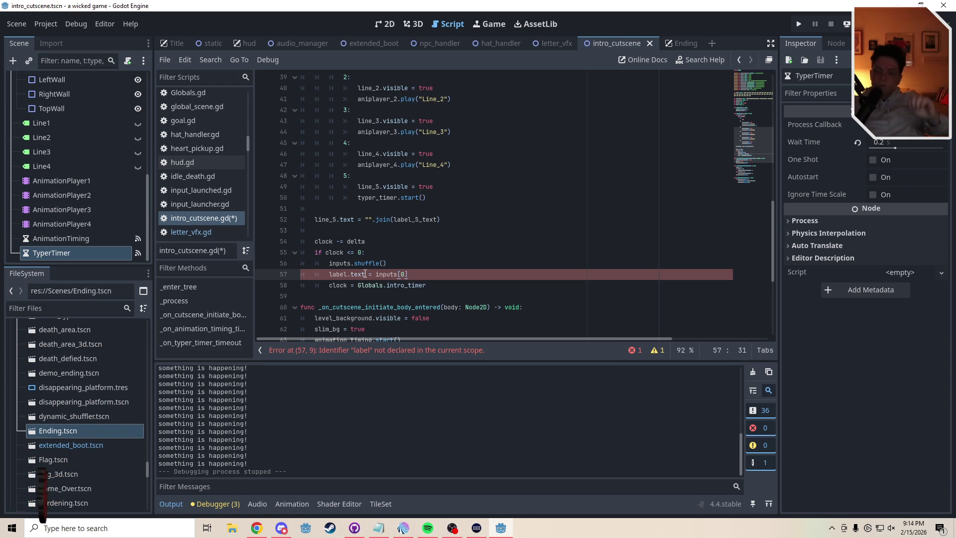
Lowercase the letter entries W through S on line 16 of the inputs array.
click(753, 93)
mouse_move(754, 93)
mouse_down()
mouse_move(751, 82)
mouse_move(752, 91)
mouse_up()
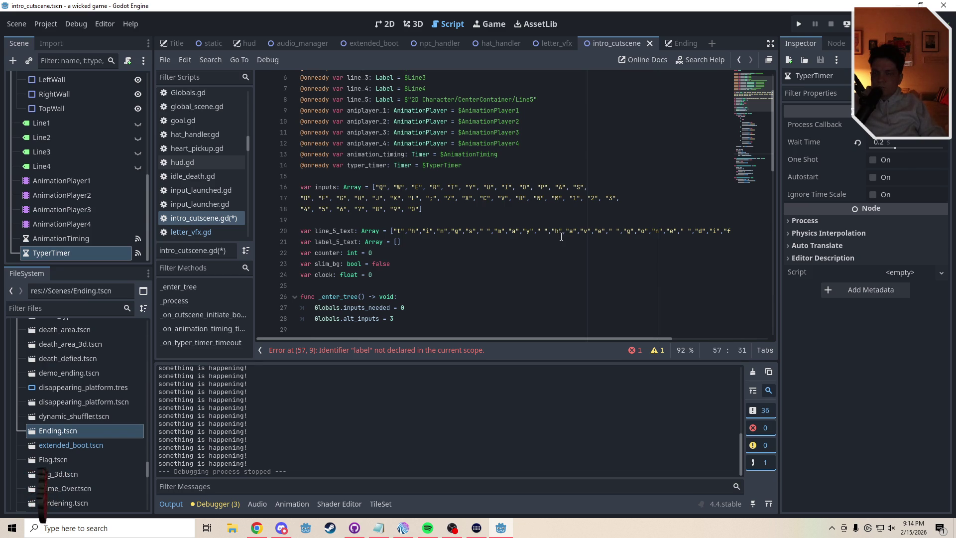
click(379, 187)
text(q)
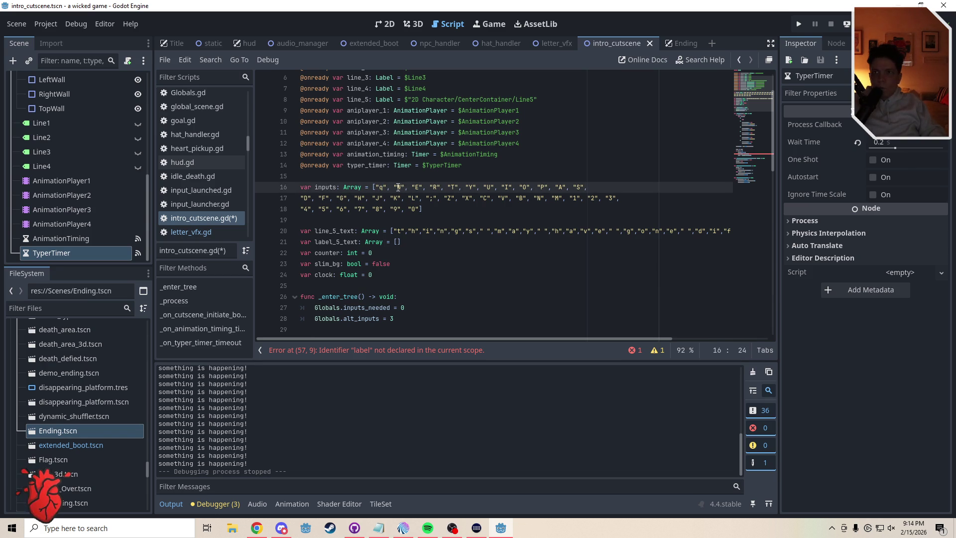
double_click(398, 188)
text(w)
click(416, 188)
double_click(417, 187)
text(e)
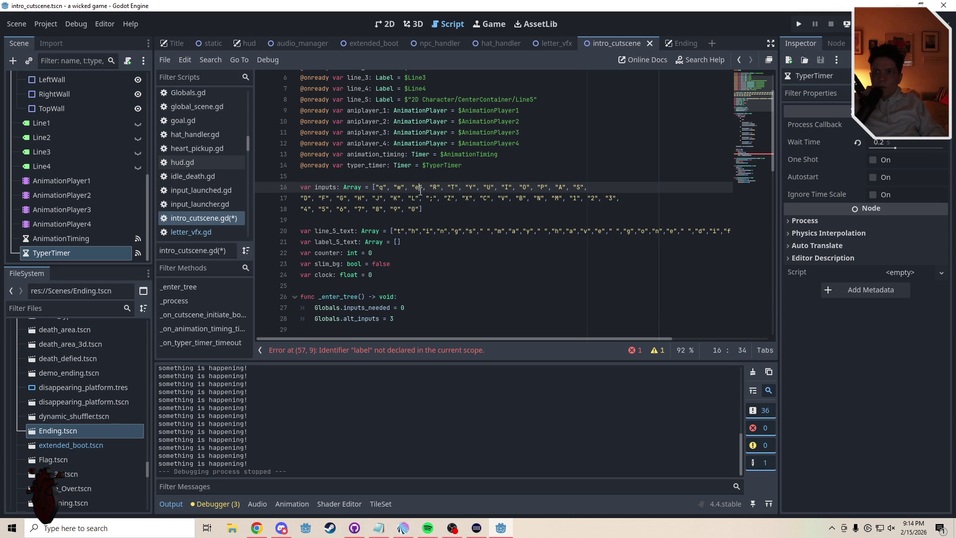
double_click(436, 188)
text(r)
double_click(452, 187)
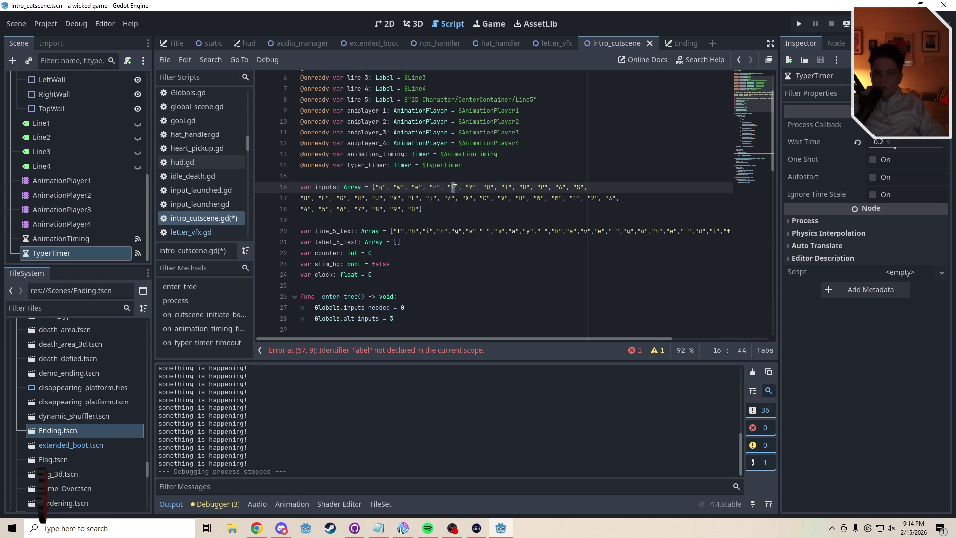
text(t)
click(471, 187)
double_click(471, 188)
text(y)
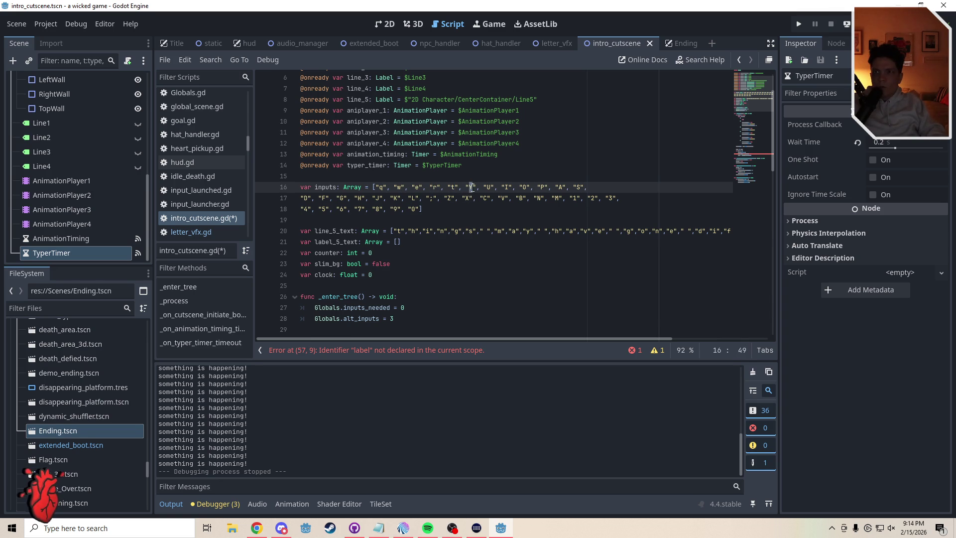
click(489, 187)
text(u)
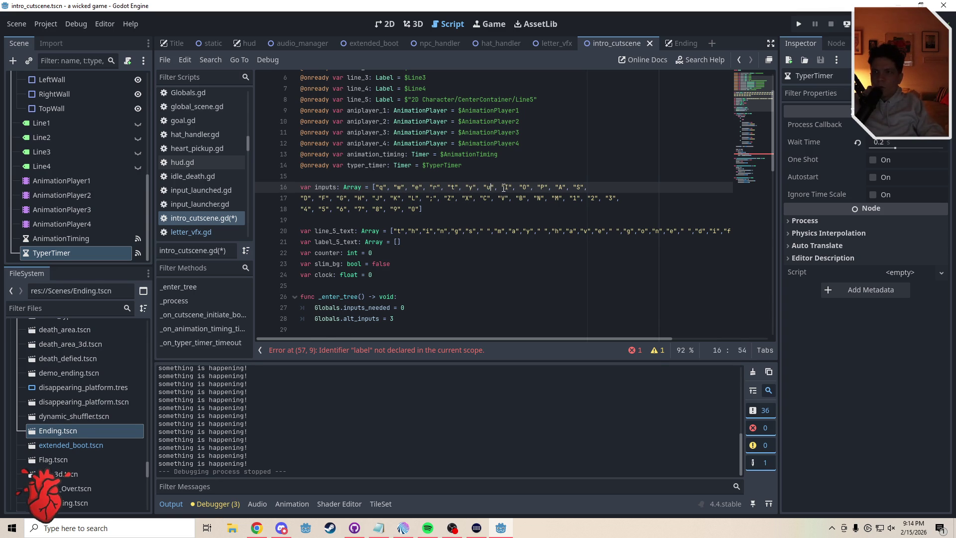
click(506, 187)
double_click(506, 187)
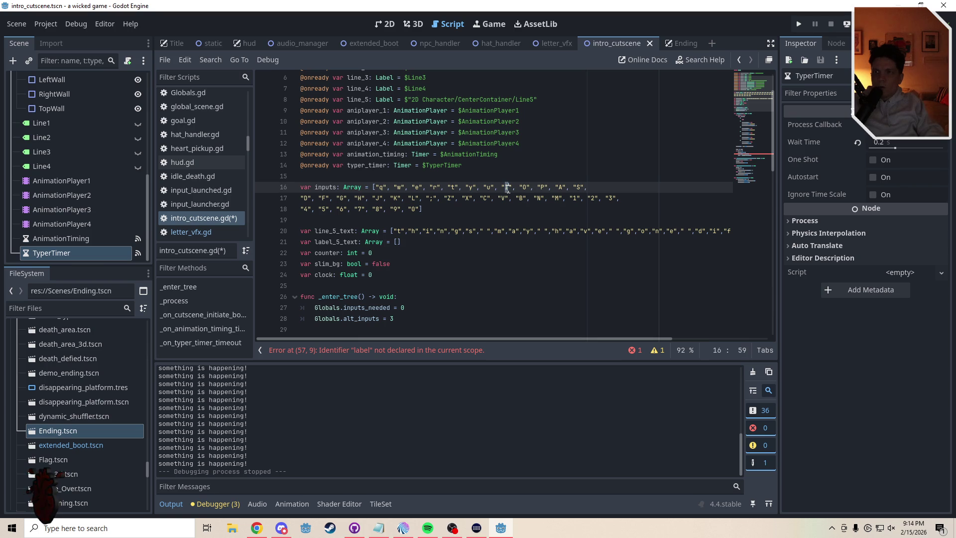
text(i)
double_click(525, 187)
text(o)
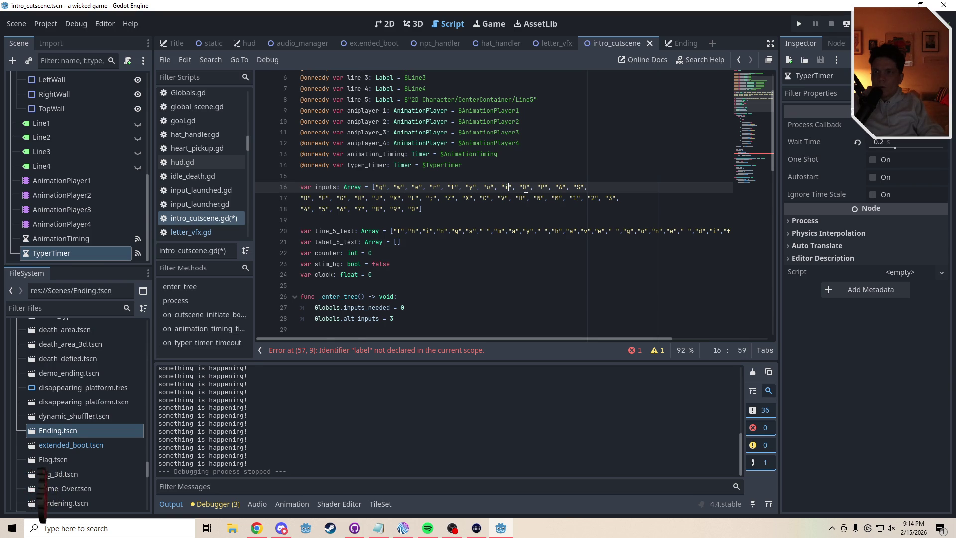
double_click(543, 187)
text(p)
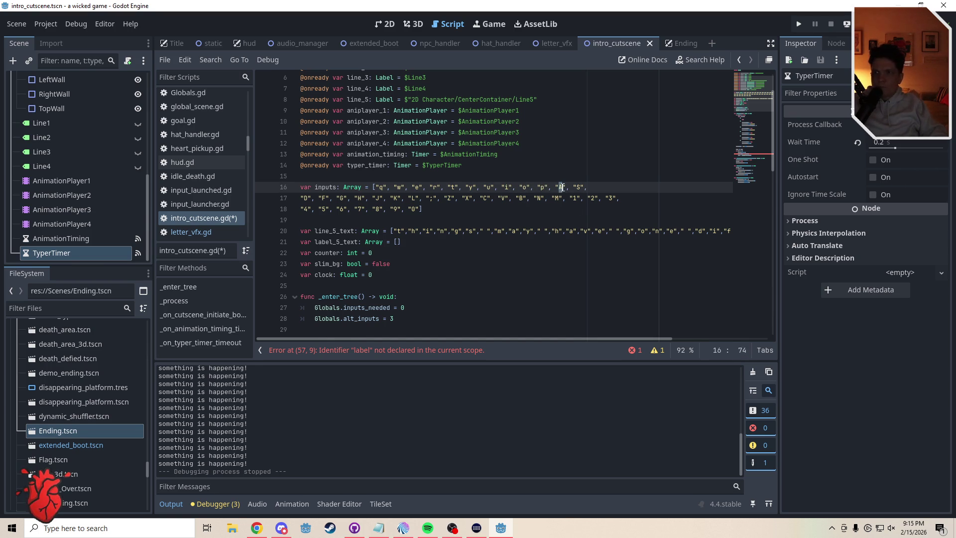
double_click(560, 187)
text(a)
double_click(579, 187)
text(s)
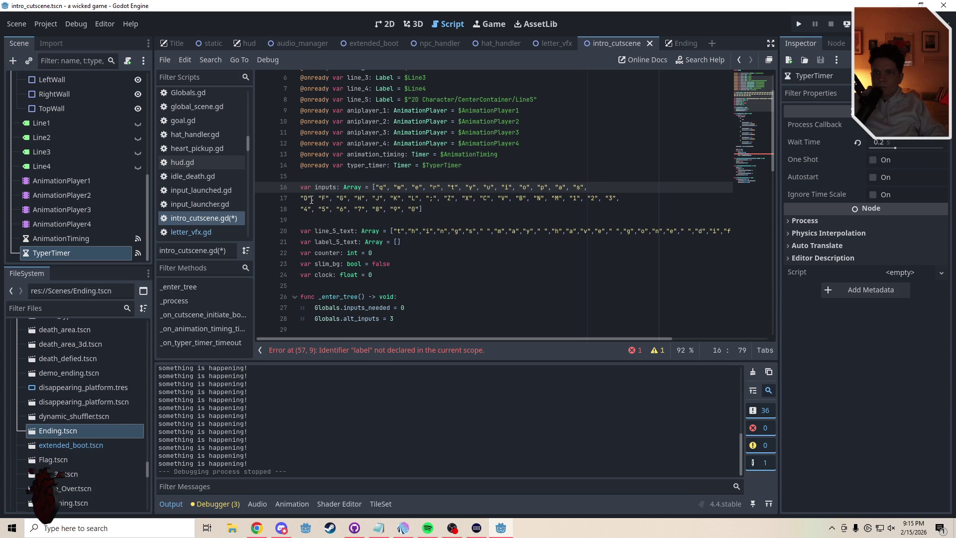
Lowercase the line 17 entries d through m in the inputs array and save intro_cutscene.gd.
double_click(305, 199)
text(d)
double_click(324, 198)
text(f)
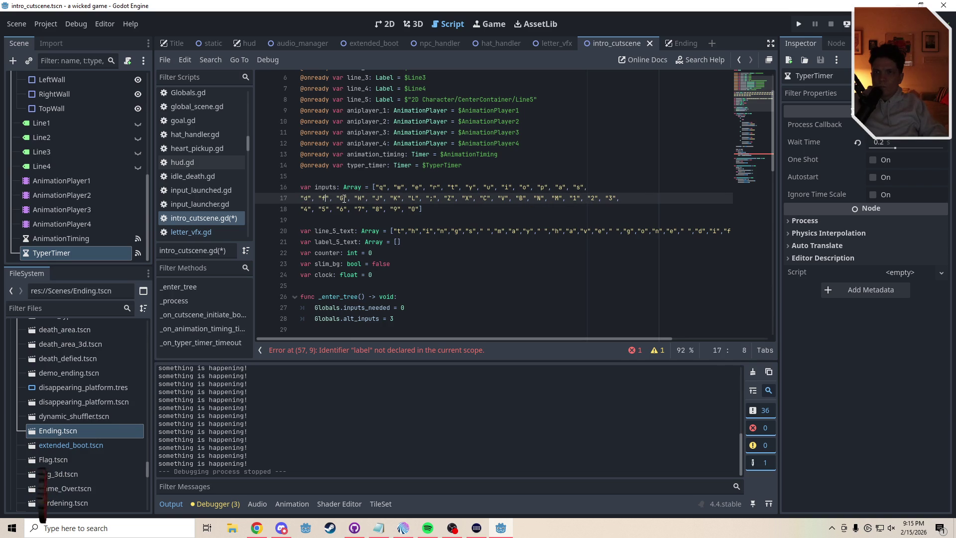
double_click(337, 198)
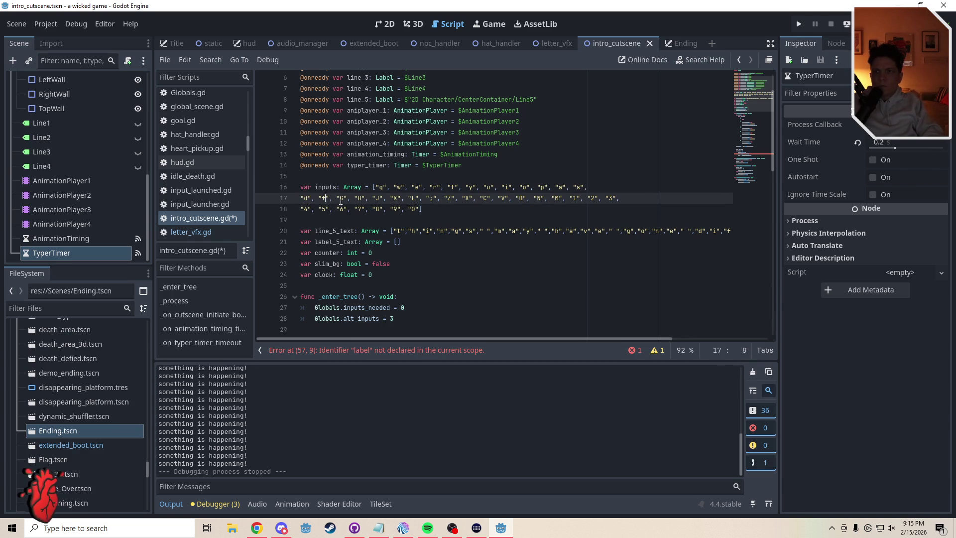
text(g", "h)
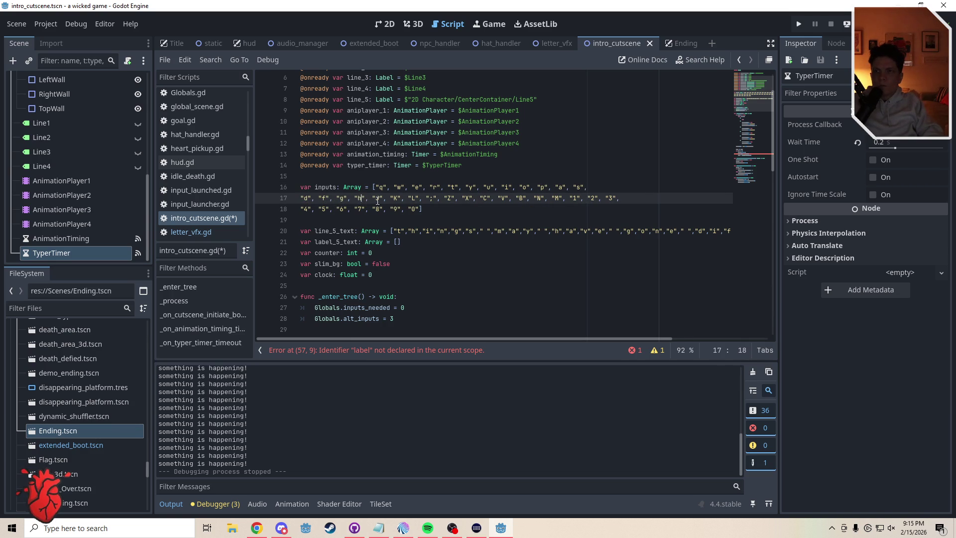
click(377, 198)
text(j)
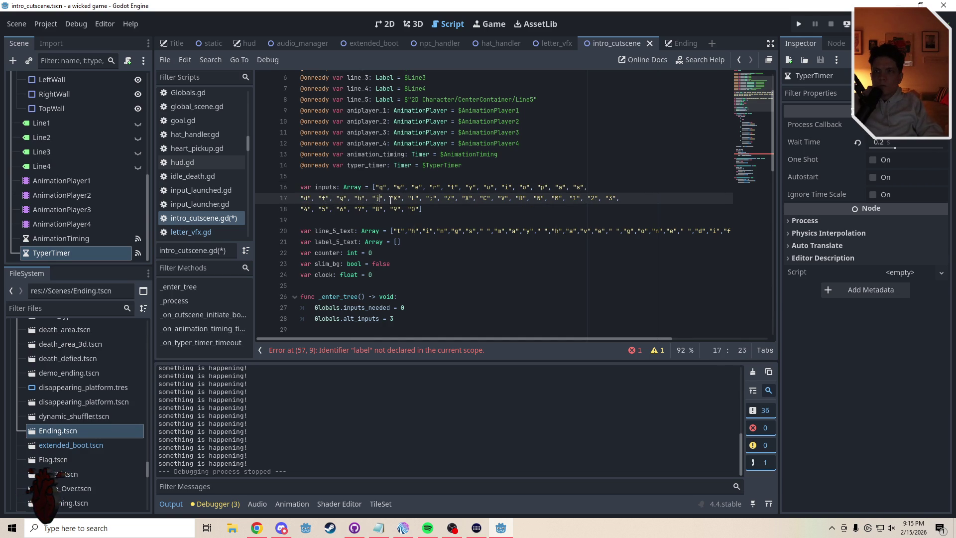
double_click(397, 198)
text(k)
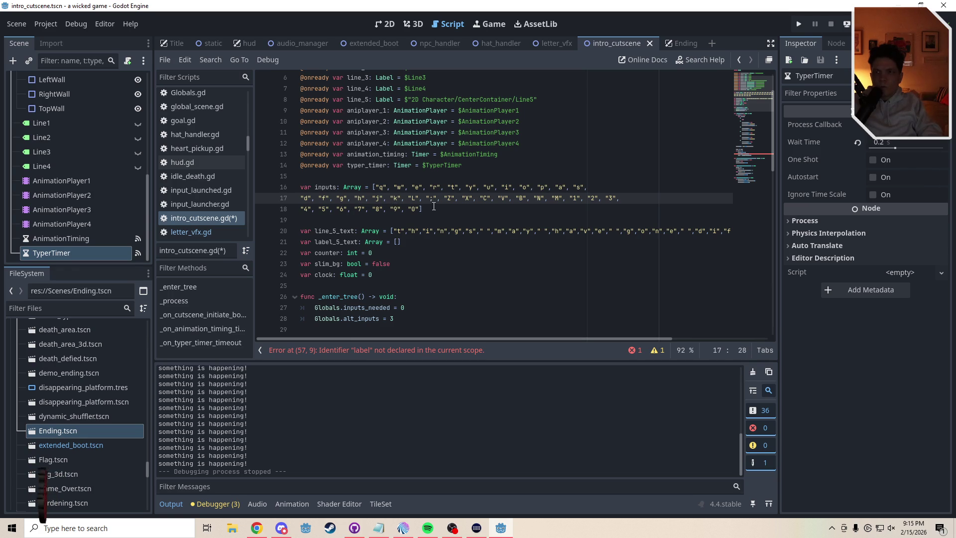
double_click(414, 198)
text(l)
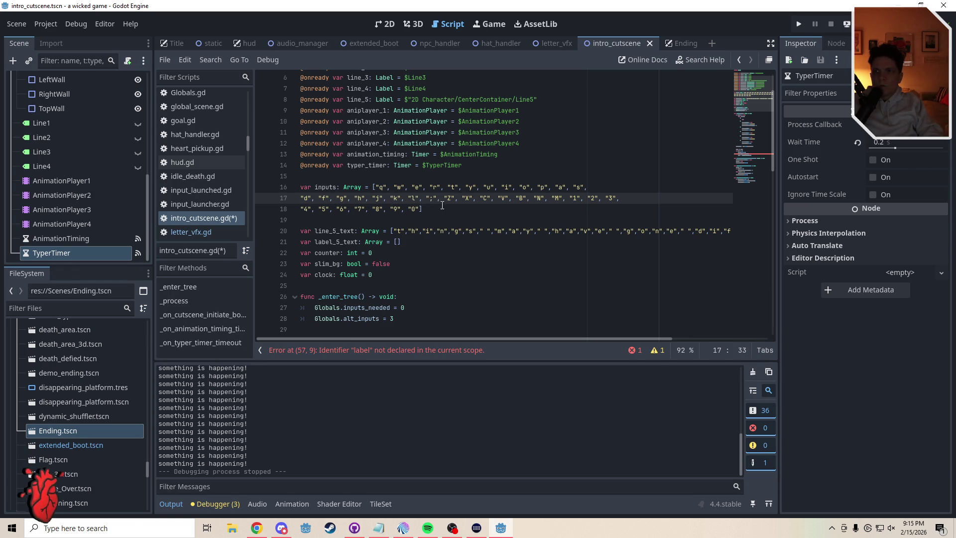
double_click(450, 198)
text(z)
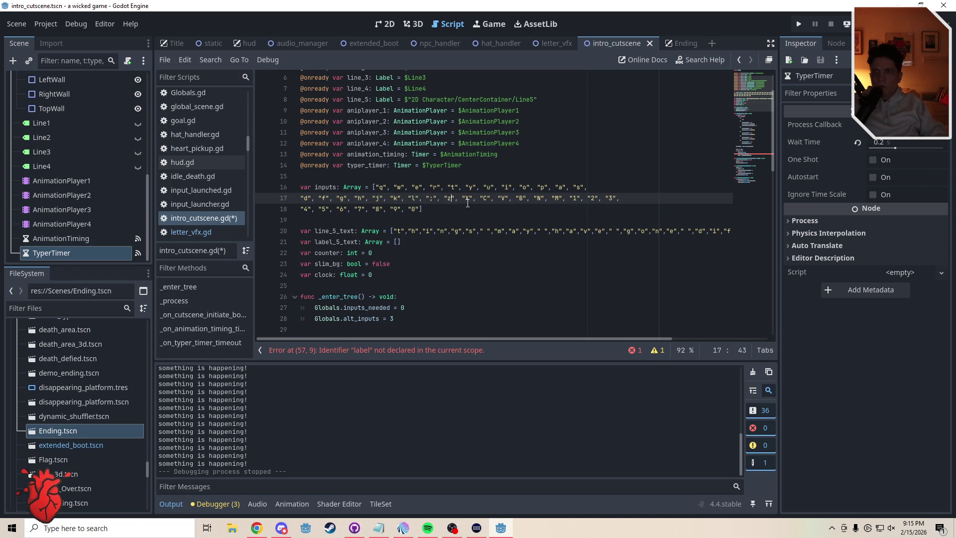
double_click(466, 198)
text(x)
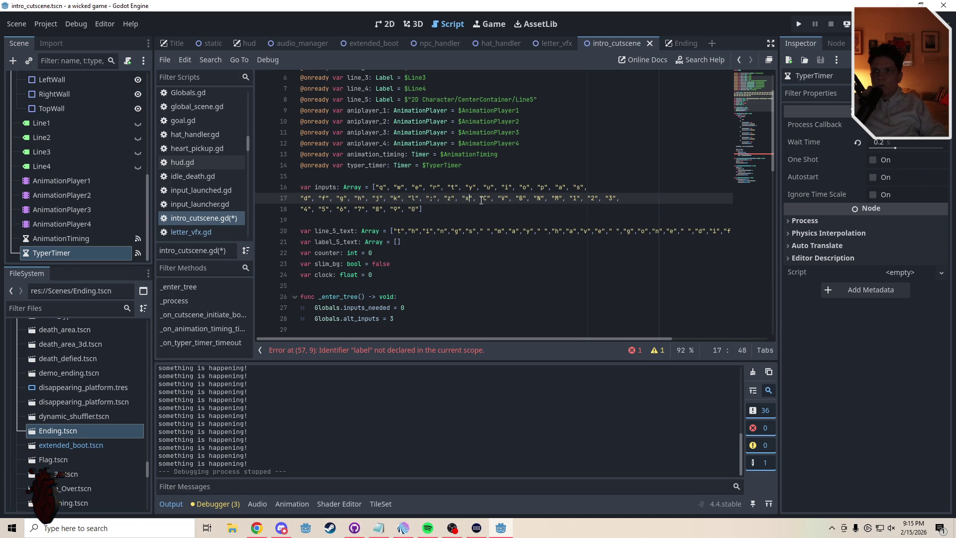
double_click(484, 198)
text(c)
double_click(503, 198)
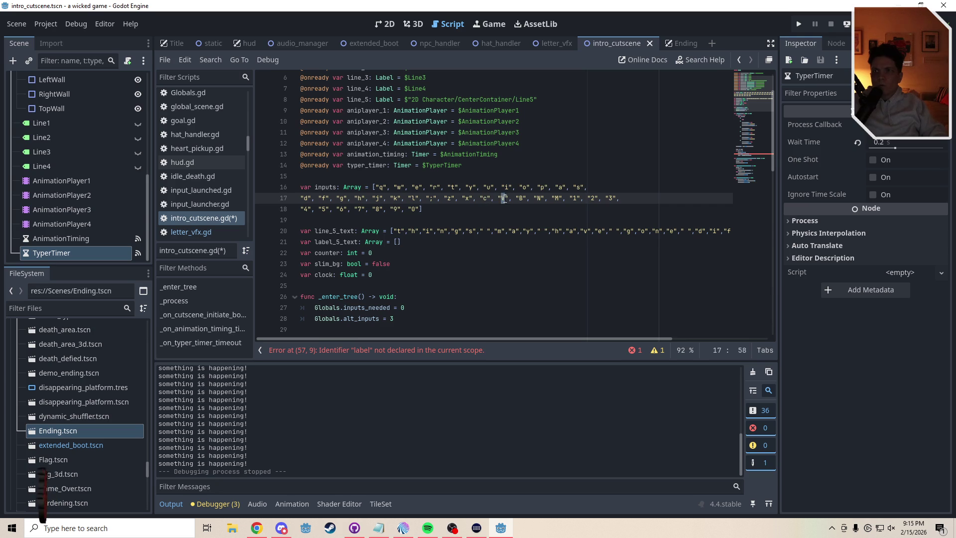
text(v)
double_click(521, 198)
text(b)
double_click(539, 199)
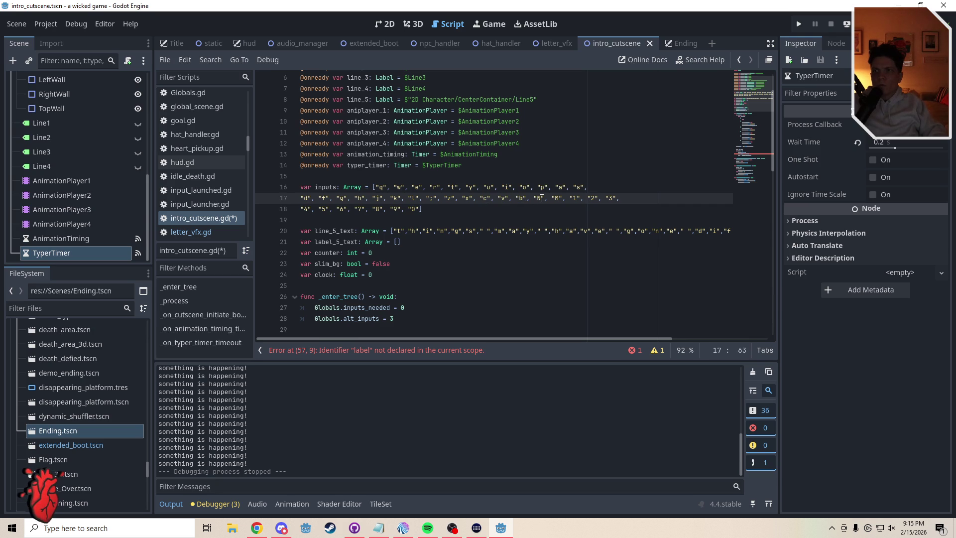
text(n)
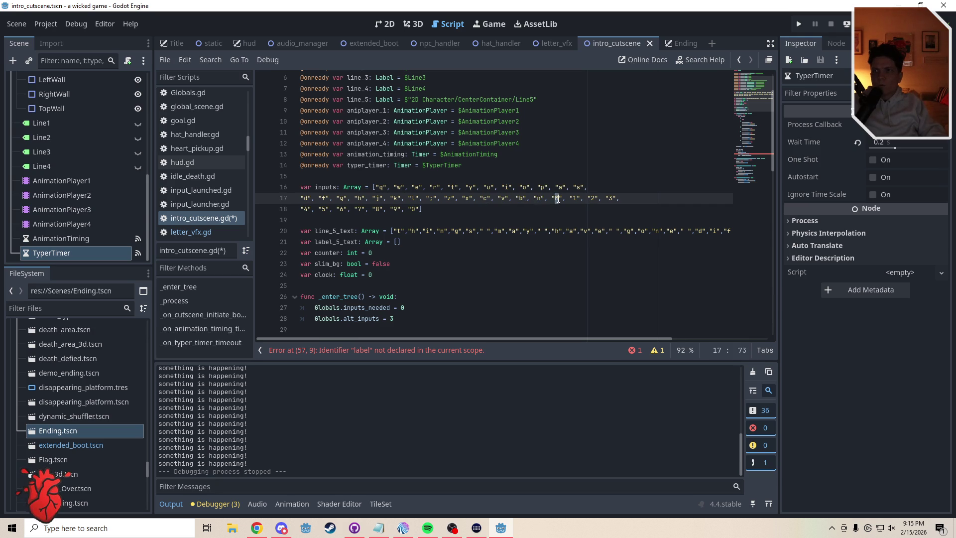
text(m)
click(488, 209)
key(ctrl+s)
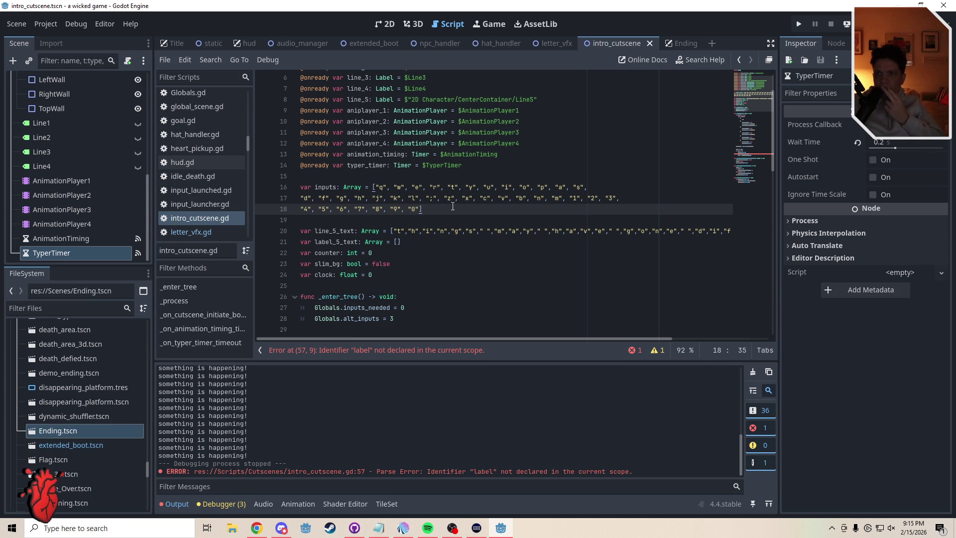
Comment out line 57, label.text = inputs[0], with Ctrl+K to clear the parse error.
click(746, 151)
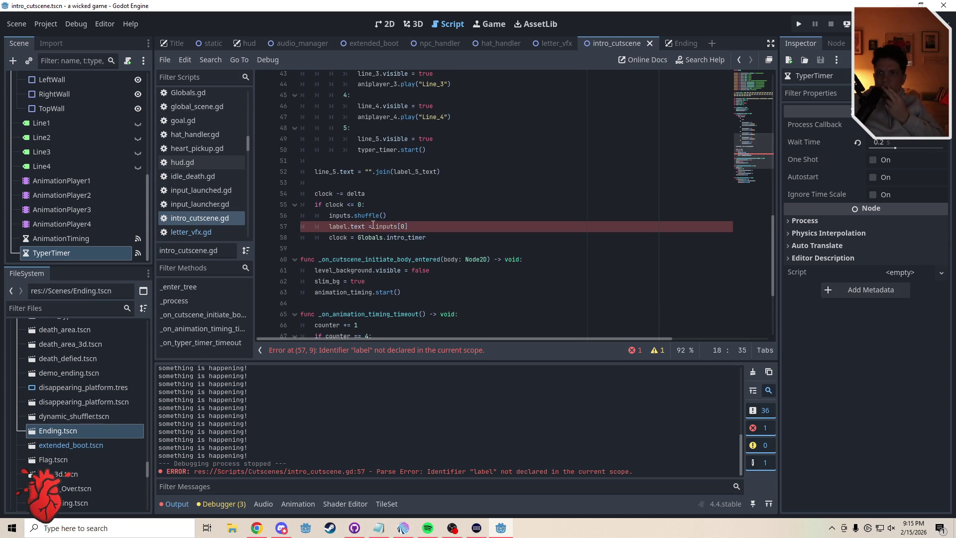
click(354, 228)
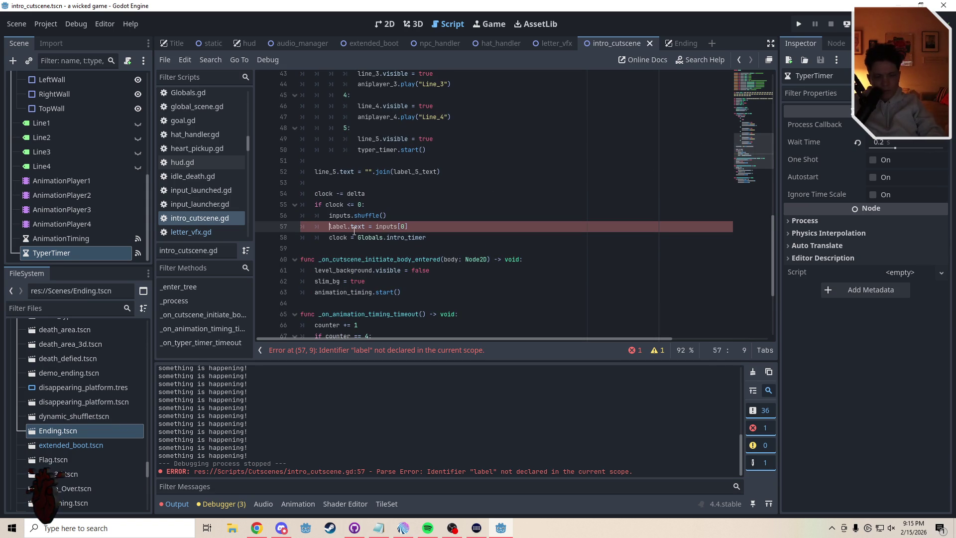
key(ctrl+k)
click(353, 246)
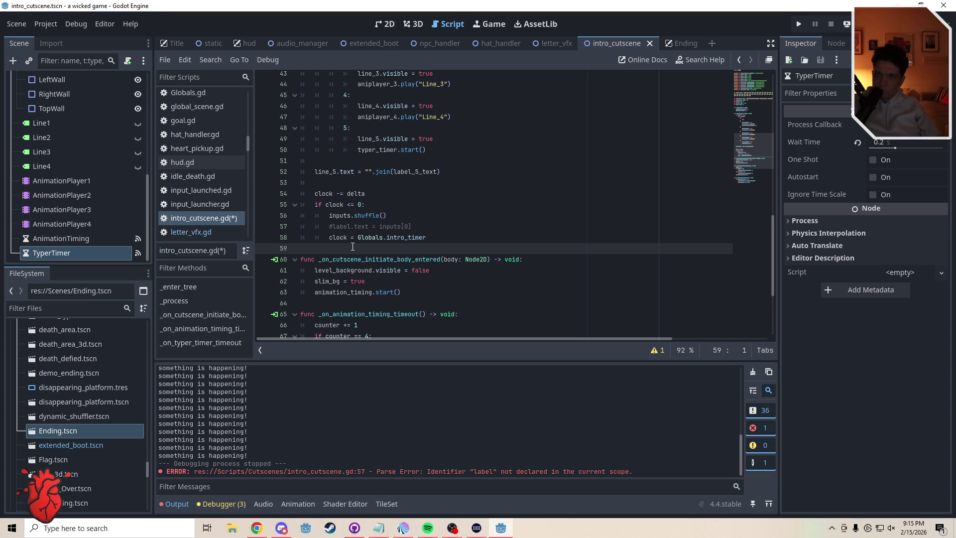
drag(757, 150, 759, 99)
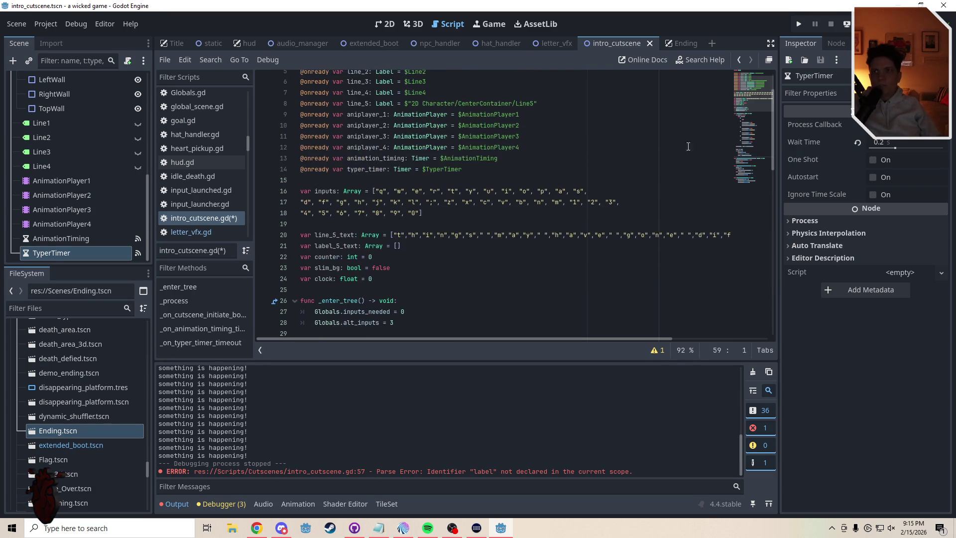
click(401, 226)
click(427, 235)
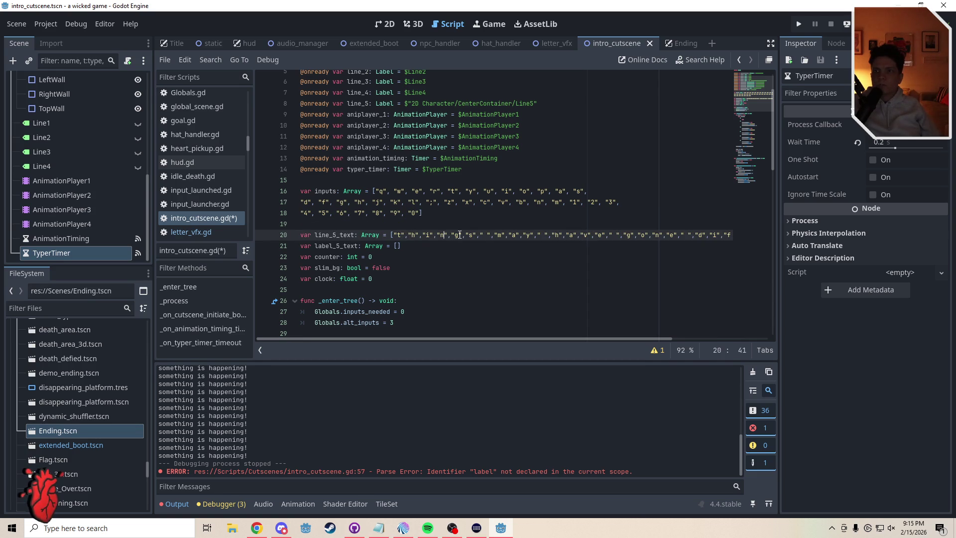
click(473, 235)
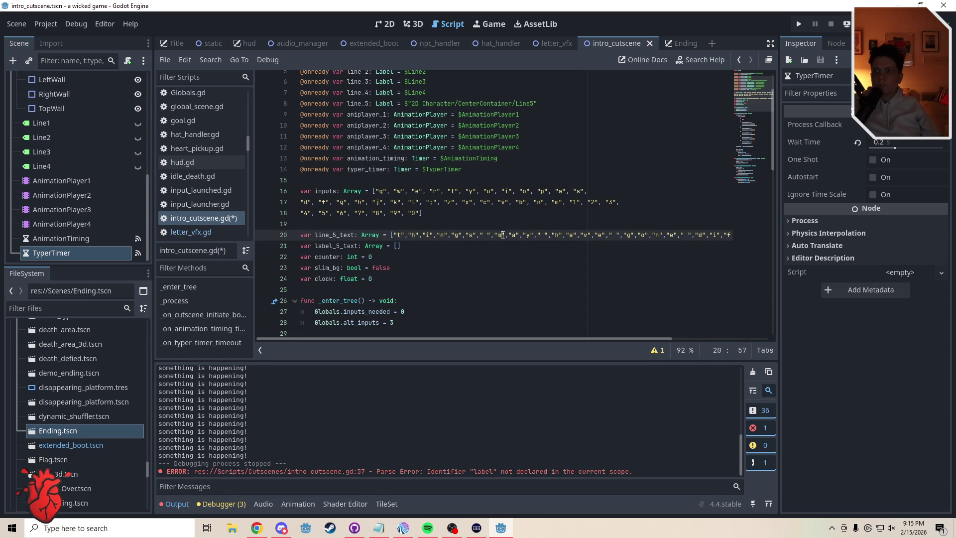
click(546, 235)
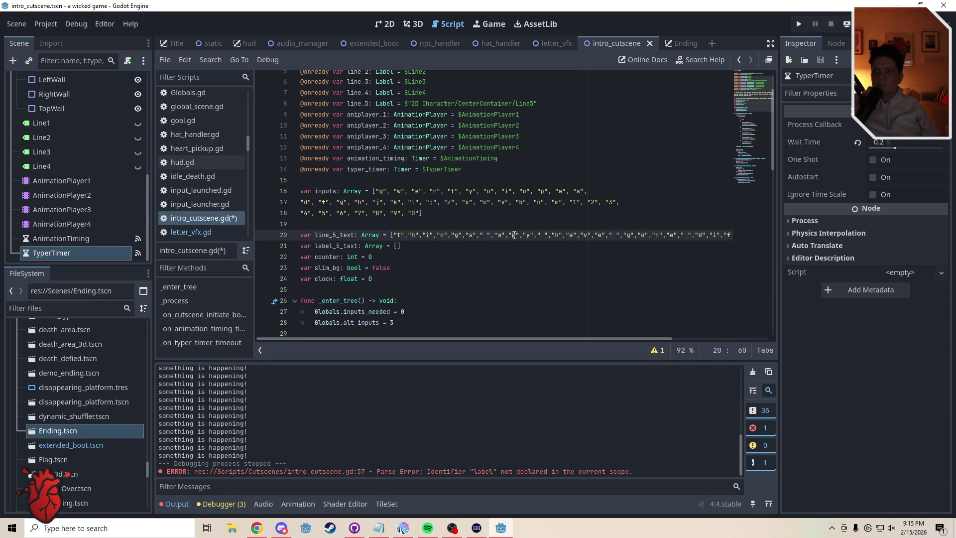
click(558, 235)
click(599, 235)
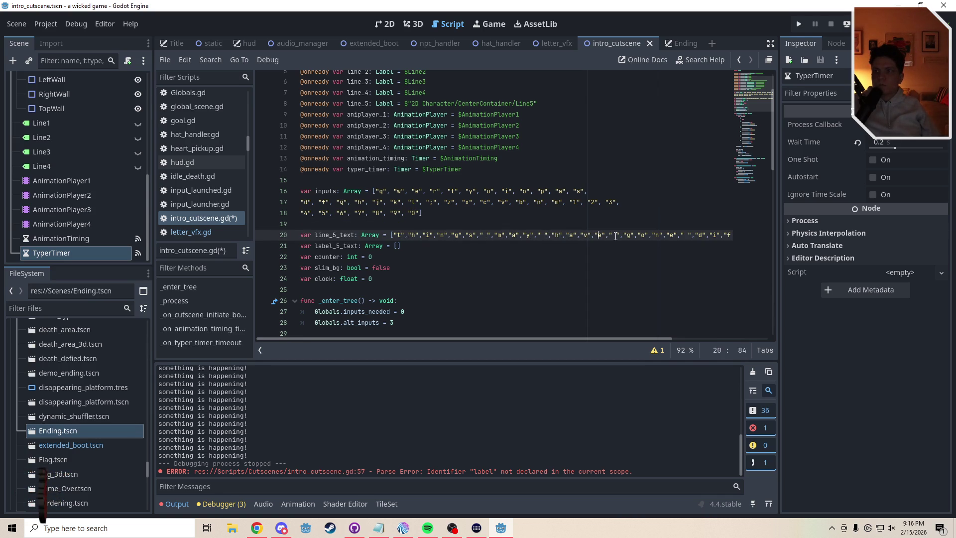
click(671, 236)
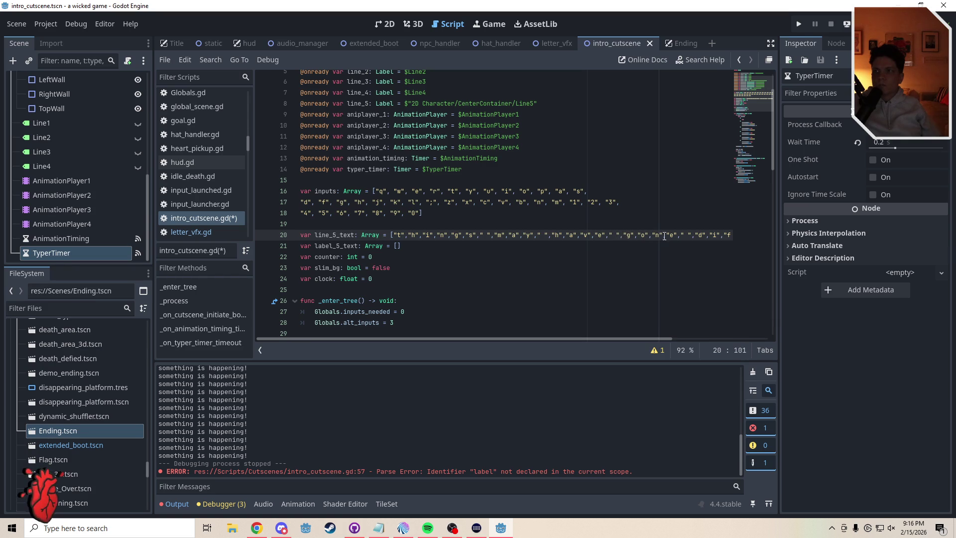
click(688, 235)
mouse_move(662, 339)
mouse_down()
mouse_move(742, 332)
mouse_move(745, 308)
mouse_up()
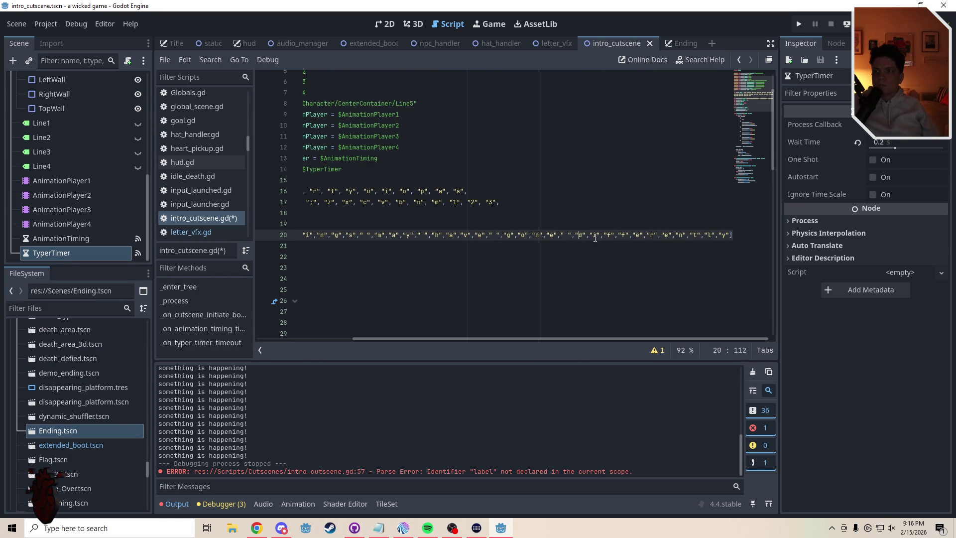
click(600, 237)
click(641, 236)
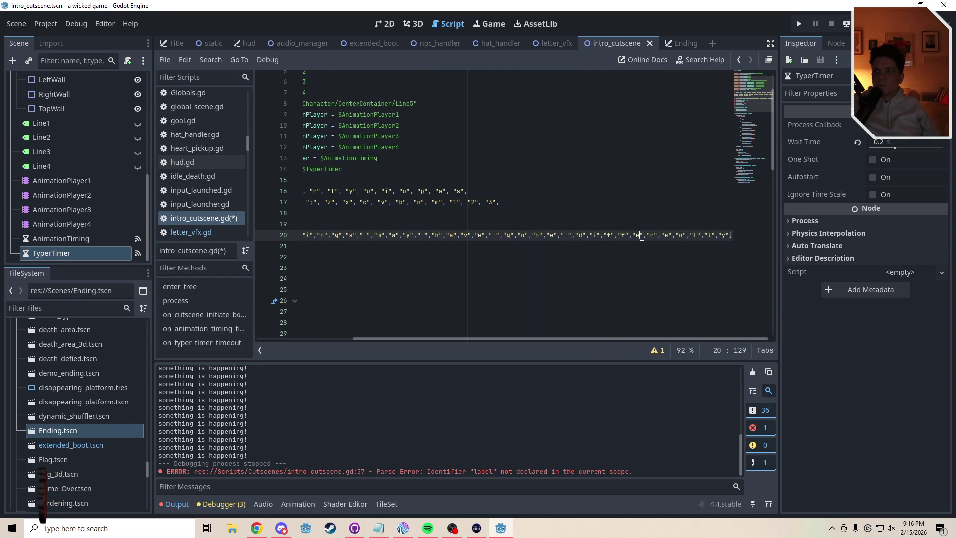
click(711, 235)
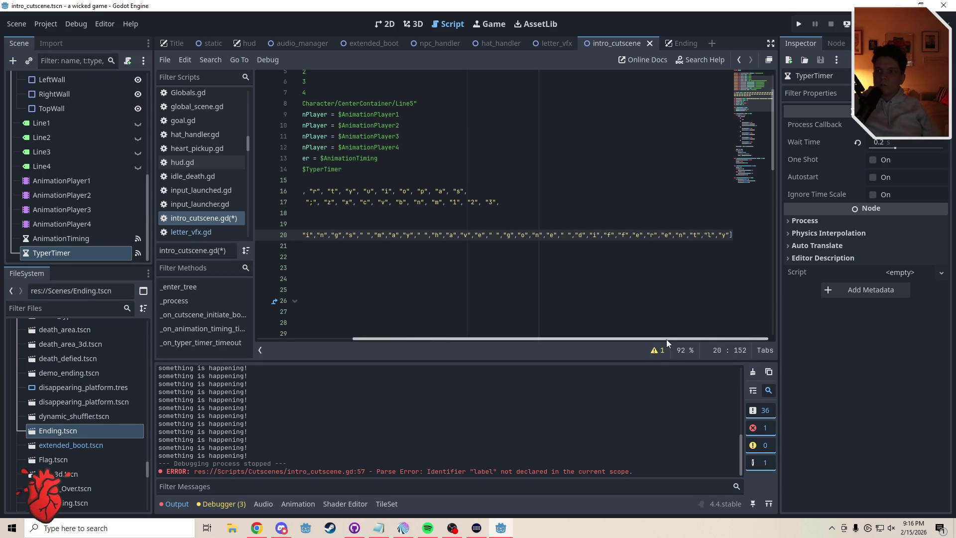
drag(666, 340, 569, 339)
click(404, 224)
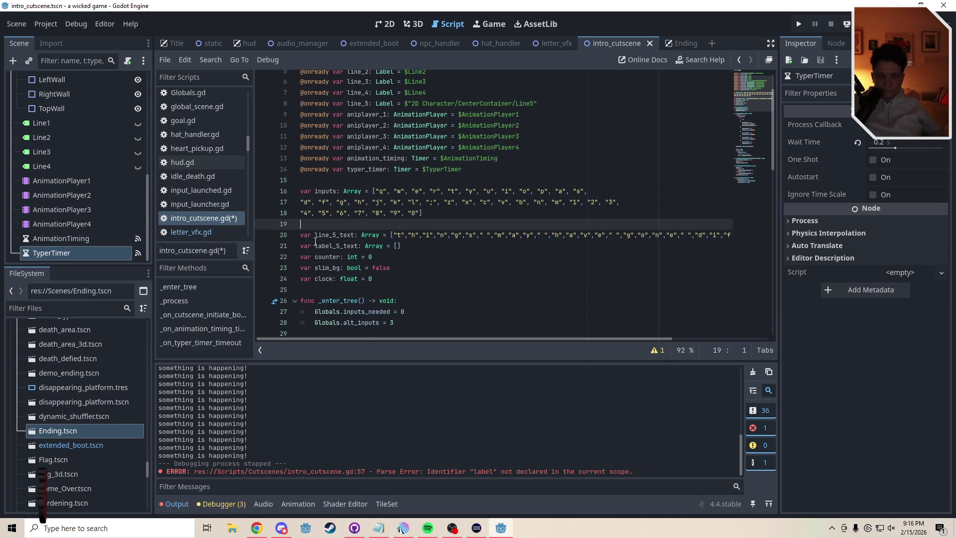
Add the comment '# 32 characters in this final text box 5' above line_5_text and save.
key(Return)
text(# 32)
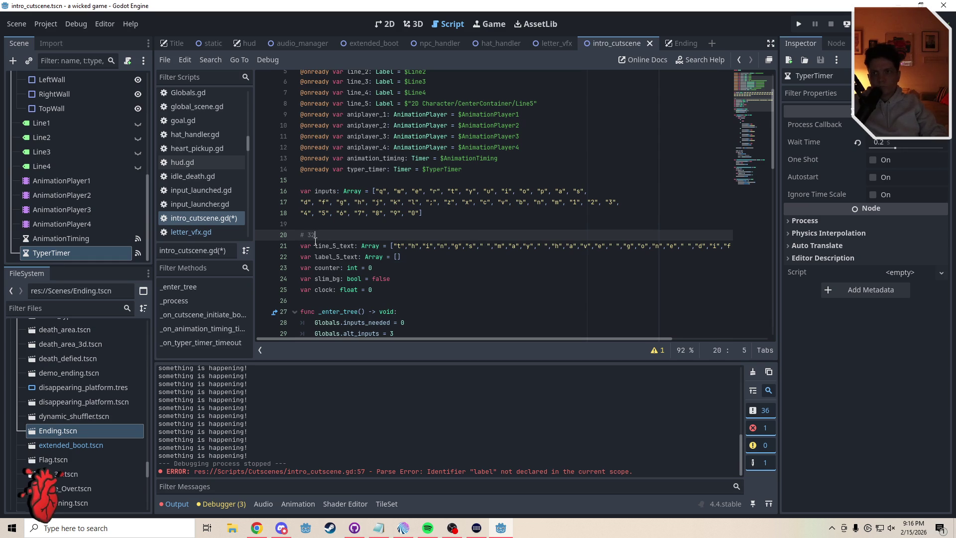
text( cahracaracter)
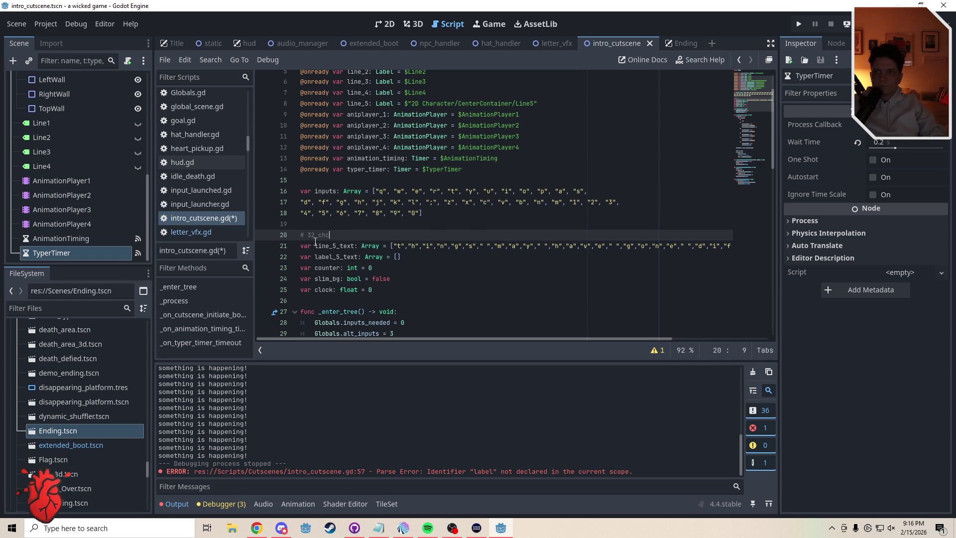
text(s in this final )
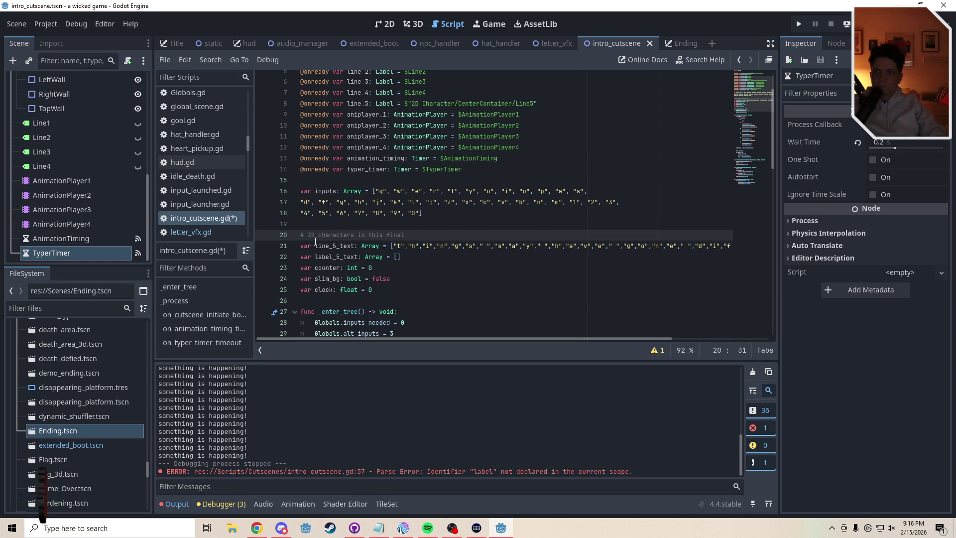
text(text box )
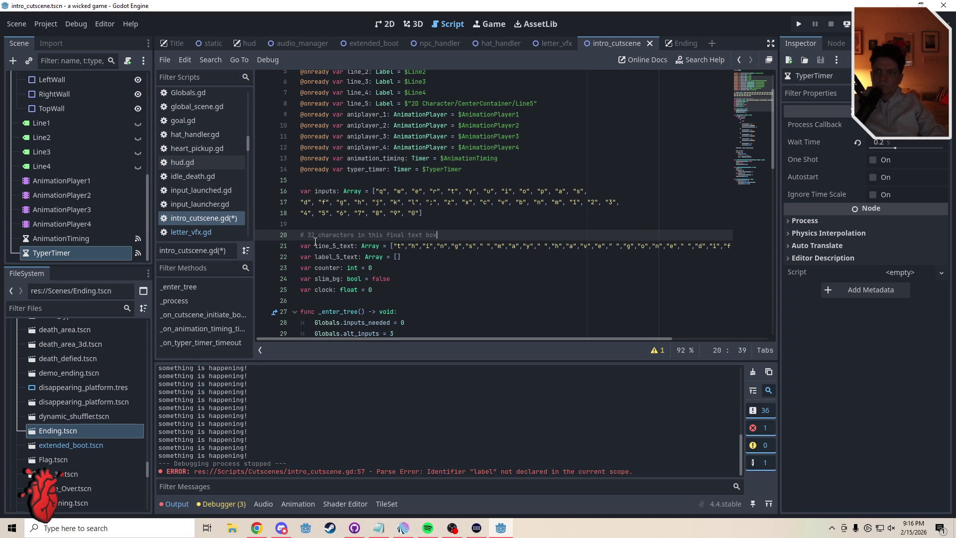
text(5)
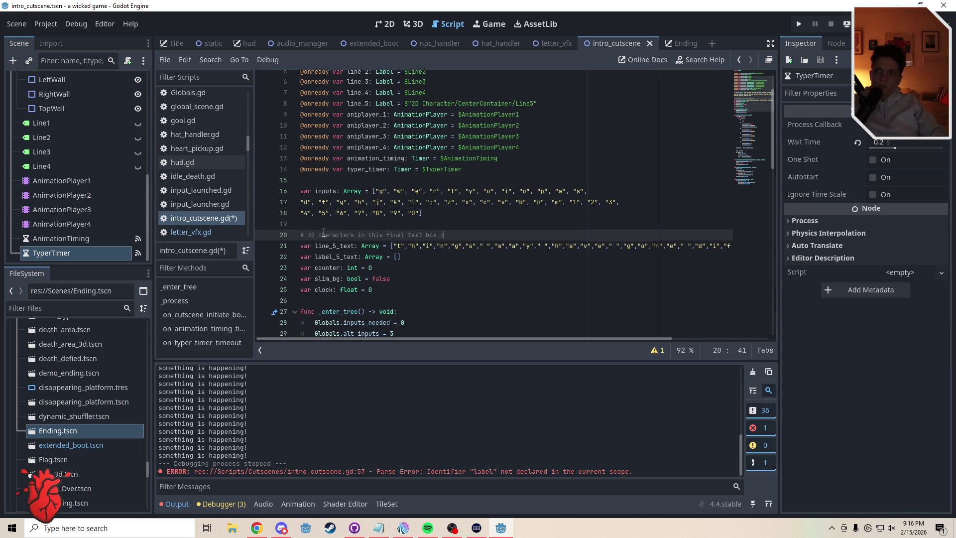
click(326, 224)
key(ctrl+s)
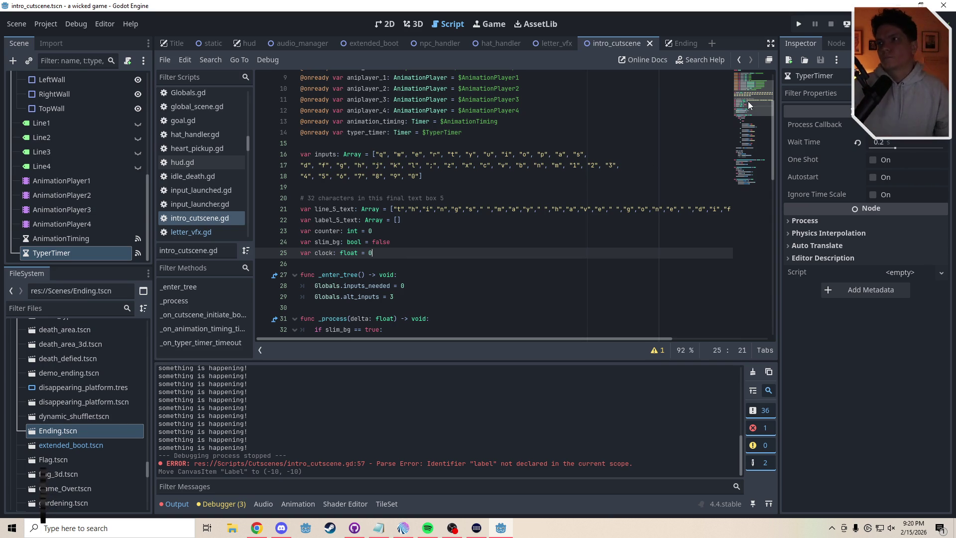
Insert blank lines below the inputs array for the new variable declarations.
scroll(748, 101, up, 3)
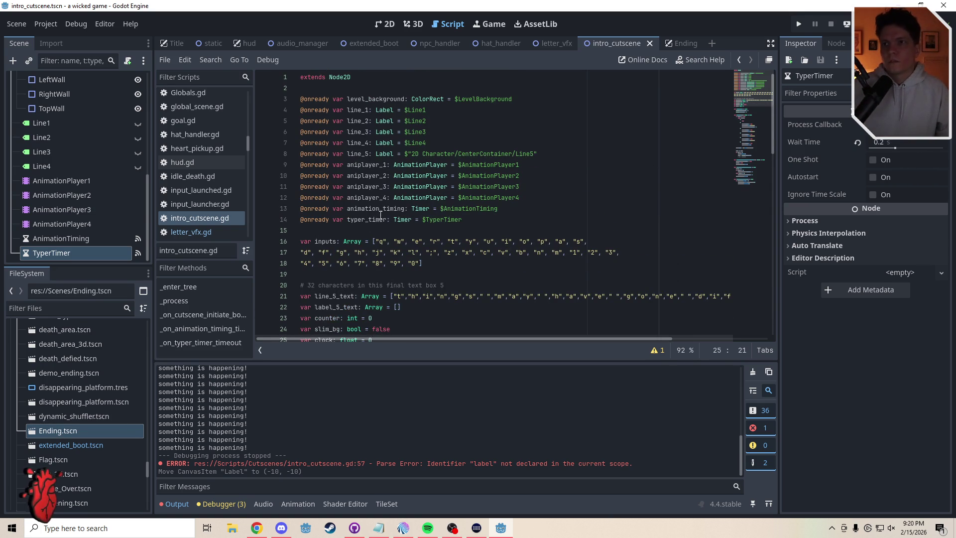
click(342, 233)
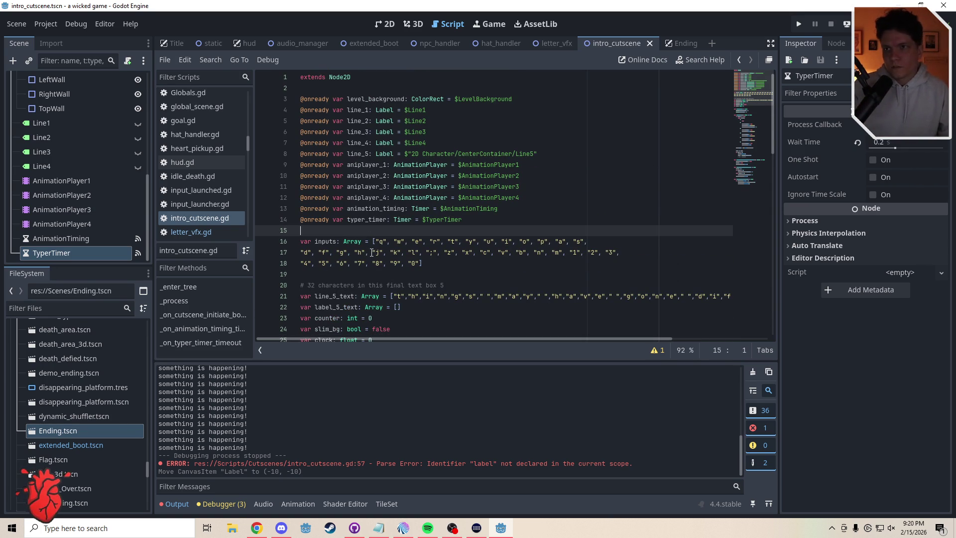
click(339, 276)
key(Return)
key(Return)
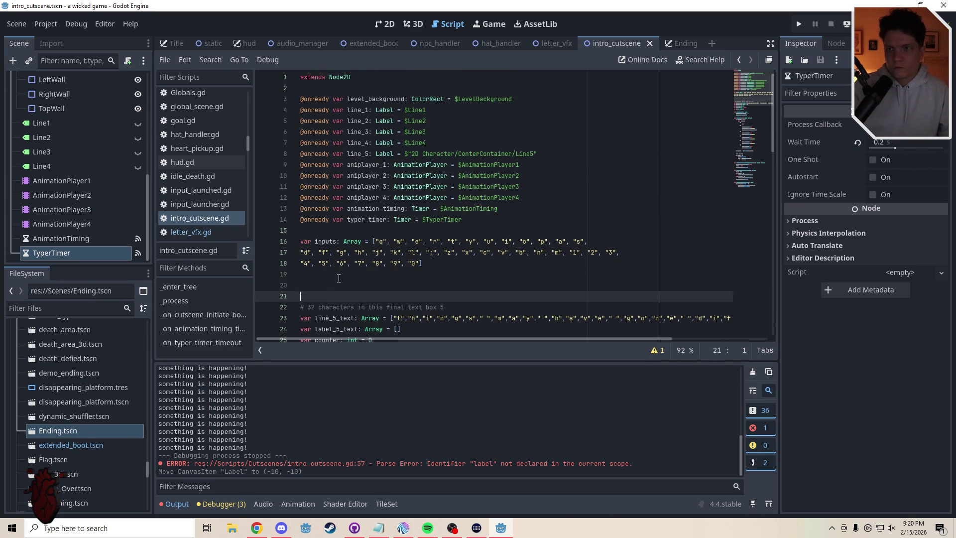
key(Up)
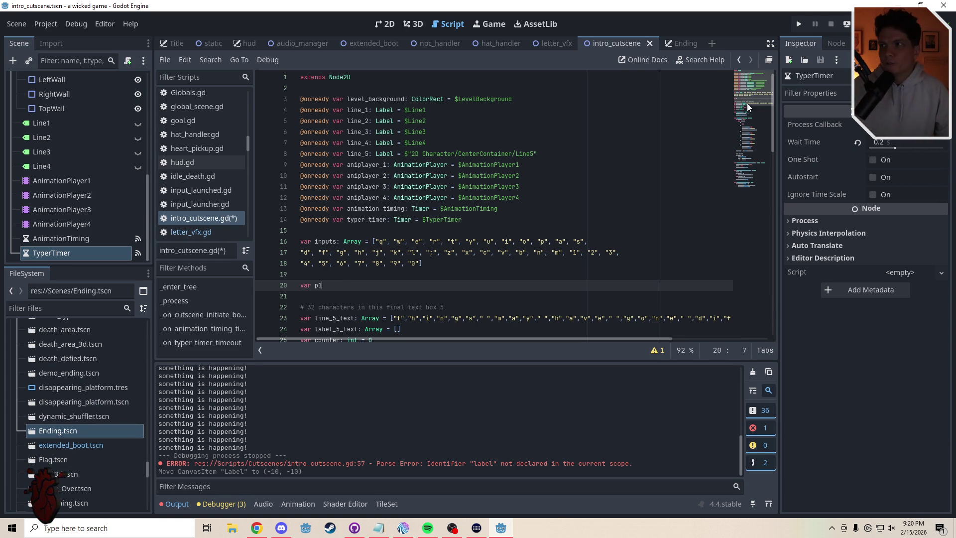
Complete the declaration as 'var p1: String' and paste copies of it on the lines below.
scroll(747, 104, down, 2)
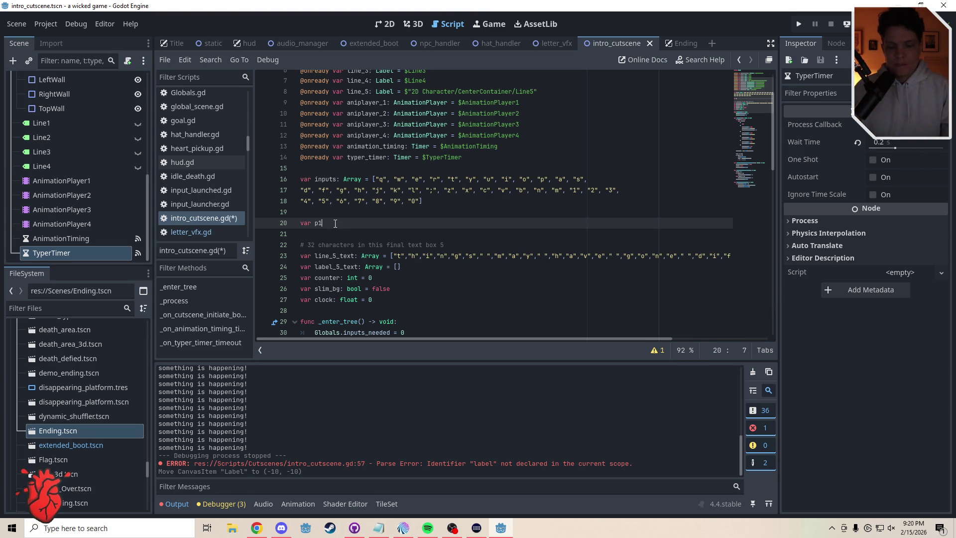
text(:)
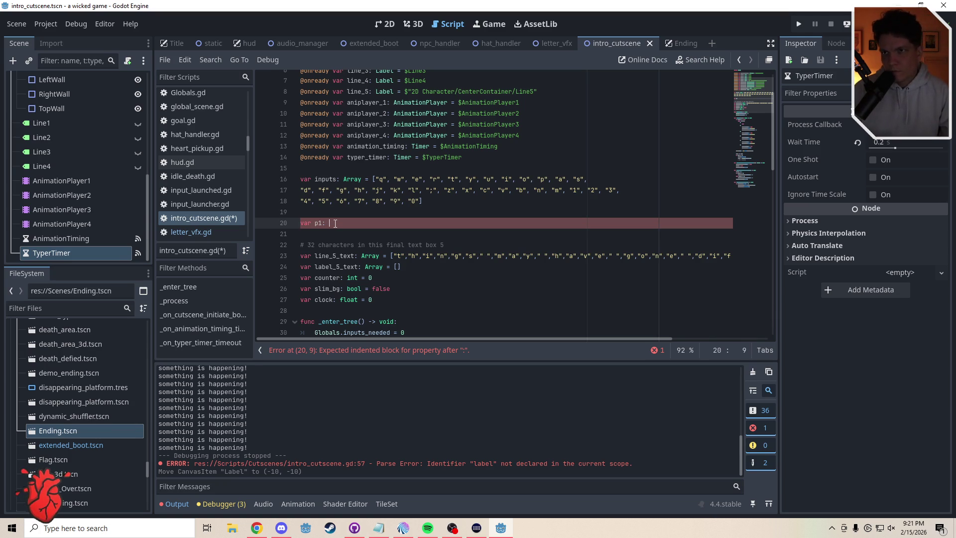
key(BackSpace)
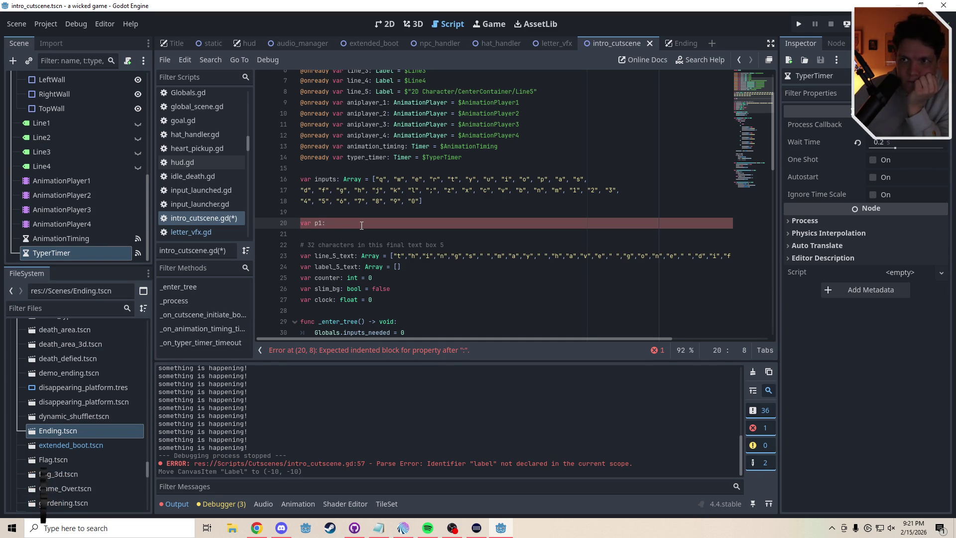
text(St)
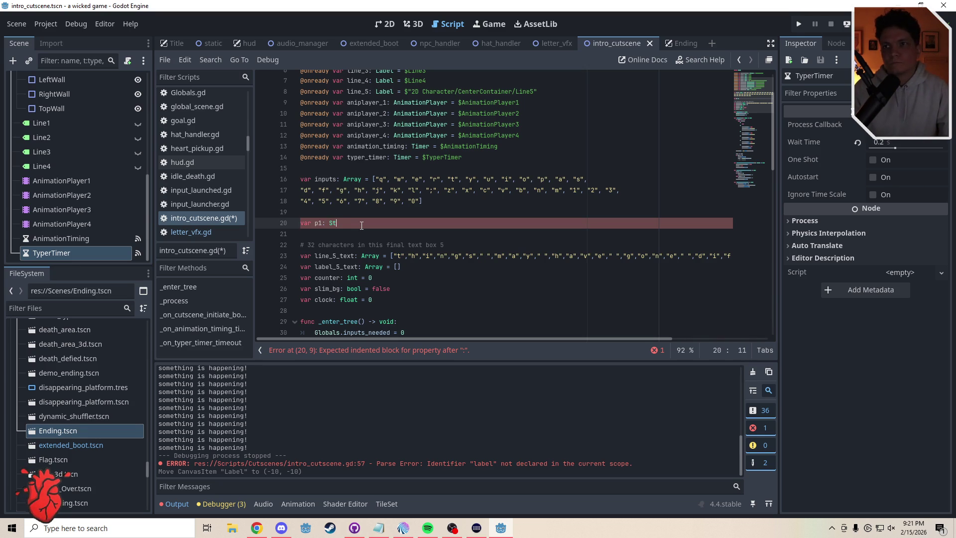
text(ring)
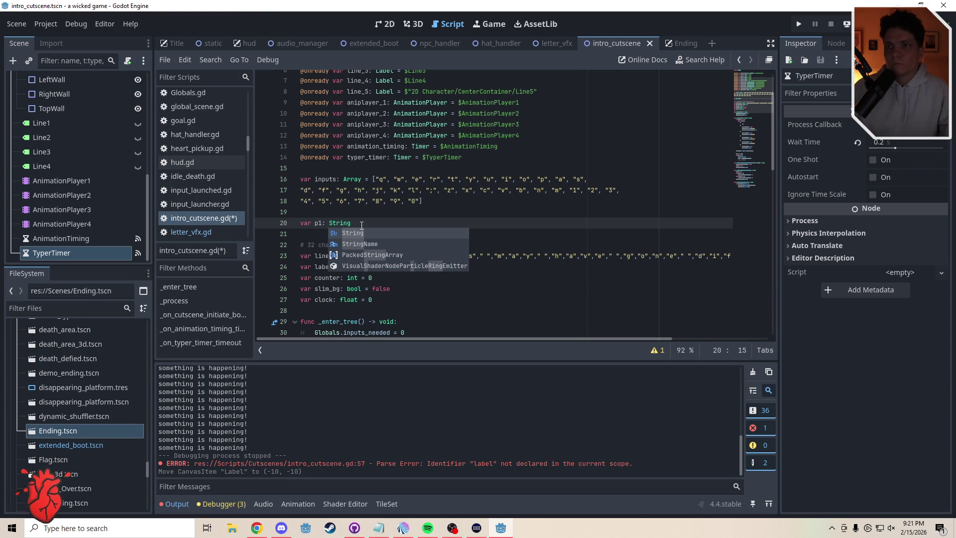
drag(362, 225, 301, 223)
key(ctrl+c)
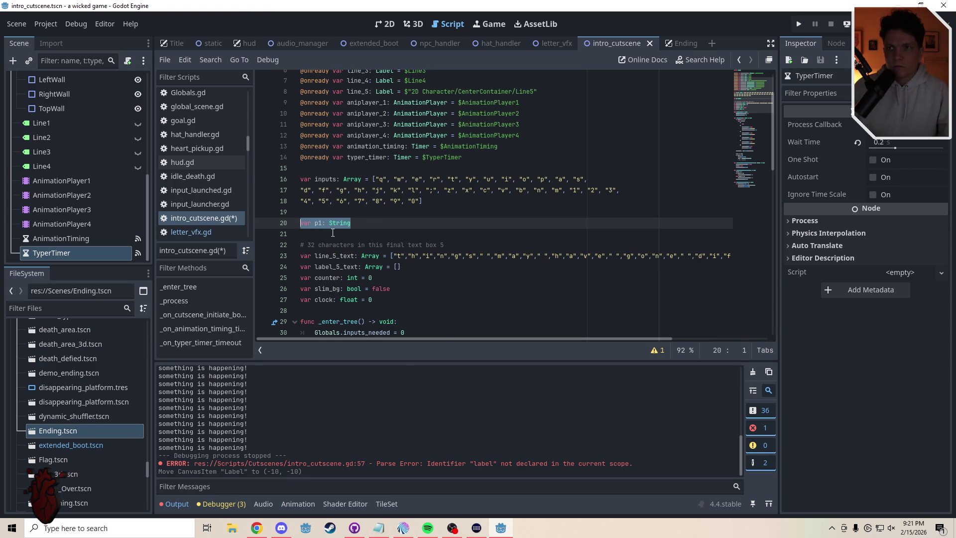
click(329, 234)
key(Return)
key(Up)
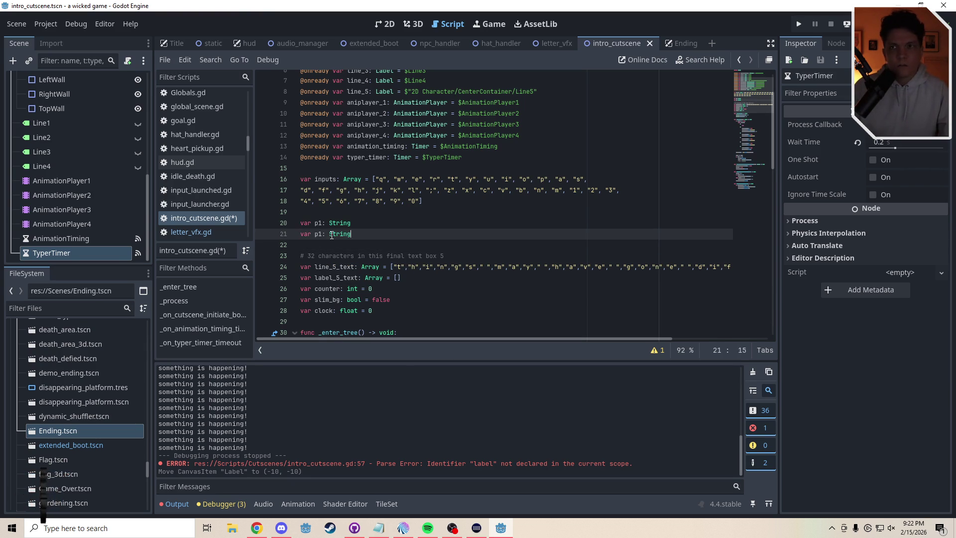
key(ctrl+v)
key(ctrl+v)
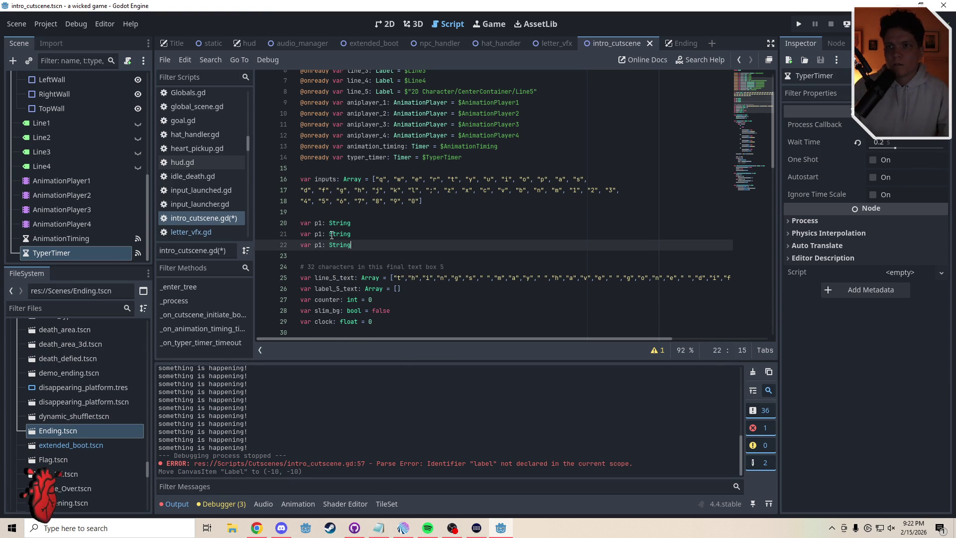
key(Return)
key(ctrl+v)
key(Return)
key(ctrl+v)
key(Return)
key(ctrl+v)
key(Return)
key(ctrl+v)
key(Return)
key(ctrl+v)
key(Return)
key(ctrl+v)
key(Return)
key(ctrl+v)
key(Return)
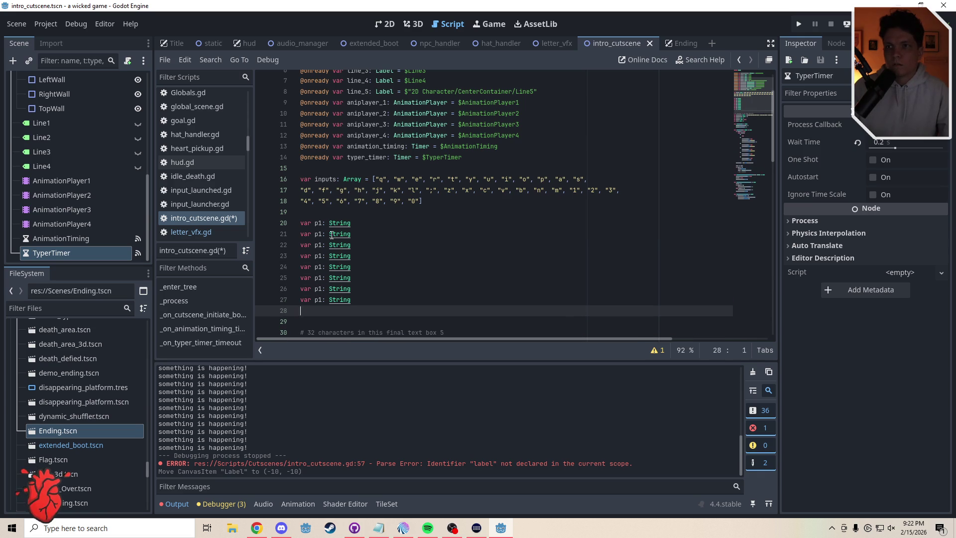
Renumber the first five declarations to p01 through p05.
click(318, 222)
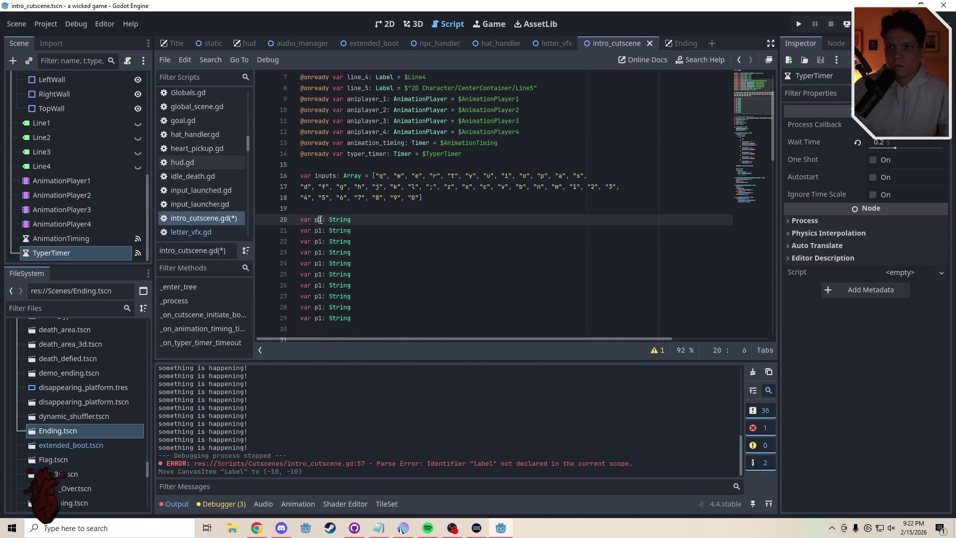
text(0)
key(Down)
key(BackSpace)
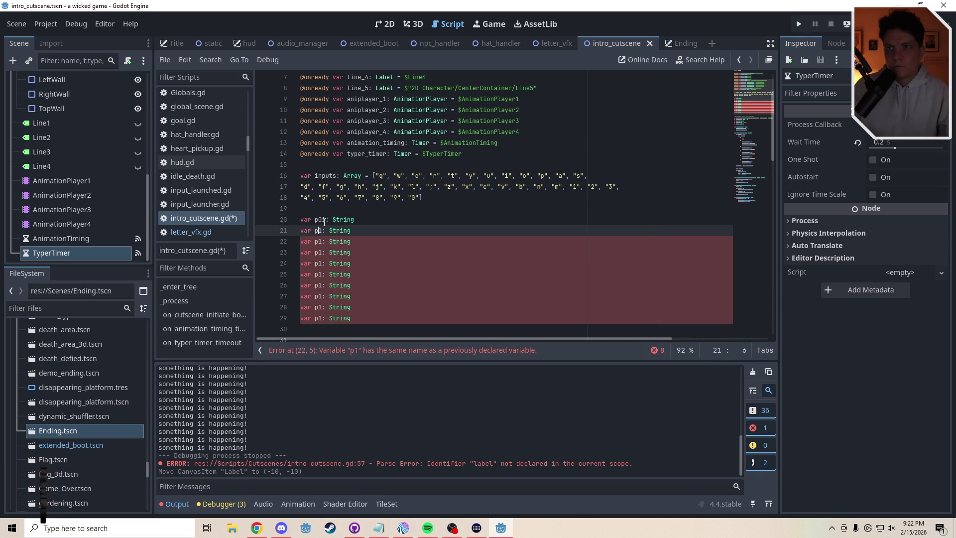
key(BackSpace)
text(02)
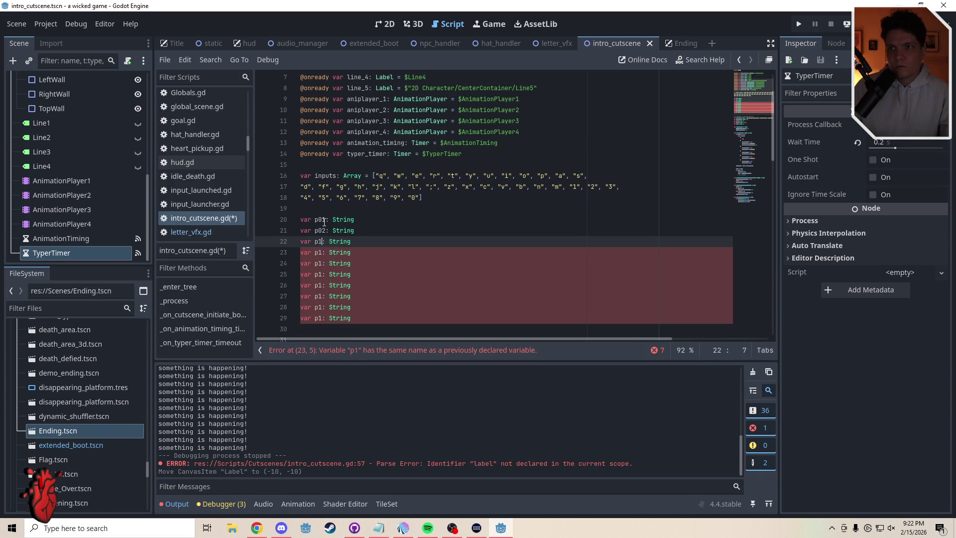
key(Down)
key(Delete)
text(03)
key(Down)
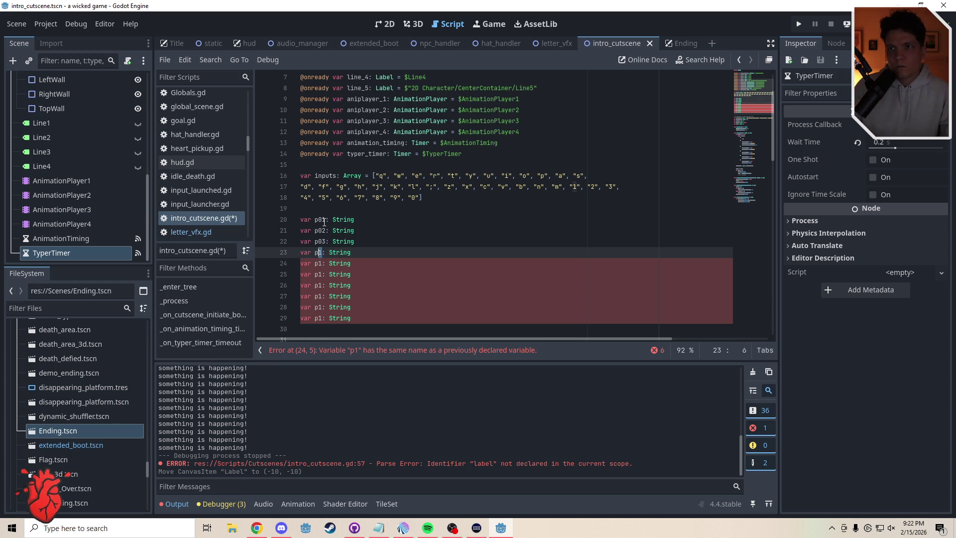
key(Delete)
text(04)
key(Down)
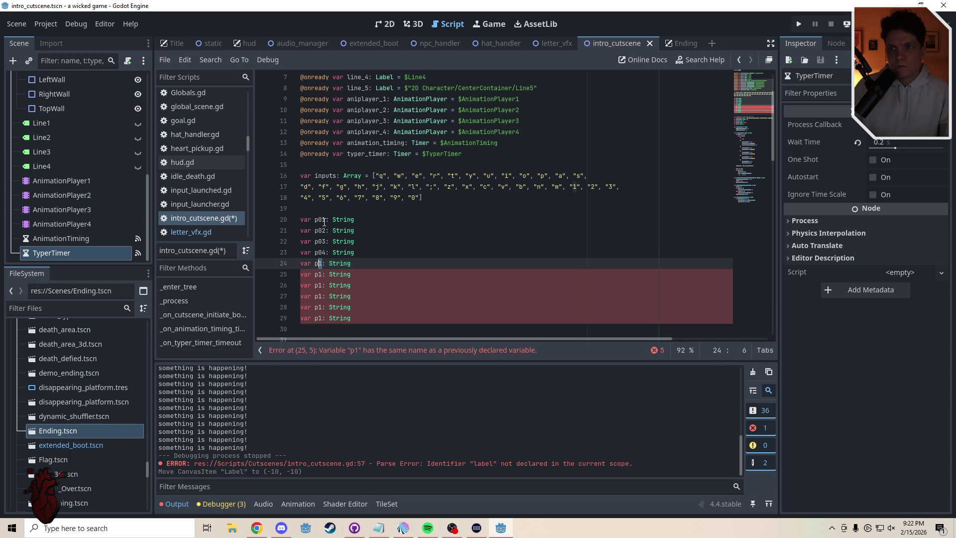
key(Delete)
text(05)
Renumber the remaining declarations to p06 through p10.
key(Down)
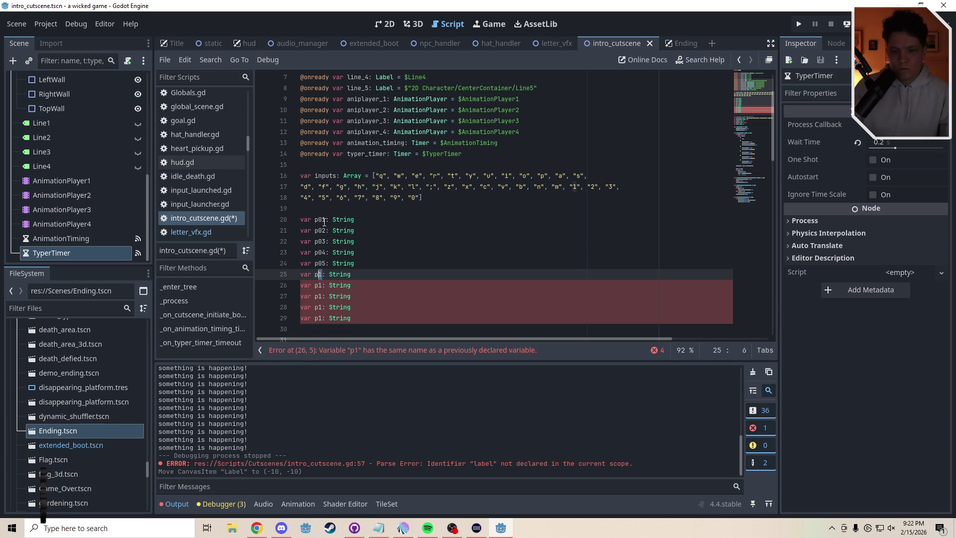
key(Delete)
text(06)
key(Down)
key(Delete)
text(07)
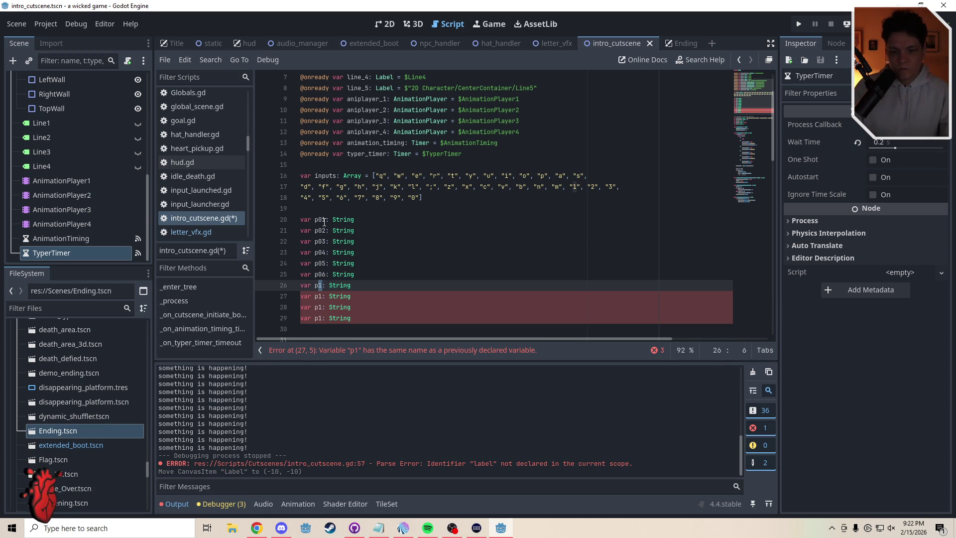
key(Down)
key(shift+Left)
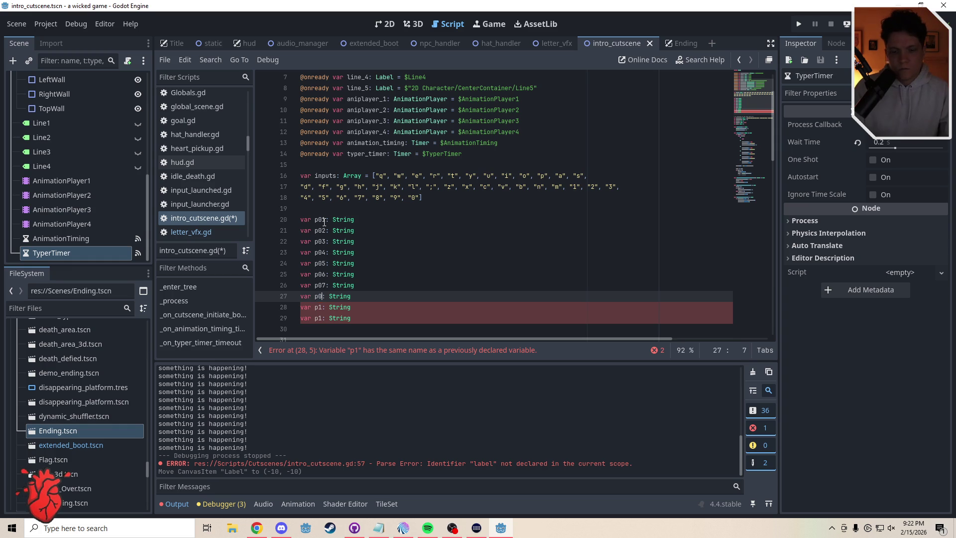
text(8)
key(Down)
key(shift+Left)
text(0)
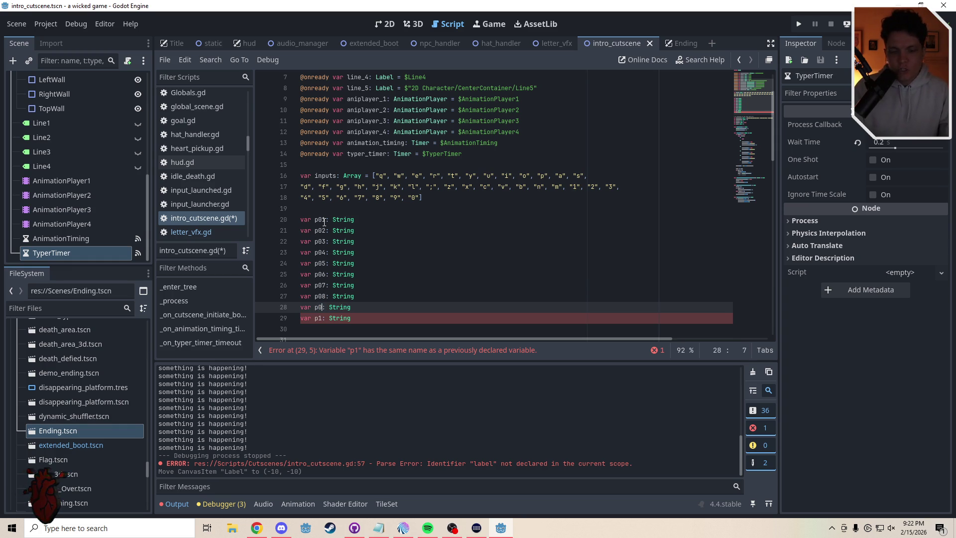
text(9)
key(Down)
key(shift+Left)
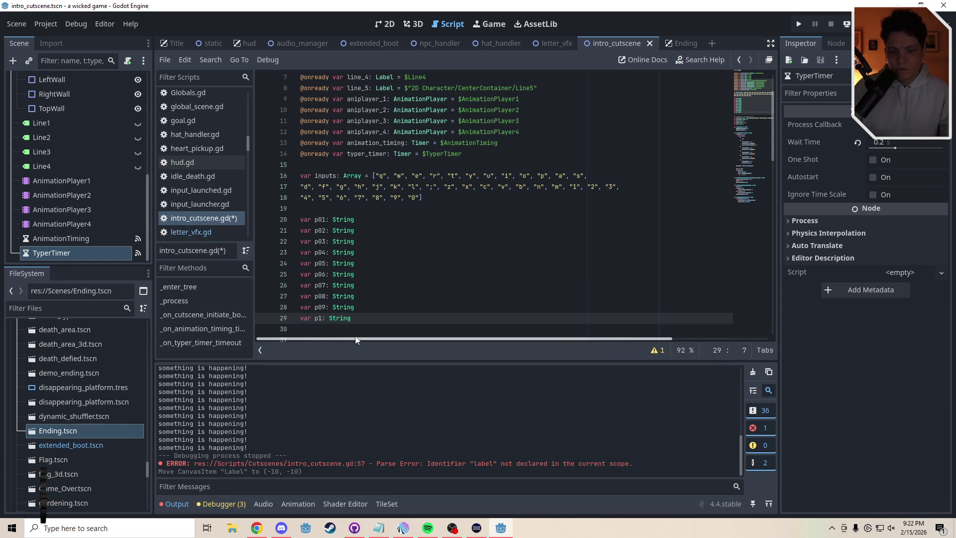
scroll(355, 336, down, 4)
Copy the 'var p10: String' line and paste duplicates of it below line 29.
text(0)
drag(355, 187, 293, 191)
key(ctrl+c)
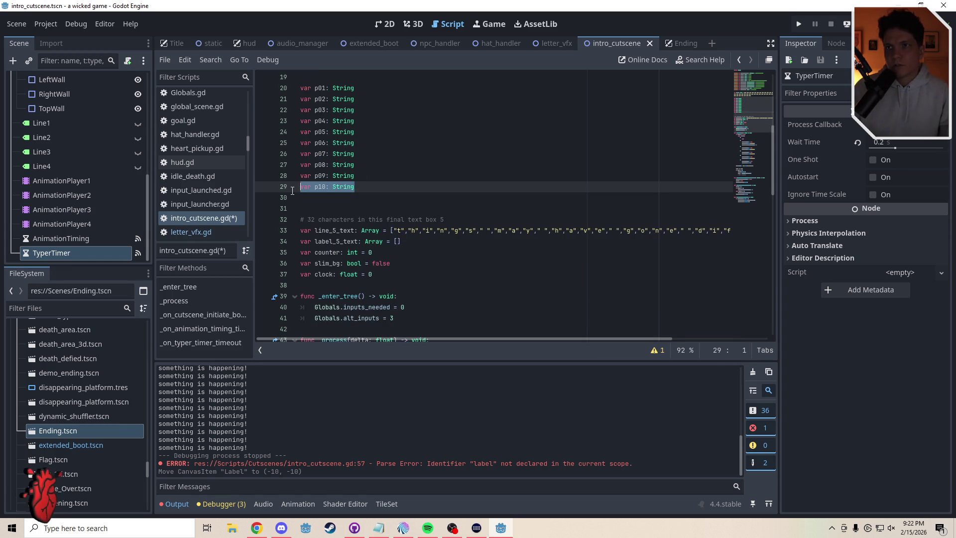
click(318, 197)
key(ctrl+v)
key(Return)
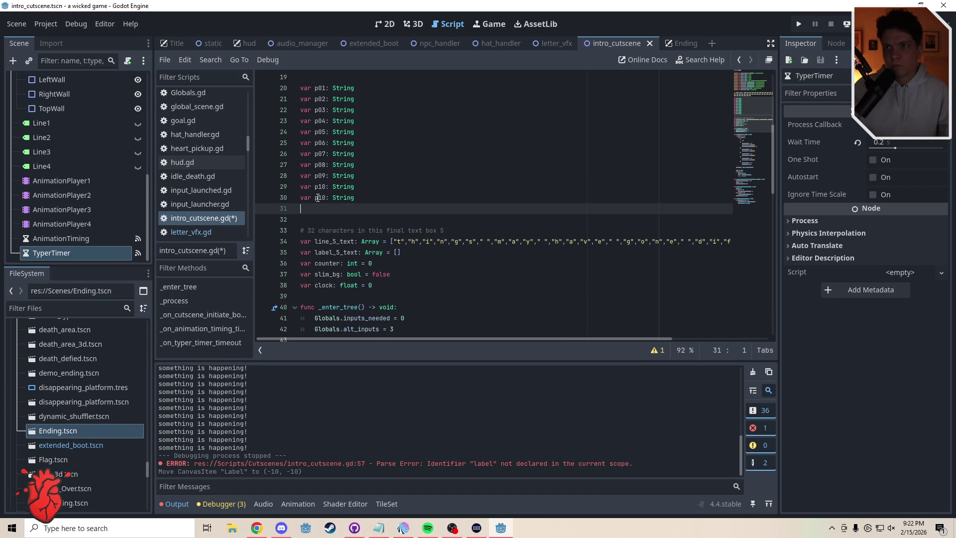
key(ctrl+v)
key(Return)
key(ctrl+v)
key(Return)
key(ctrl+v)
key(Return)
key(ctrl+v)
key(Return)
key(ctrl+v)
key(Return)
key(ctrl+v)
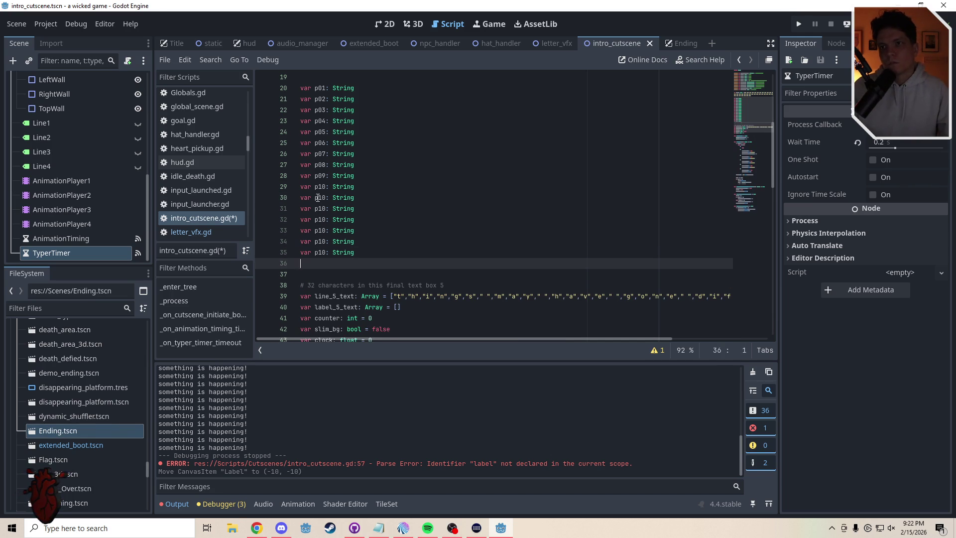
key(Return)
text(var p10: String var p10: String)
key(Return)
text(var p10: String var p10: String)
key(Return)
text(var p10: String var p10: String)
key(Return)
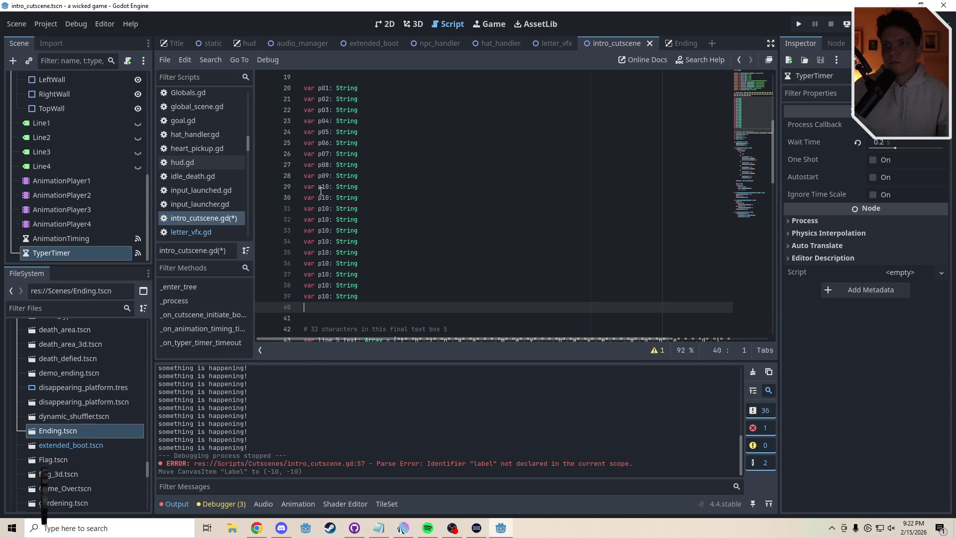
Renumber the first pasted declarations to p11 through p16.
click(329, 197)
key(BackSpace)
text(1)
key(Down)
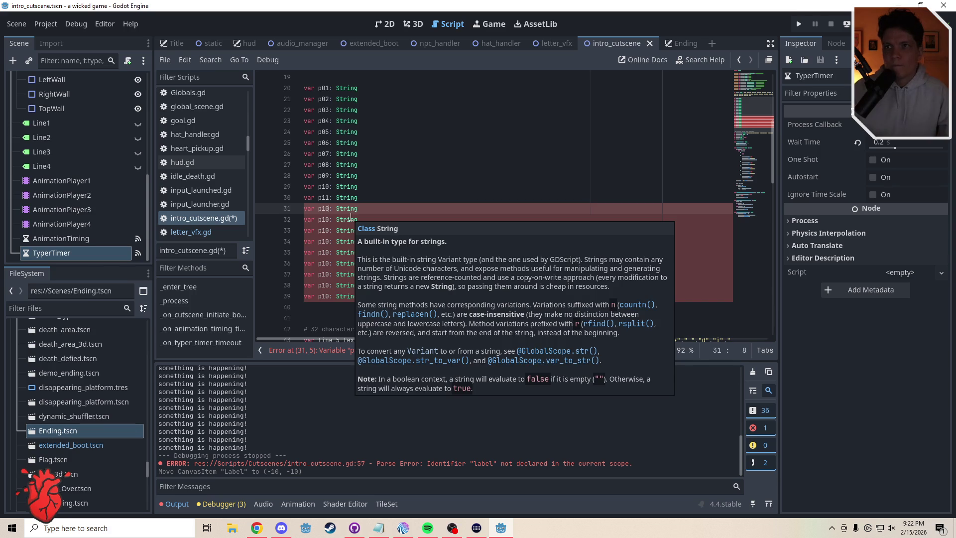
key(BackSpace)
text(2)
key(Down)
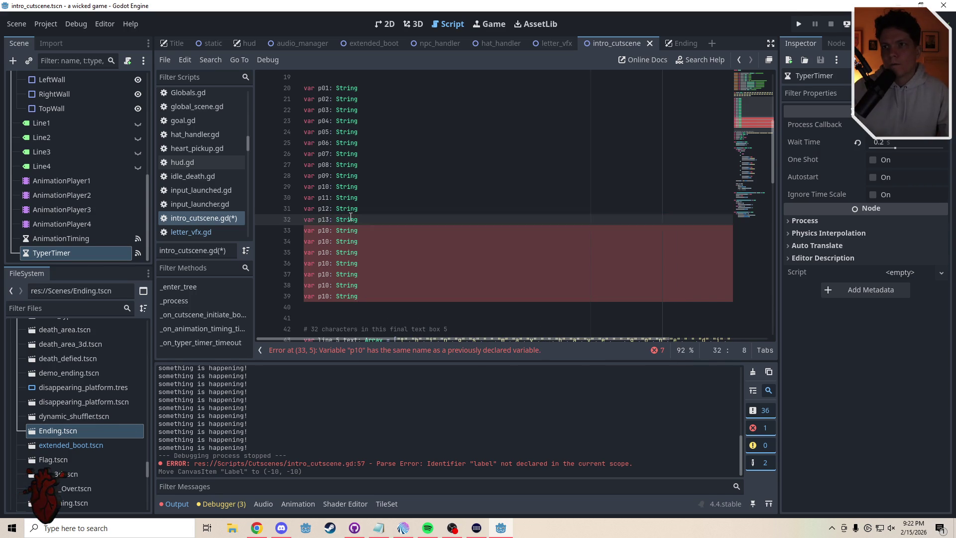
key(Down)
key(BackSpace)
text(4)
key(Down)
key(BackSpace)
text(5)
key(Down)
key(BackSpace)
text(6)
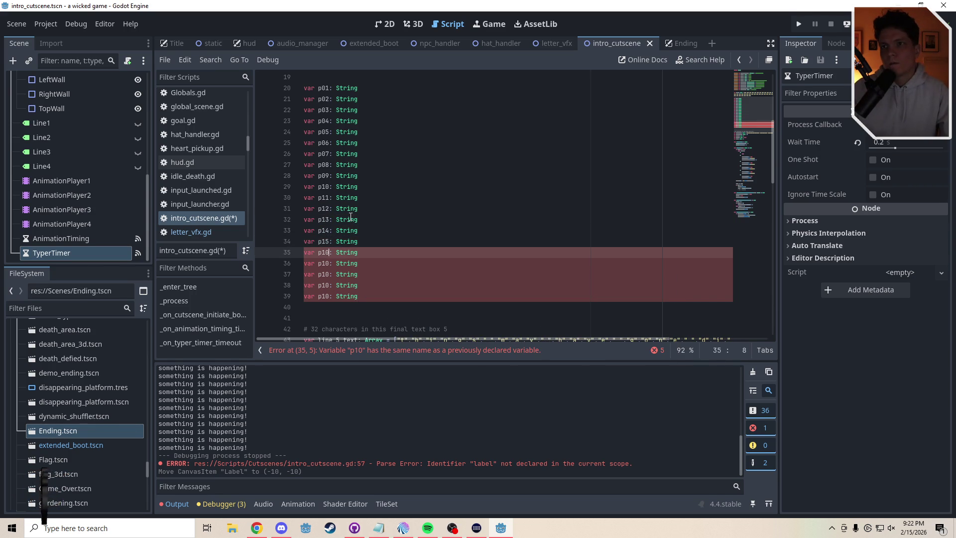
Renumber the remaining duplicates to p17 through p20 on lines 36–39.
key(Down)
key(BackSpace)
text(7)
key(Down)
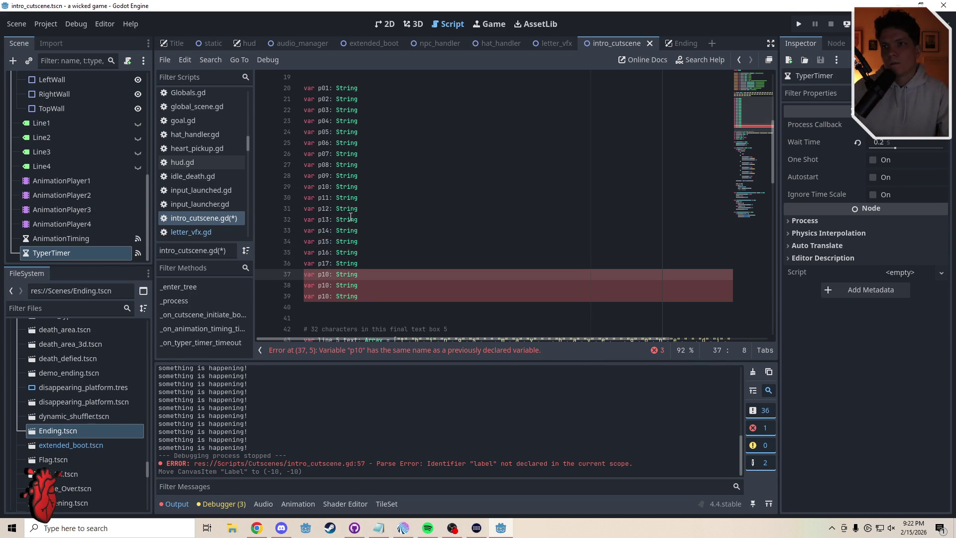
key(Down)
key(Up)
key(BackSpace)
text(8)
key(Down)
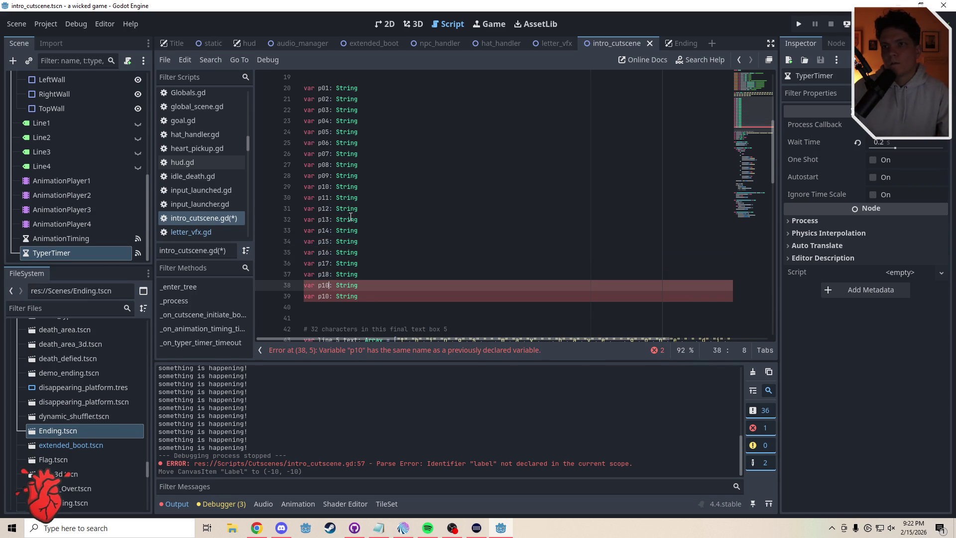
key(BackSpace)
text(9)
key(Down)
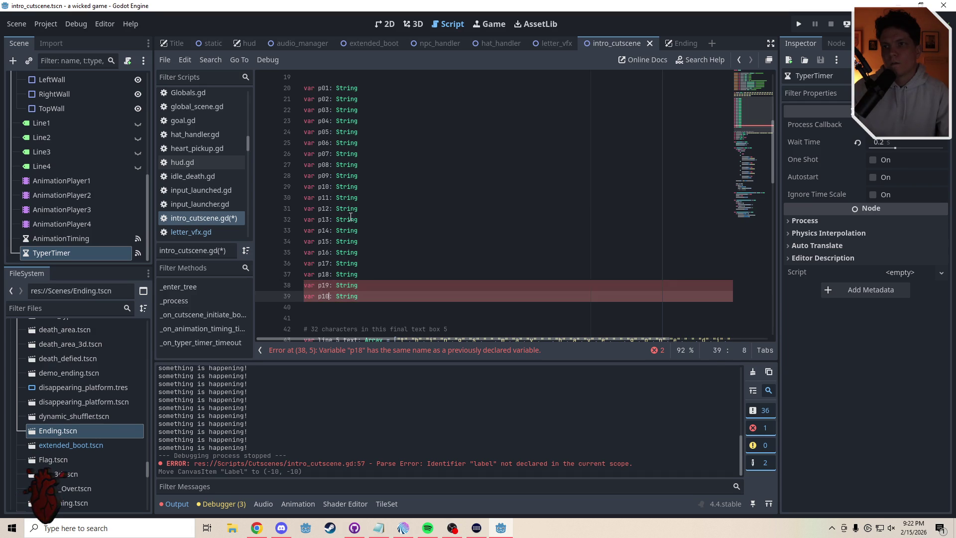
key(Delete)
text(2)
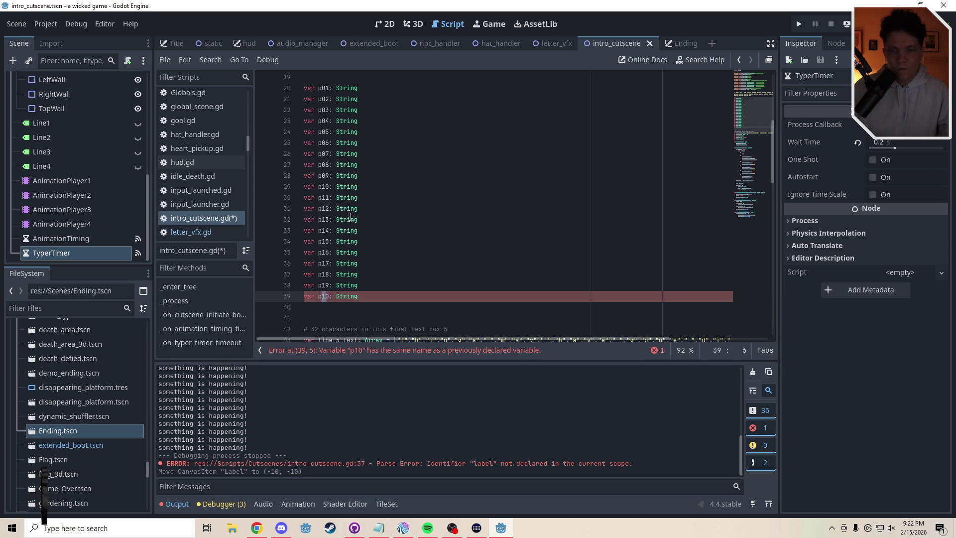
scroll(362, 251, down, 2)
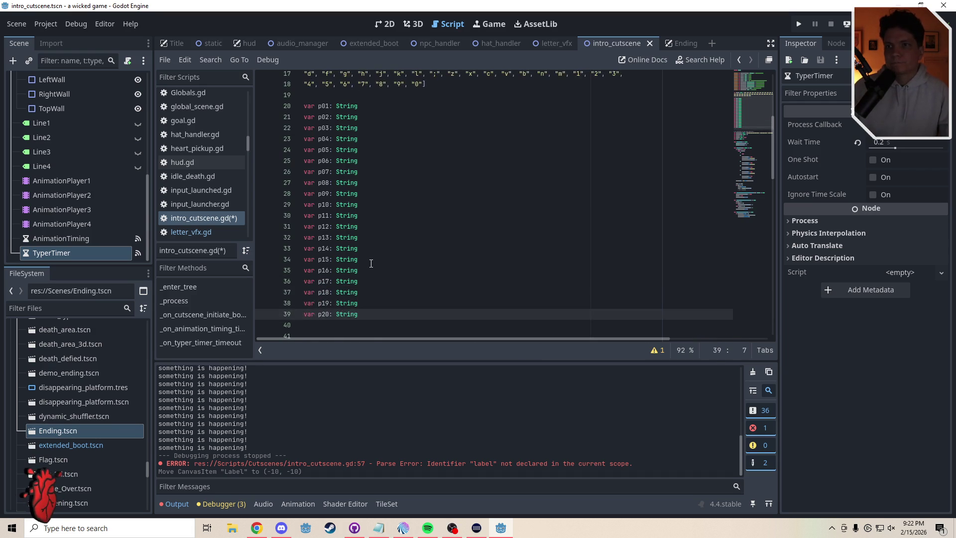
Copy the 'var p20: String' line and paste duplicates of it after line 39.
drag(358, 248, 295, 251)
key(ctrl+c)
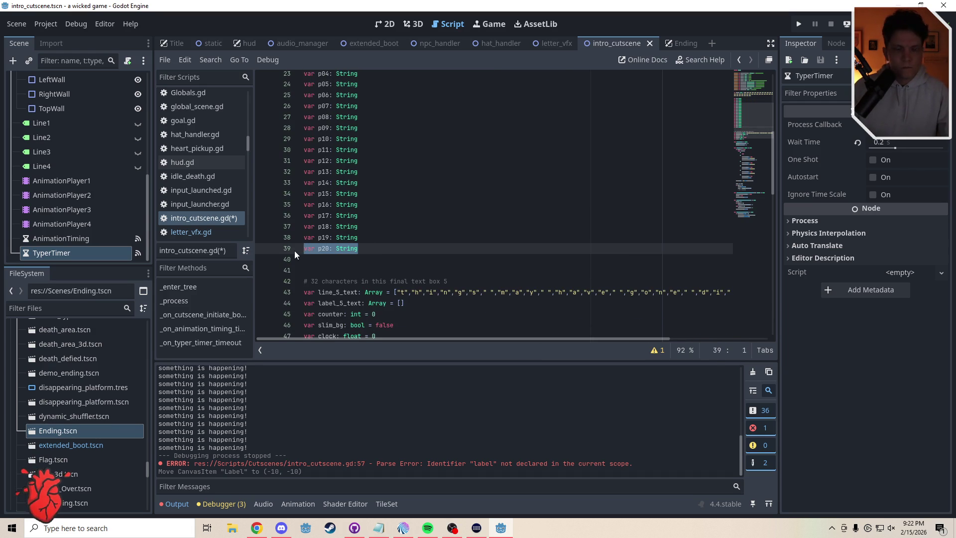
click(315, 261)
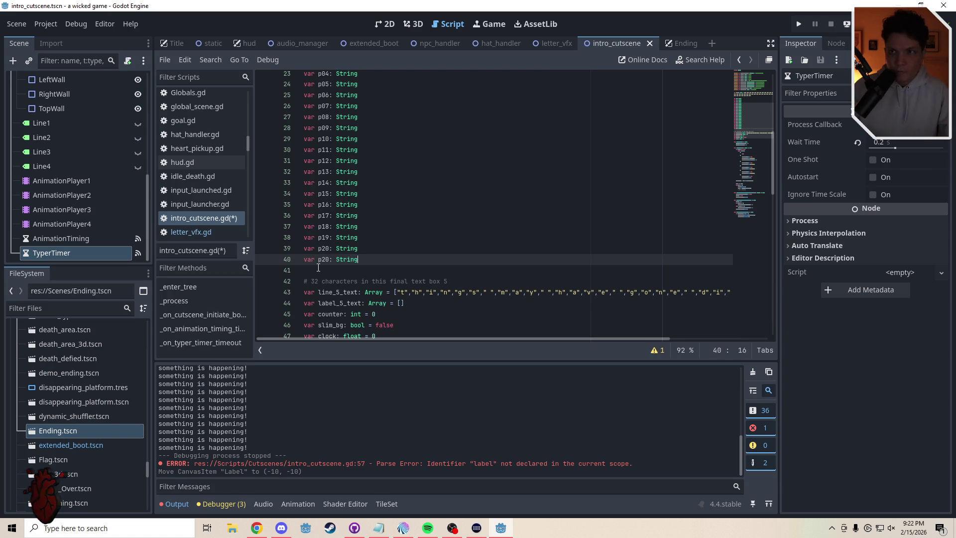
key(ctrl+v)
key(Return)
key(ctrl+v)
key(Return)
key(ctrl+v)
key(Return)
key(ctrl+v)
key(Return)
key(ctrl+v)
key(Return)
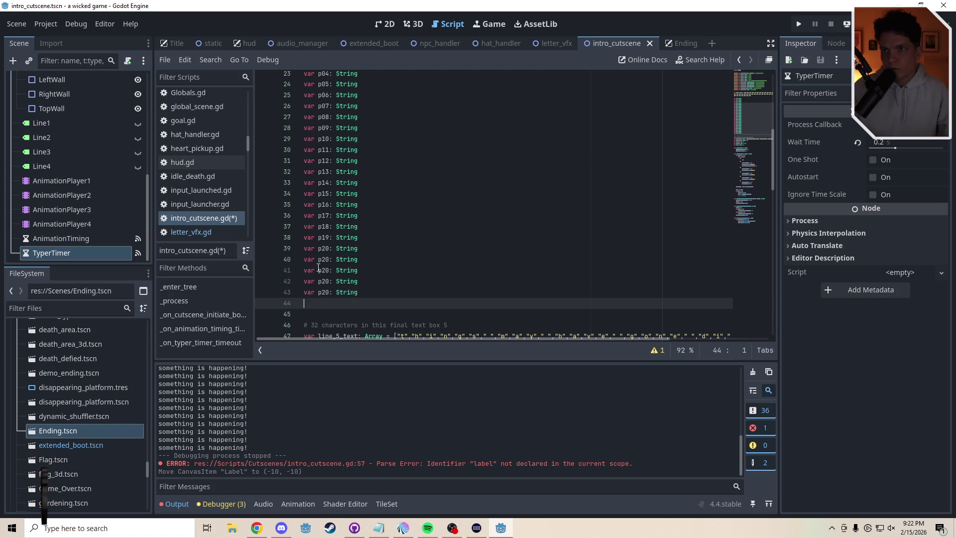
key(ctrl+v)
key(Return)
key(ctrl+v)
key(Return)
key(ctrl+v)
key(Return)
key(ctrl+v)
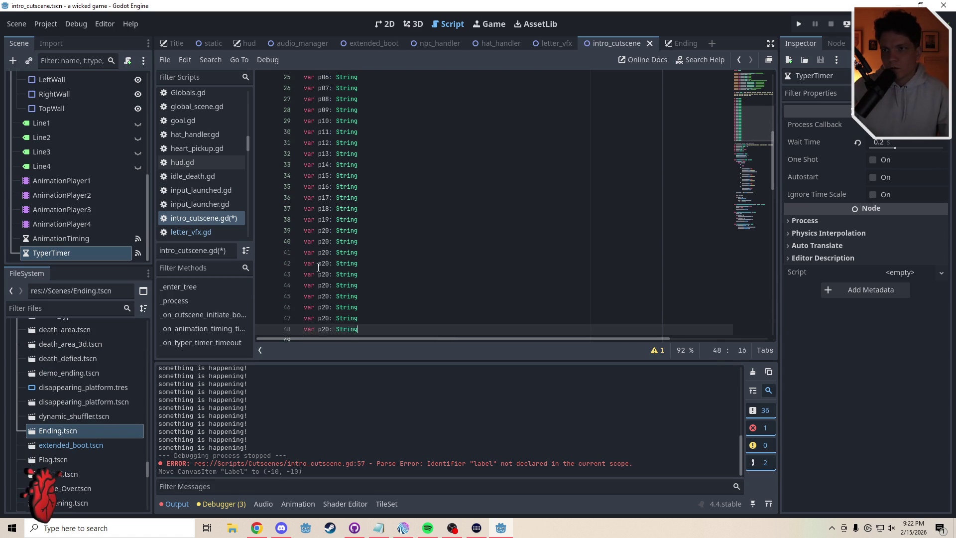
key(Return)
key(ctrl+v)
key(Return)
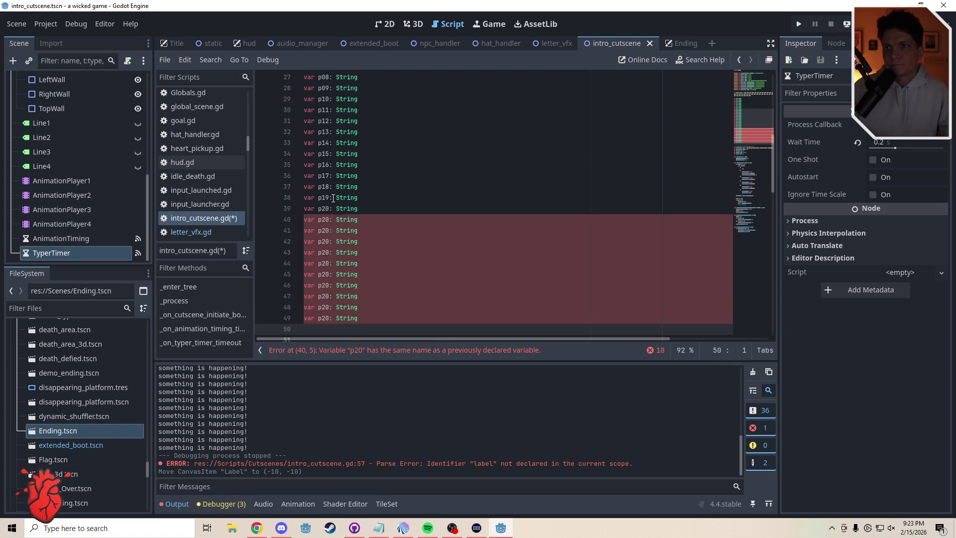
Renumber the declarations on lines 40–44 to p21 through p25.
click(330, 220)
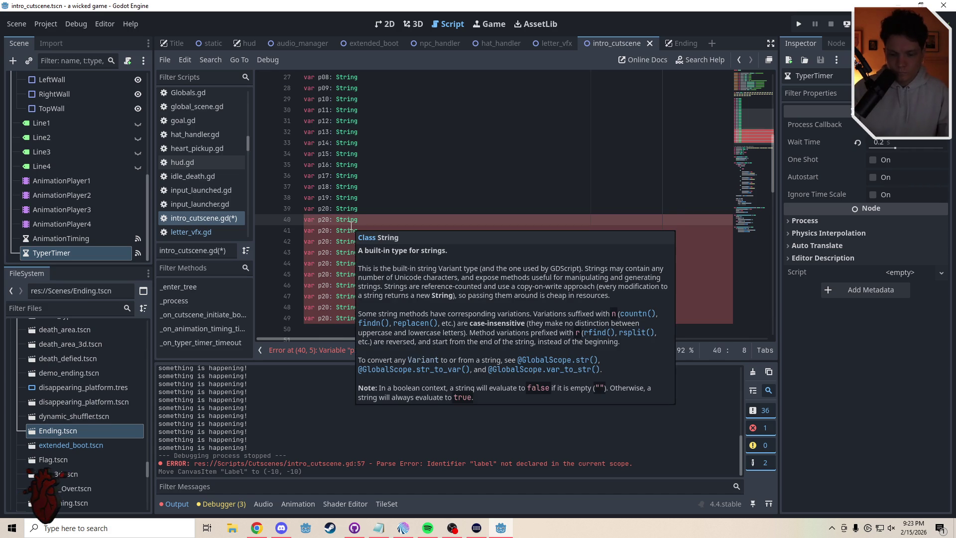
key(BackSpace)
text(1)
key(Down)
key(BackSpace)
text(2)
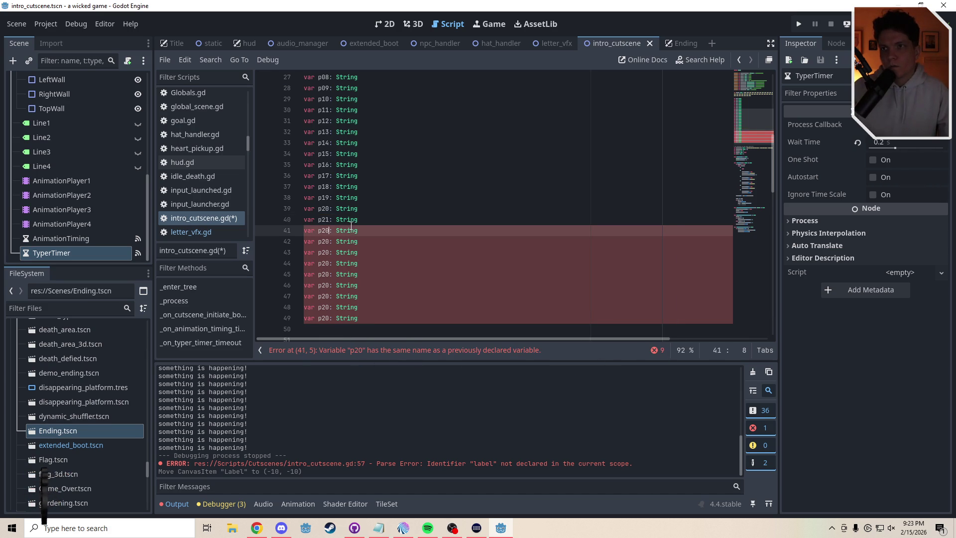
key(Down)
key(BackSpace)
text(3)
key(Down)
key(BackSpace)
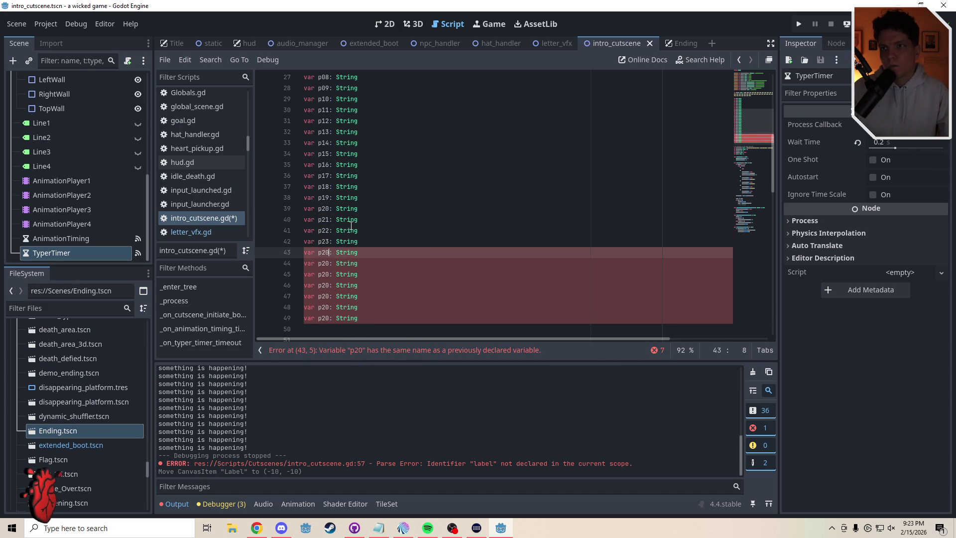
text(4)
key(Down)
key(BackSpace)
text(5)
Renumber the declarations on lines 45–49 to p26 through p30.
key(Down)
key(BackSpace)
text(6)
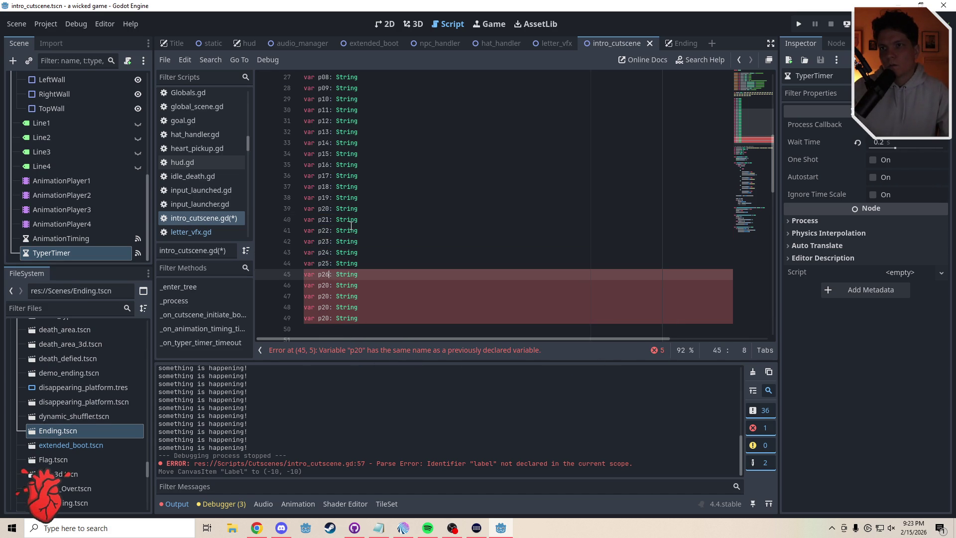
key(Down)
key(BackSpace)
text(7)
key(Down)
key(BackSpace)
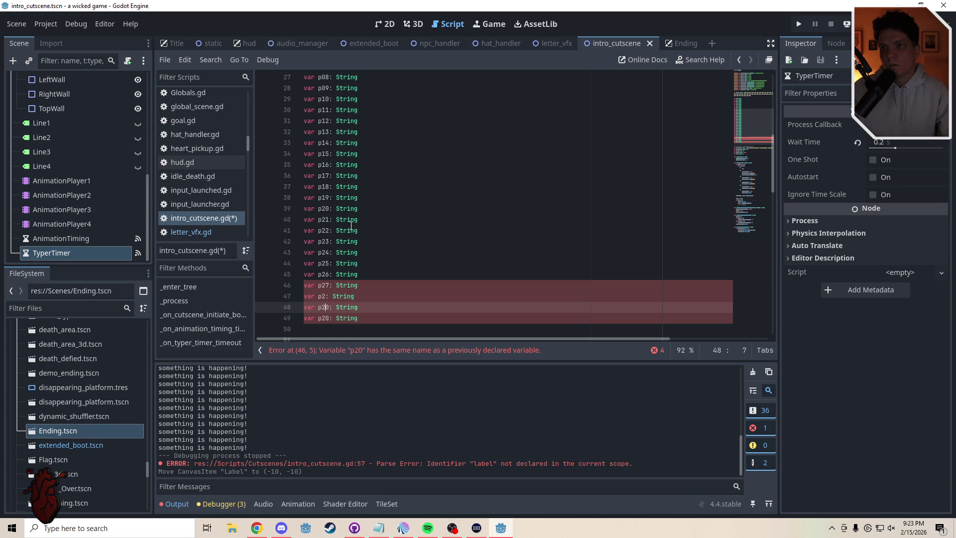
text(8)
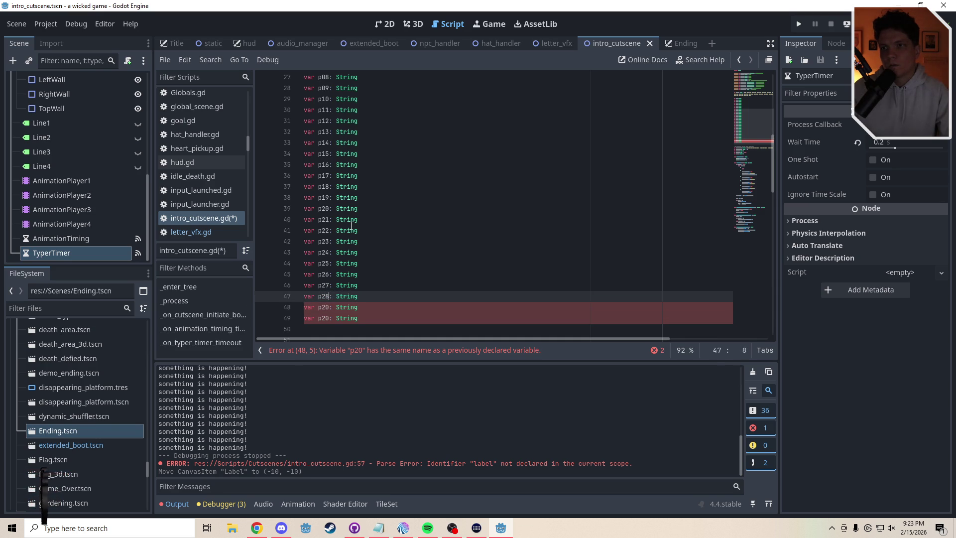
key(Down)
key(BackSpace)
text(9)
key(Down)
key(Left)
key(Left)
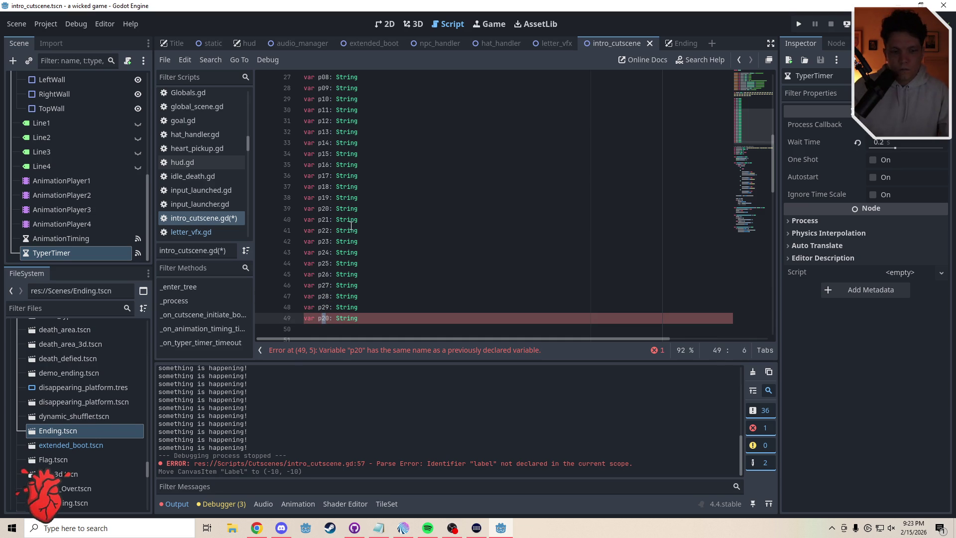
key(Delete)
text(3)
Add two more String declarations after p30 and name them p31 and p32.
scroll(366, 243, down, 3)
scroll(367, 243, down, 1)
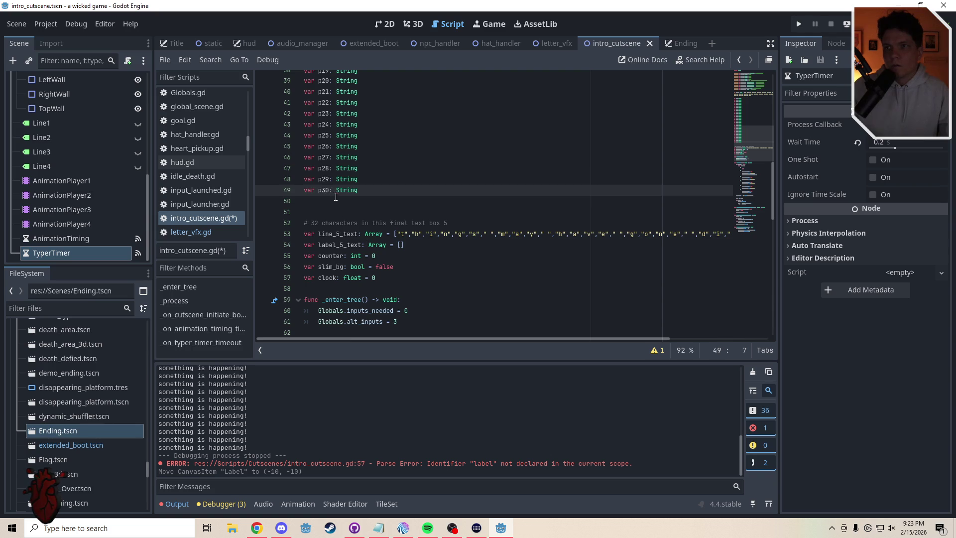
click(343, 202)
key(ctrl+v)
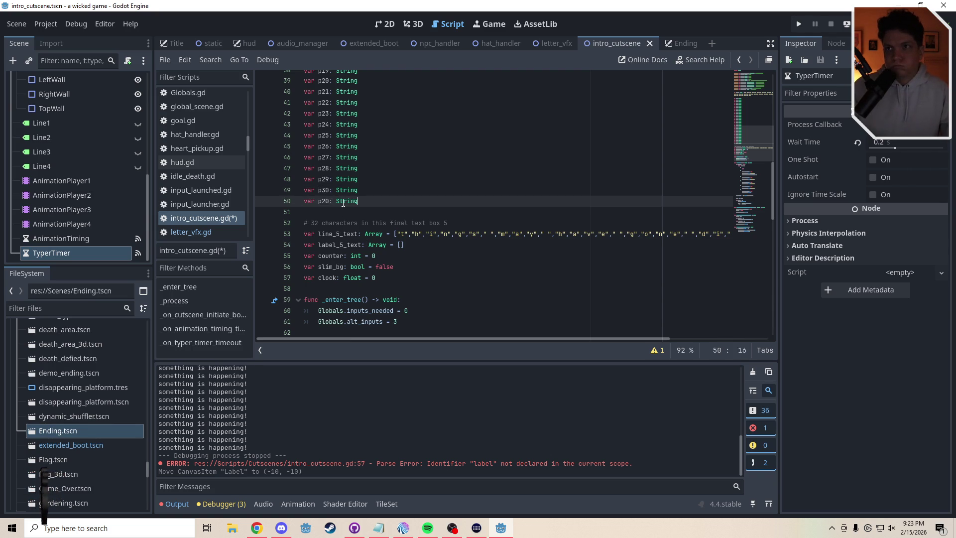
key(Return)
key(ctrl+v)
click(330, 201)
key(BackSpace)
key(BackSpace)
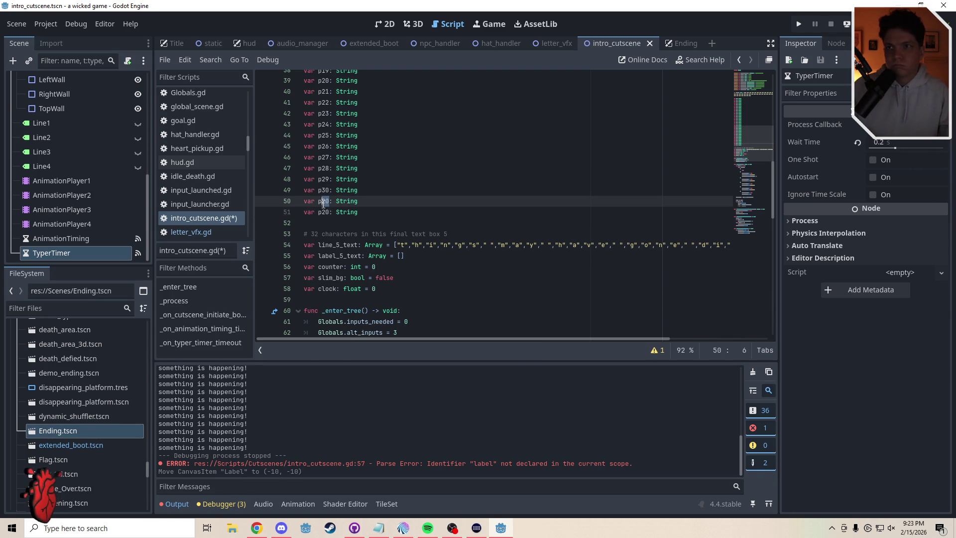
text(31)
click(327, 213)
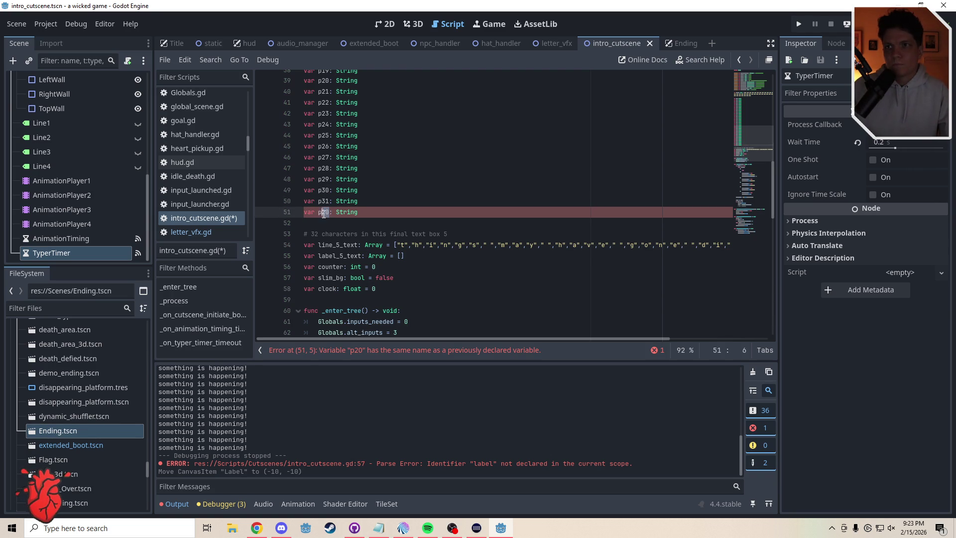
key(Delete)
key(Delete)
text(32)
key(Down)
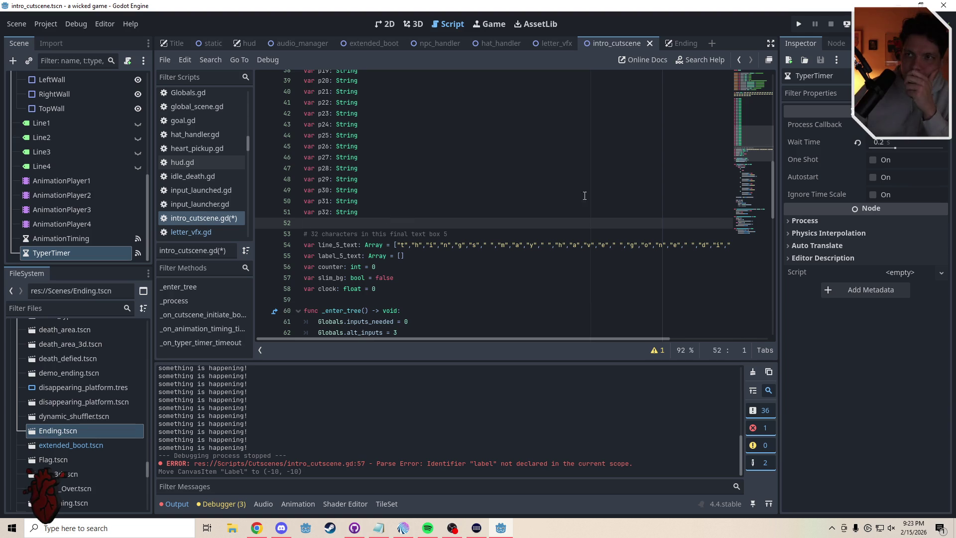
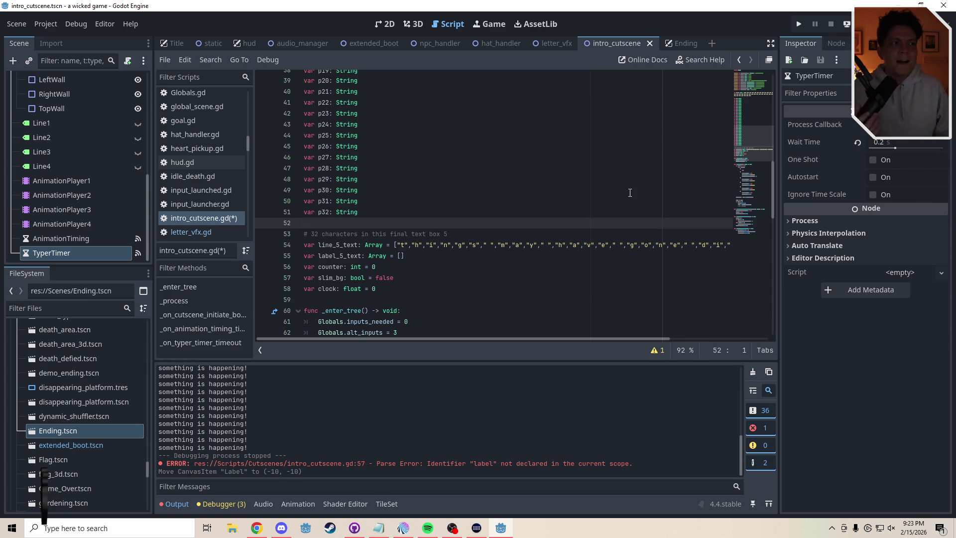
Insert a blank line 52 and begin typing the replacements array declaration.
key(Return)
key(Up)
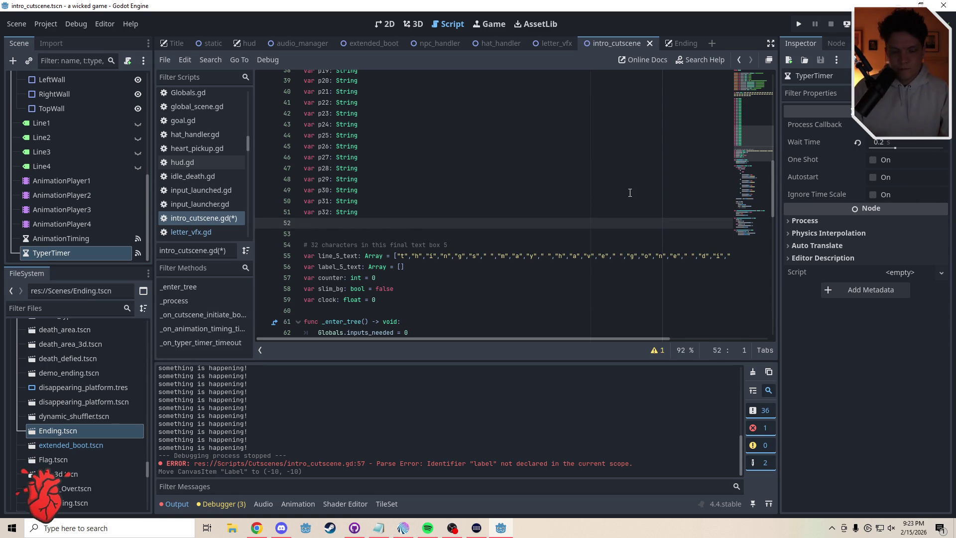
text(var position_)
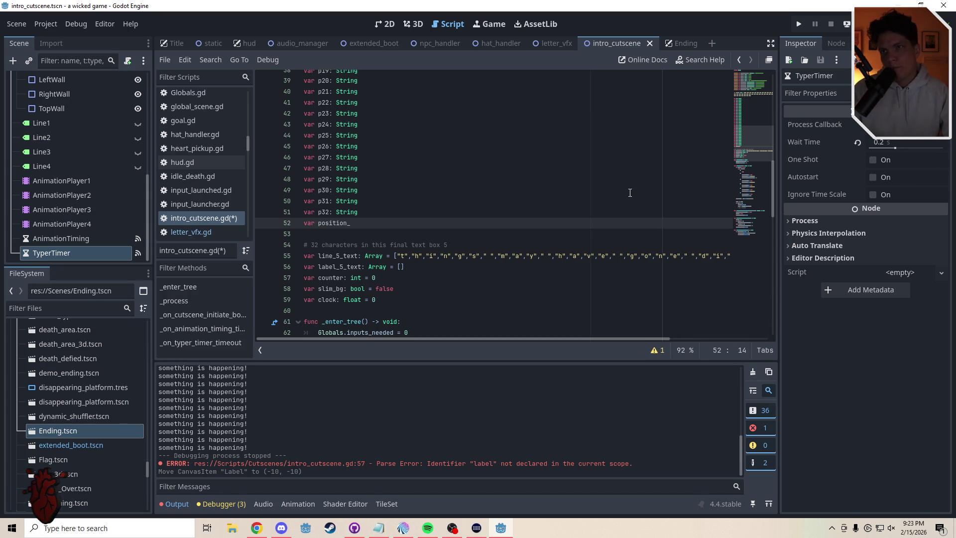
key(BackSpace)
key(BackSpace)
key(BackSpace)
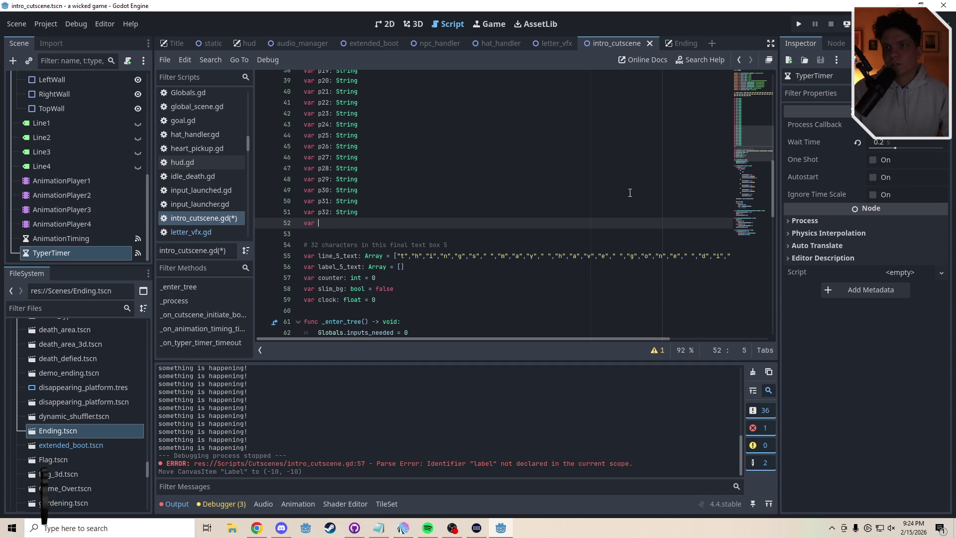
text(reapl)
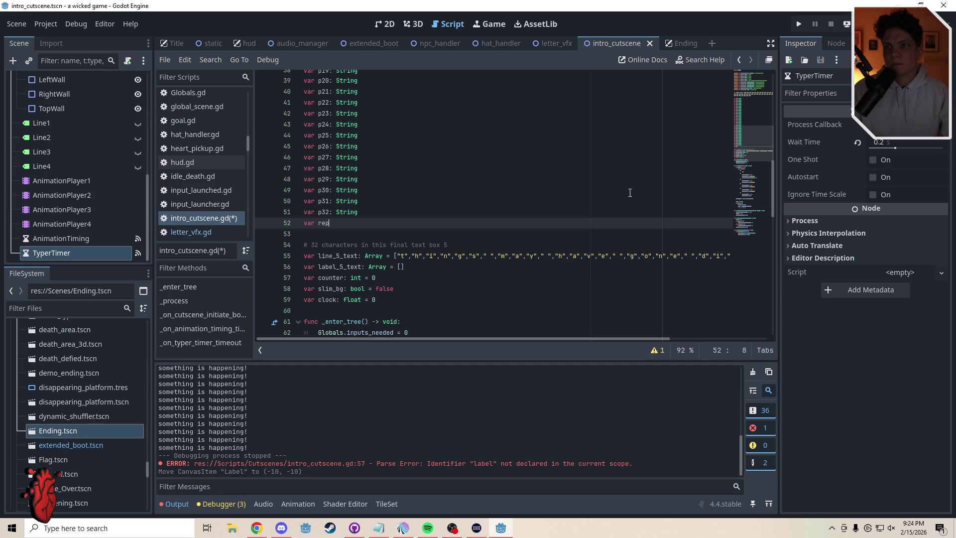
text(lacements)
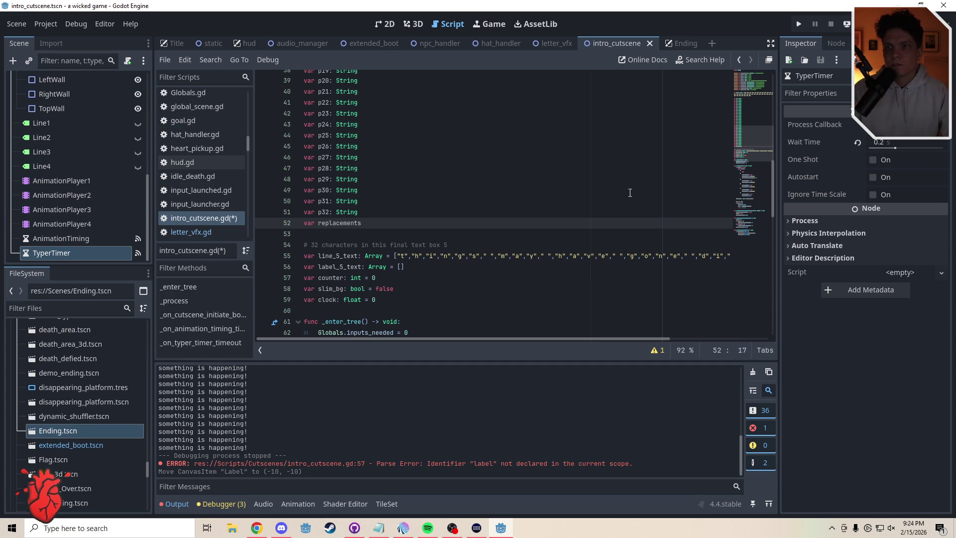
text(: Array)
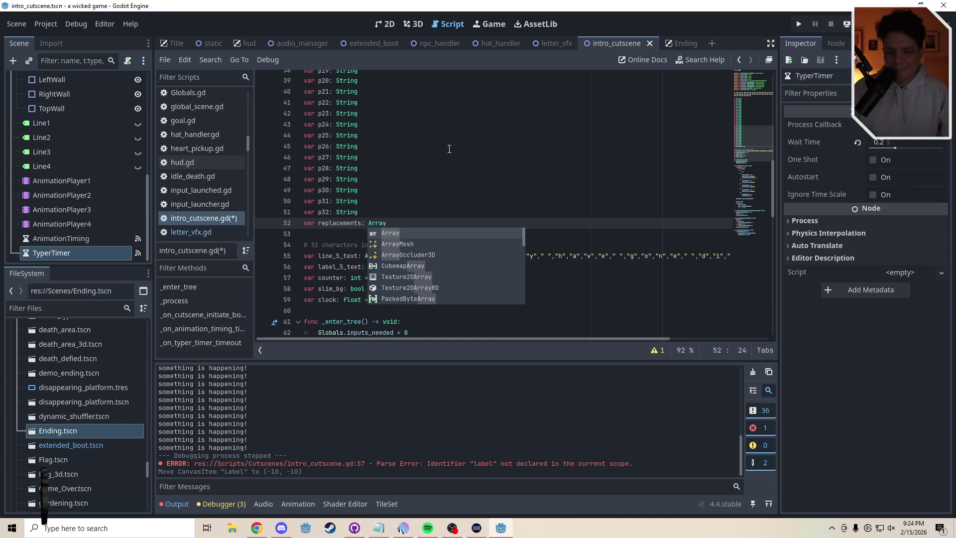
text( = [)
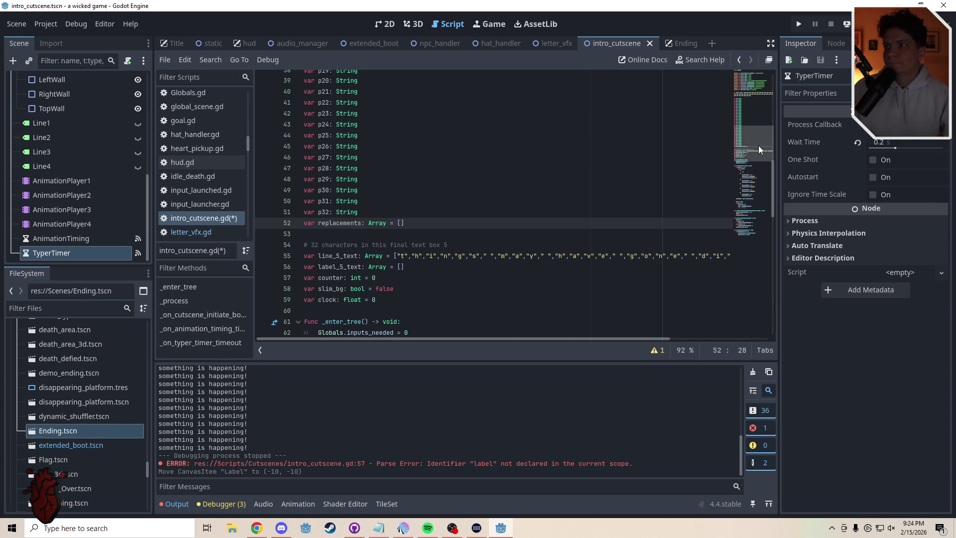
List p01 through p16 inside the replacements array, removing the stray autocompleted new().
mouse_move(758, 145)
mouse_down()
mouse_move(759, 112)
mouse_move(762, 149)
mouse_up()
text(p01)
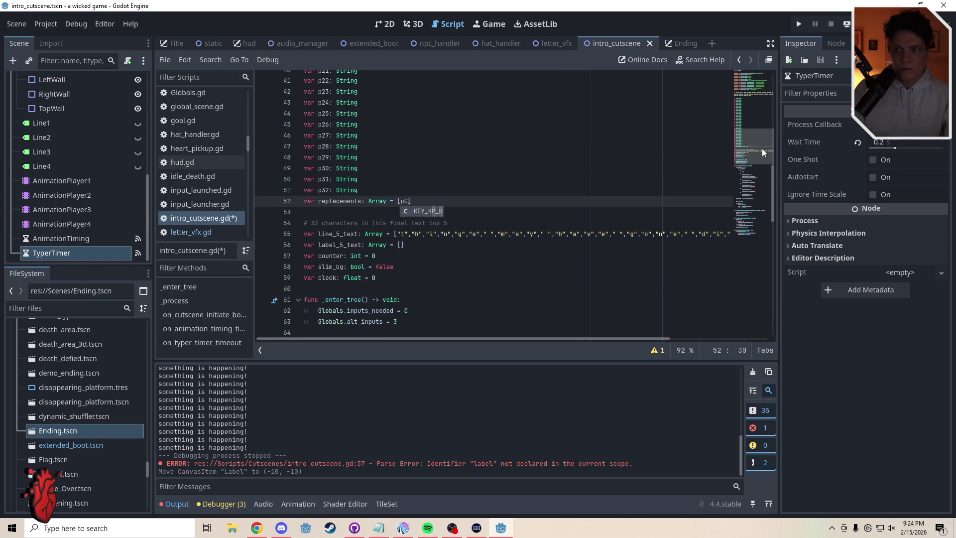
text(,)
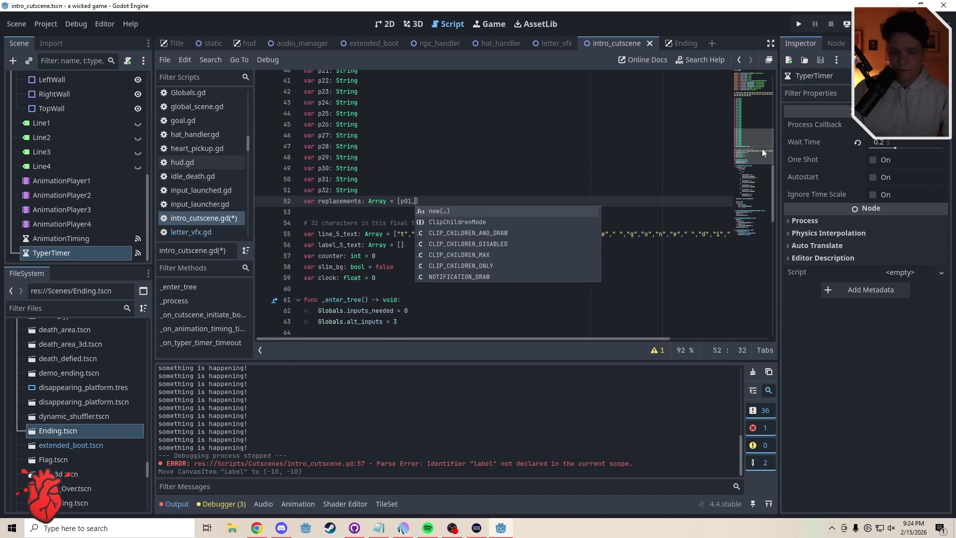
text( p02)
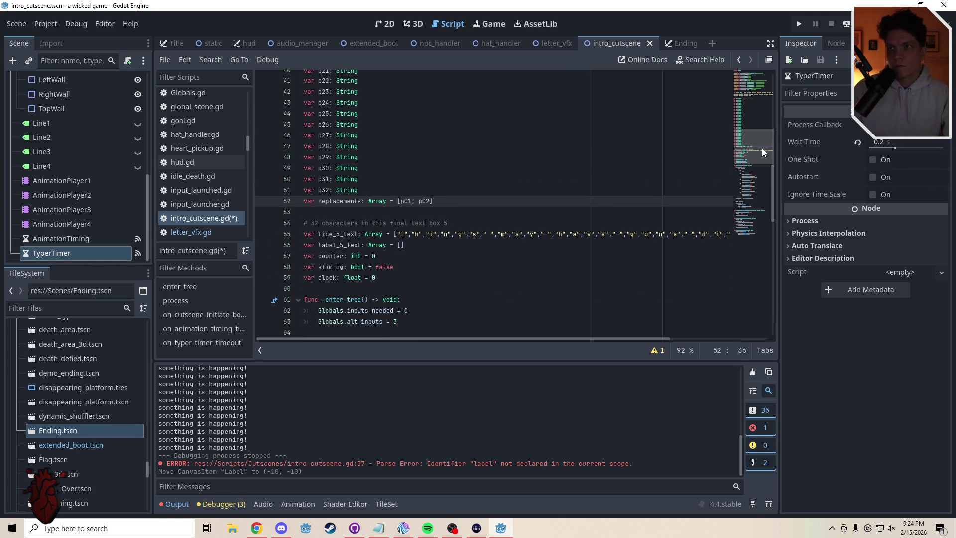
text(, p0)
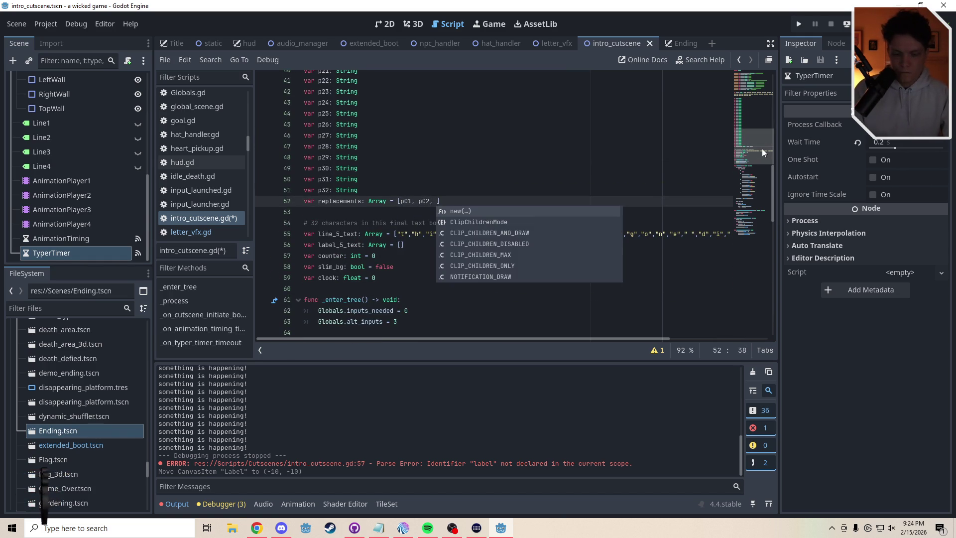
text(3, p04,)
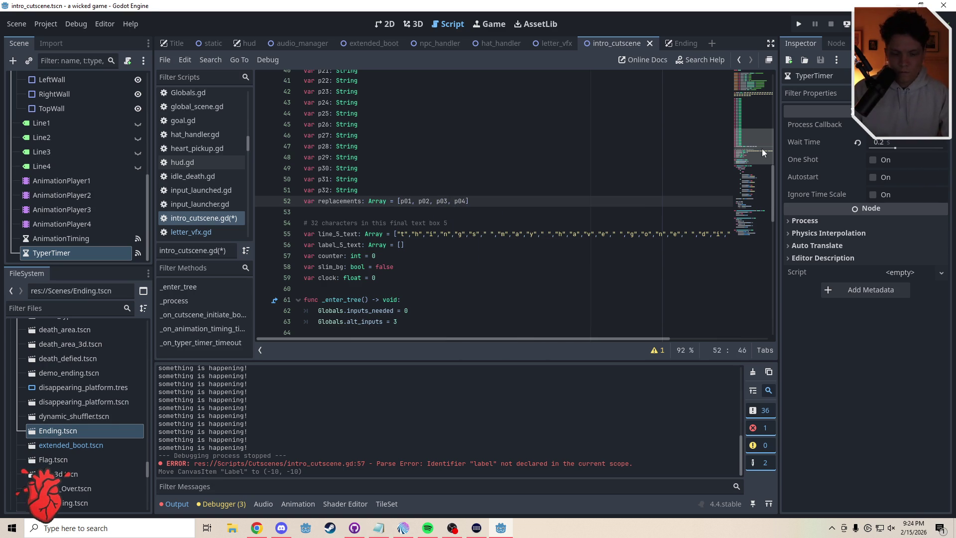
text( p05)
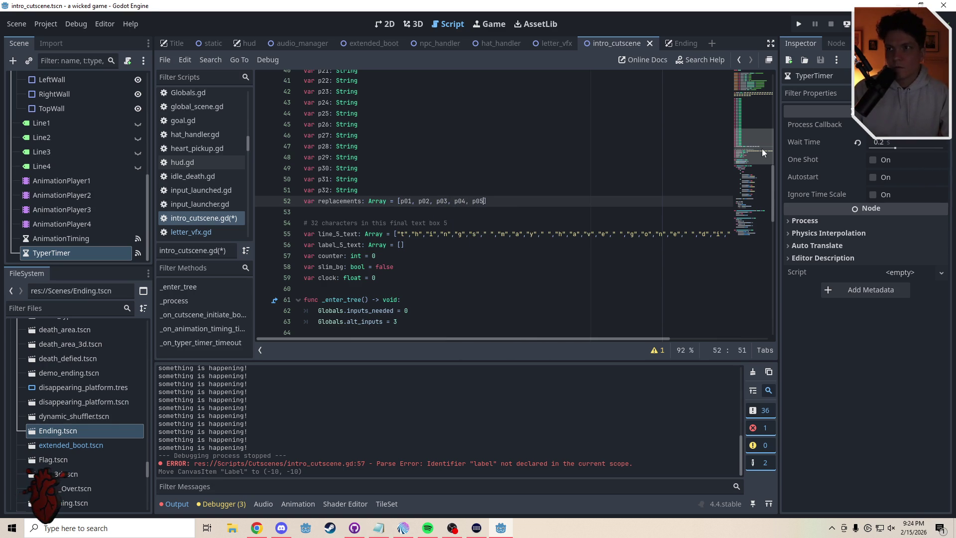
text(, p06)
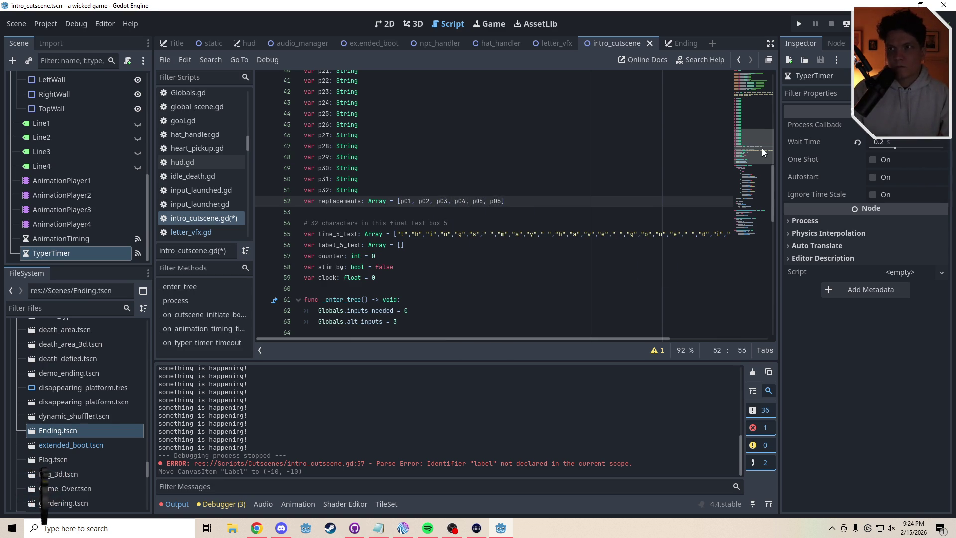
text(, p07, p)
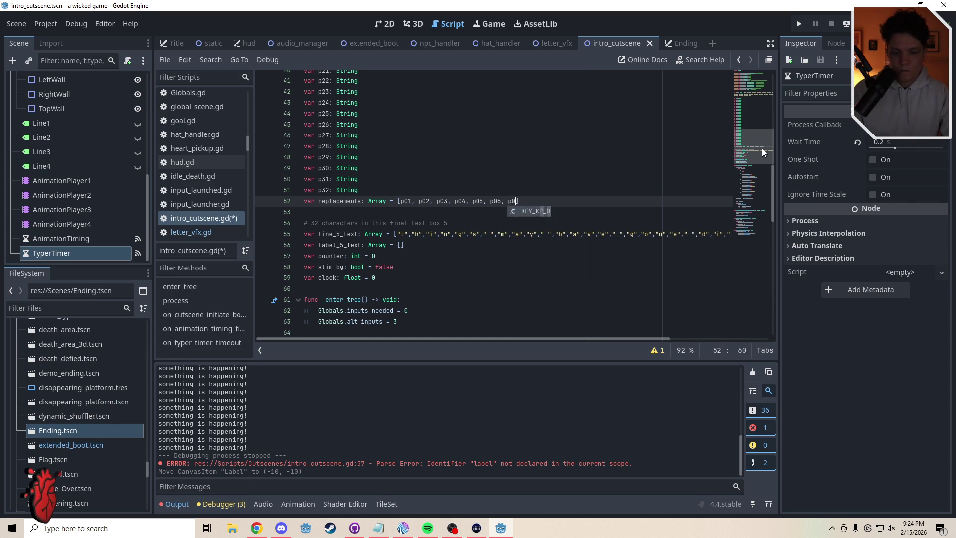
text(08, p)
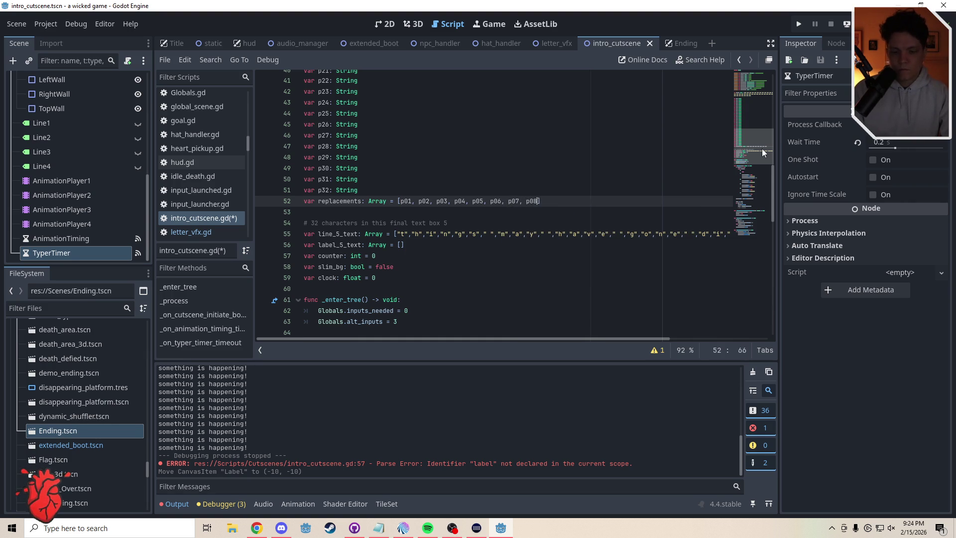
text(09, )
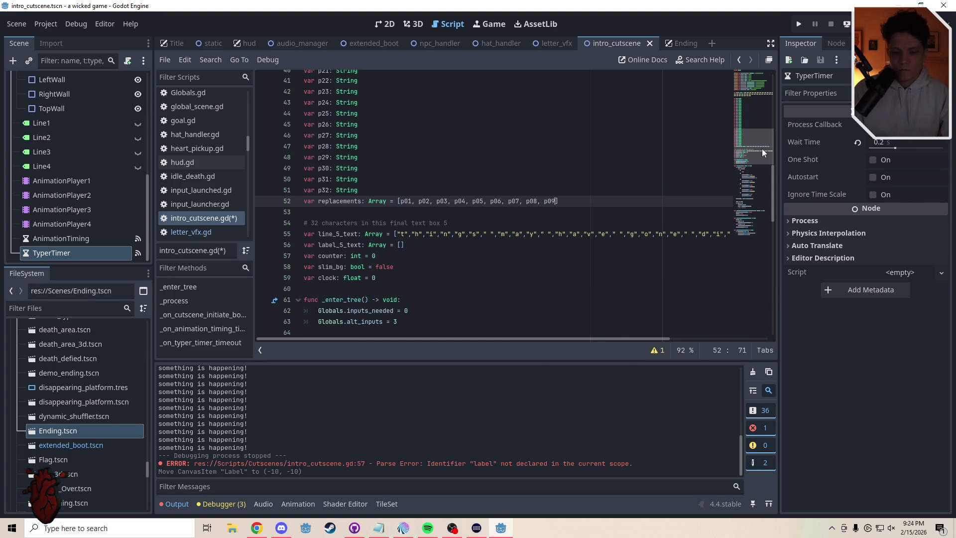
text(p10)
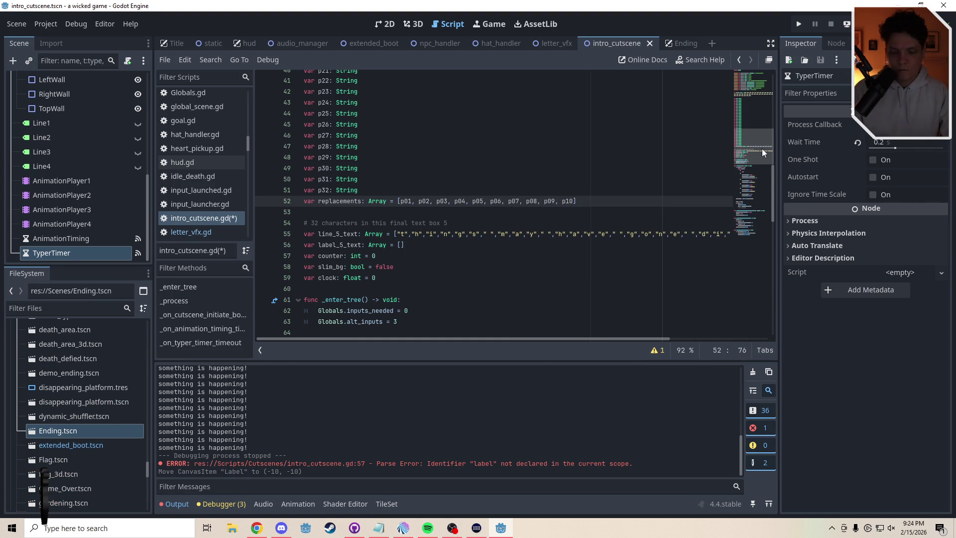
text(, p11, )
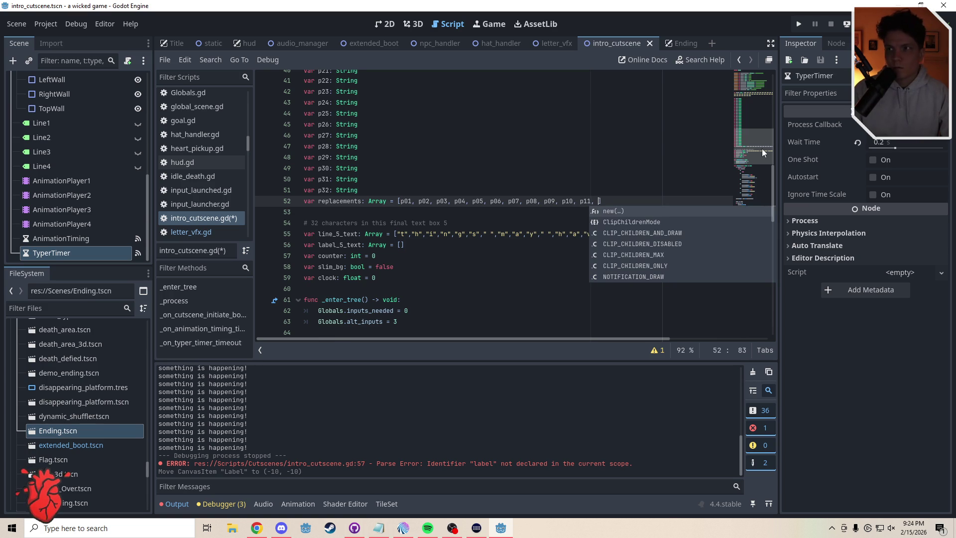
text(p12, )
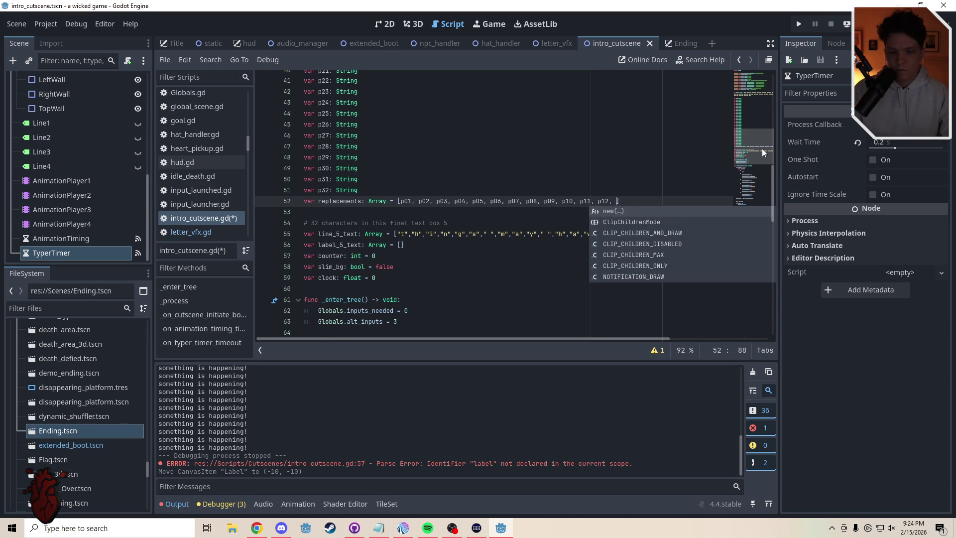
text(p13, p1)
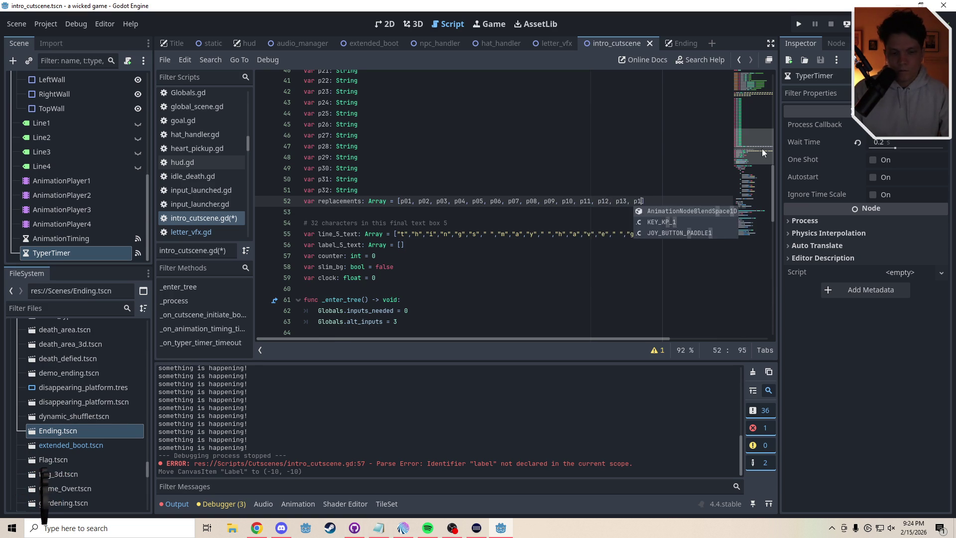
text(4, p15)
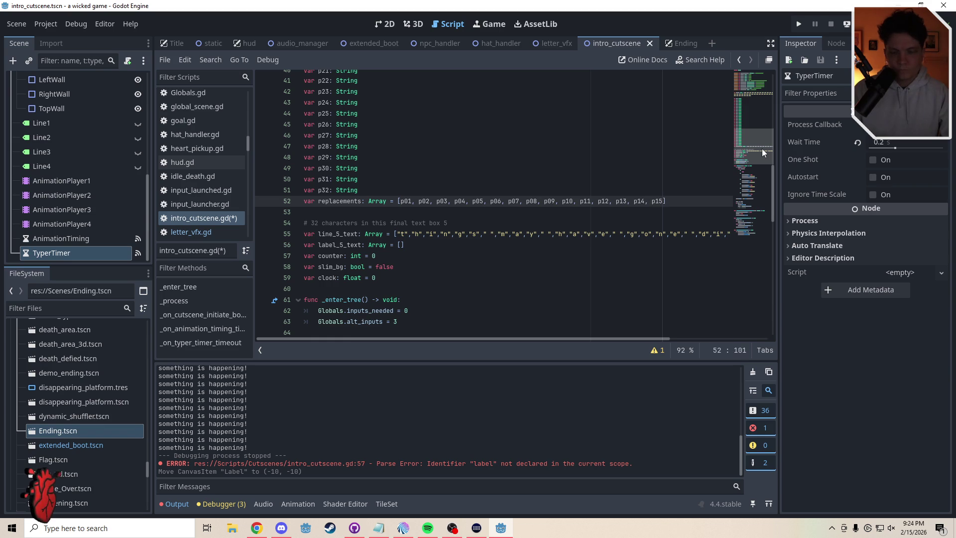
text(, p16)
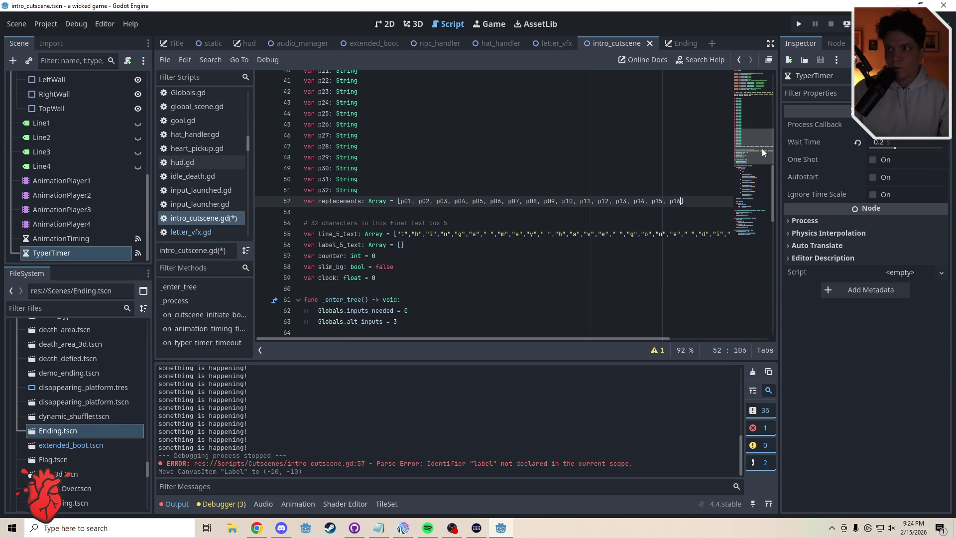
text(, p)
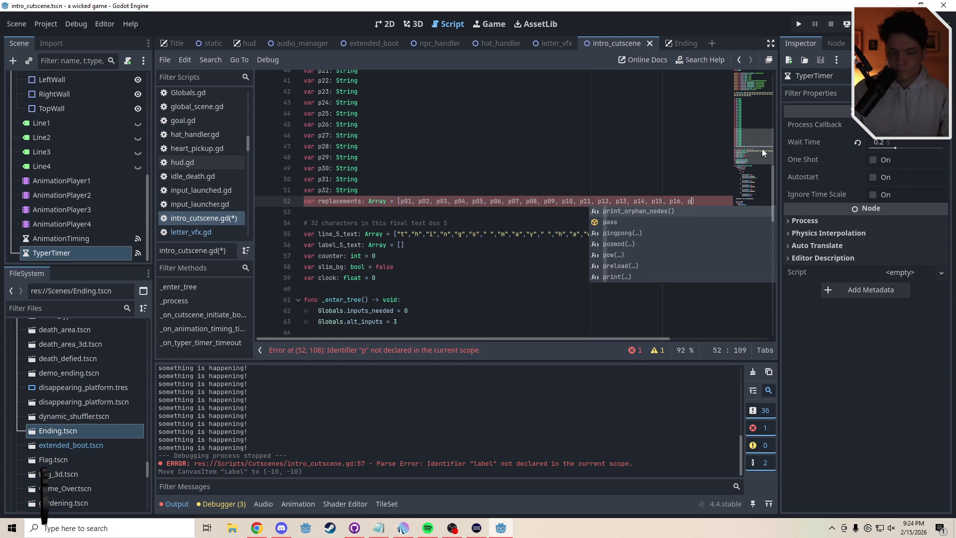
key(BackSpace)
key(BackSpace)
text(new()
key(BackSpace)
key(BackSpace)
key(BackSpace)
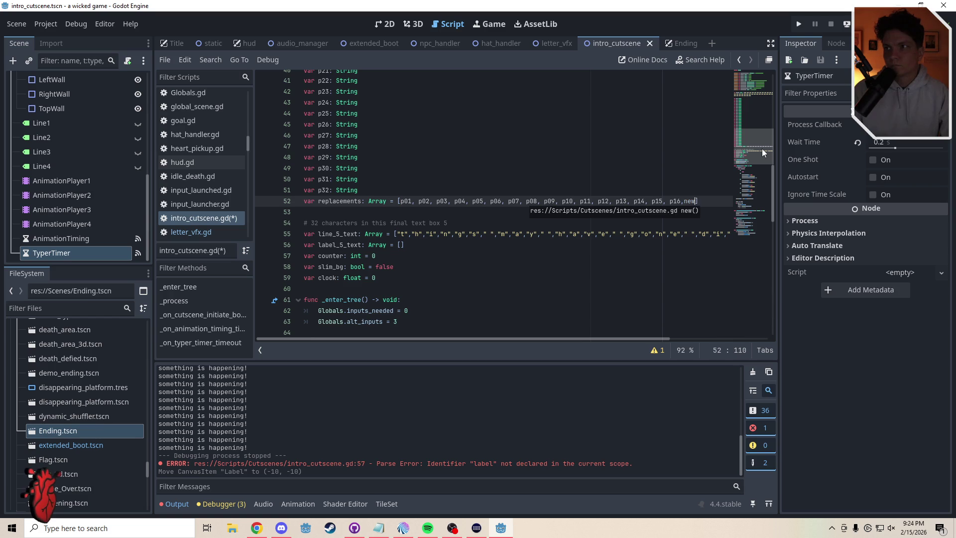
Continue the replacements array on an indented line 53 with p17 through p32.
key(Return)
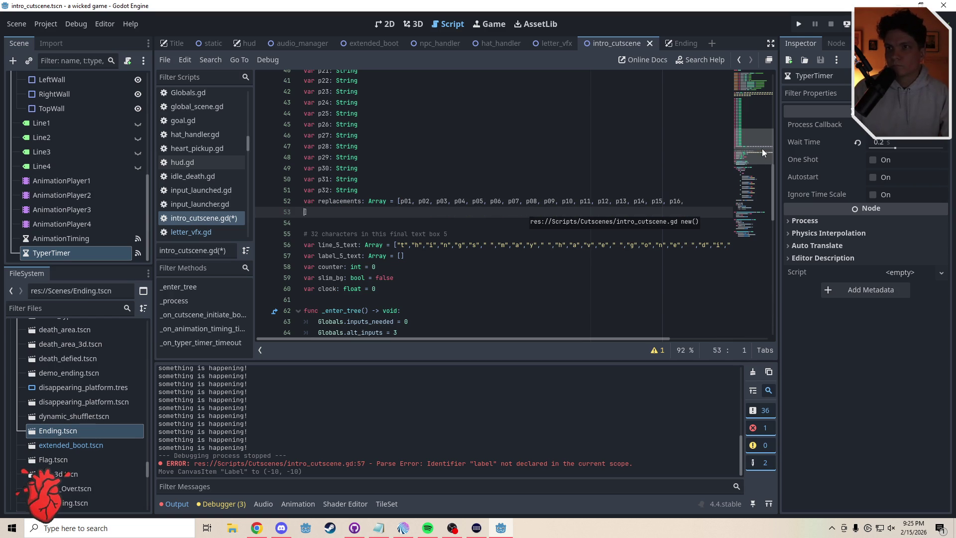
key(Tab)
key(Tab)
key(Tab)
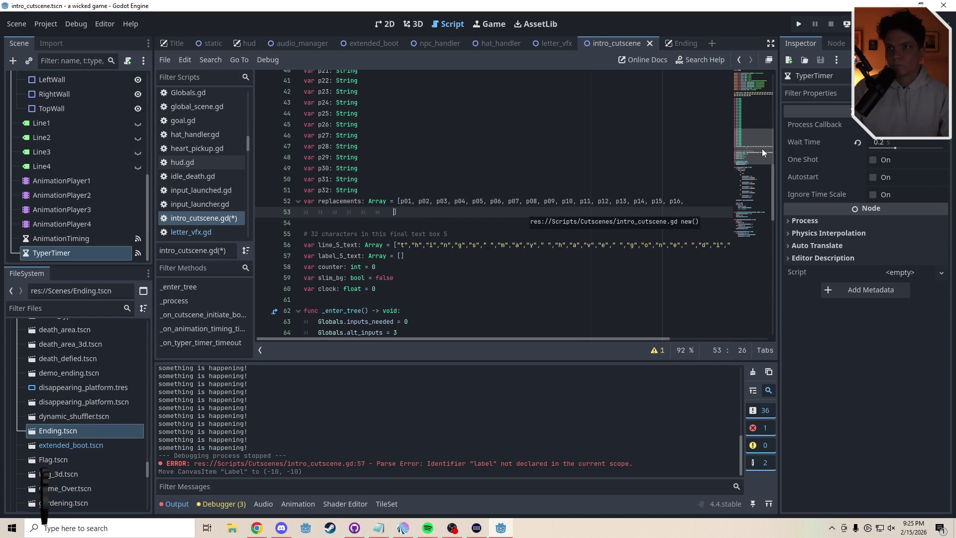
text(p)
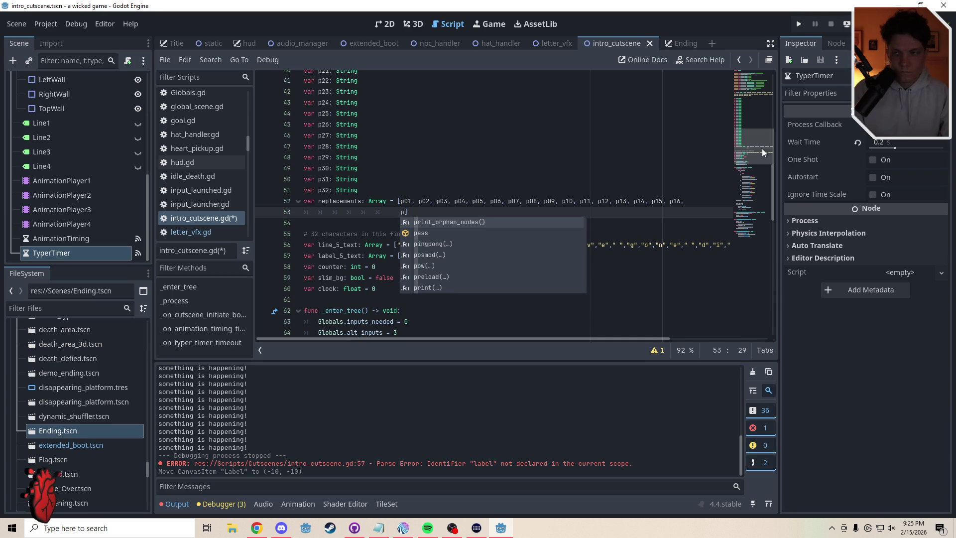
text(1)
text(7, )
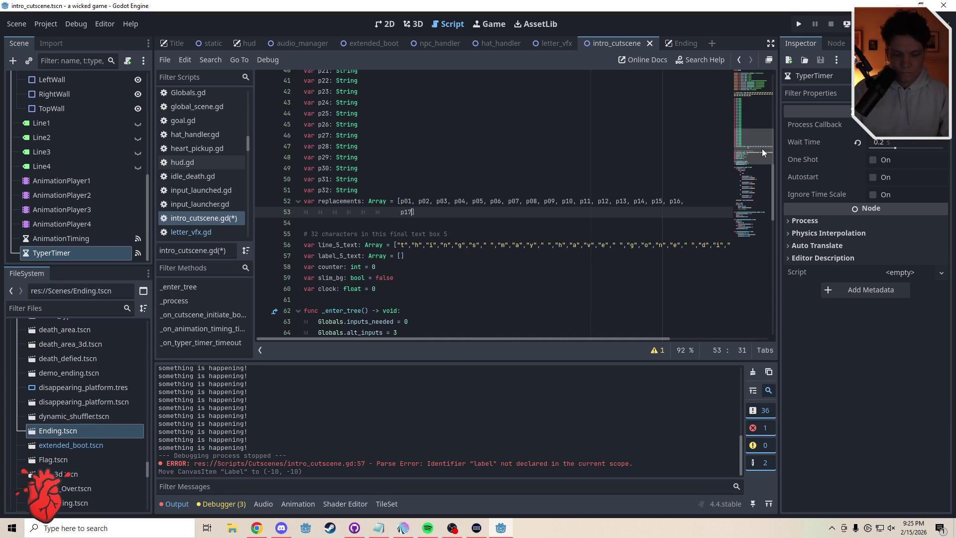
text(p18)
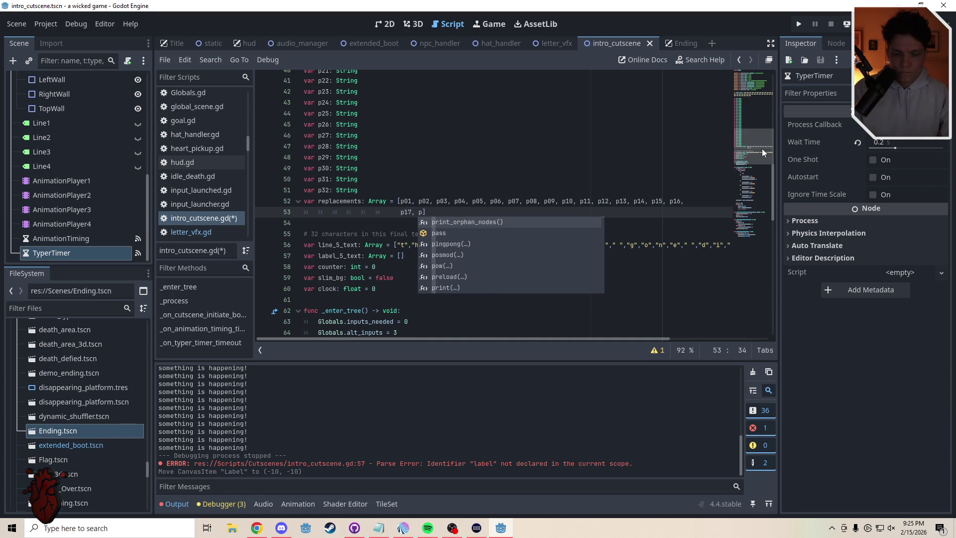
text( p)
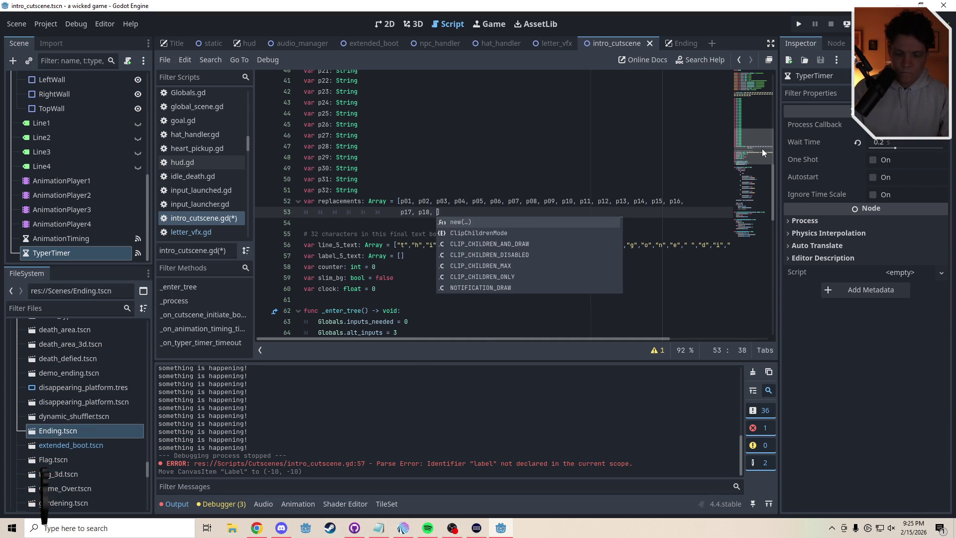
text(19)
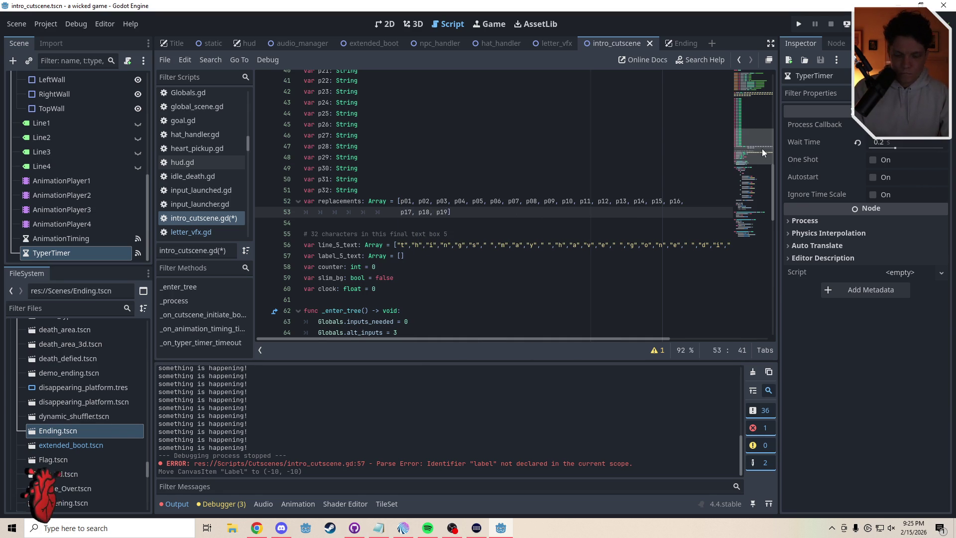
text(, p20, p21m )
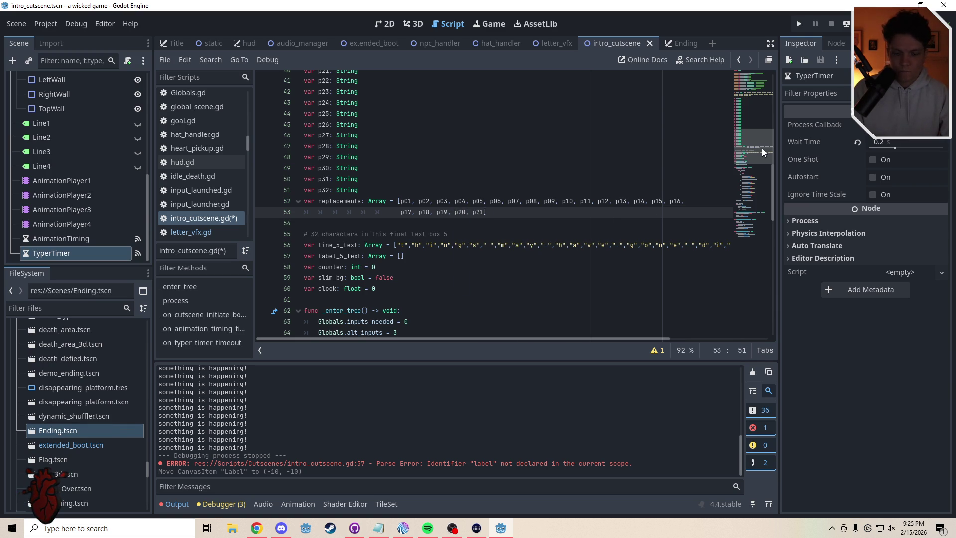
text(, p22)
text(, p23)
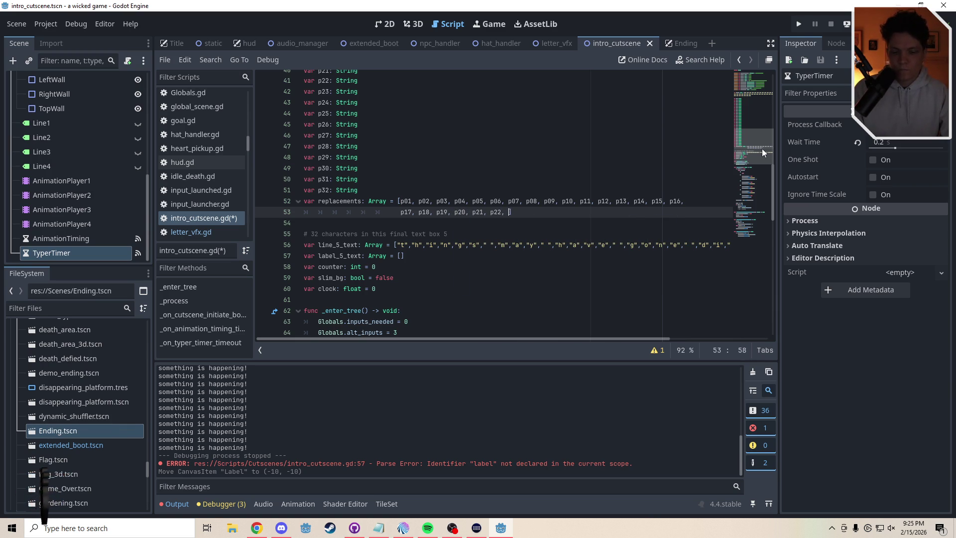
text(, p24)
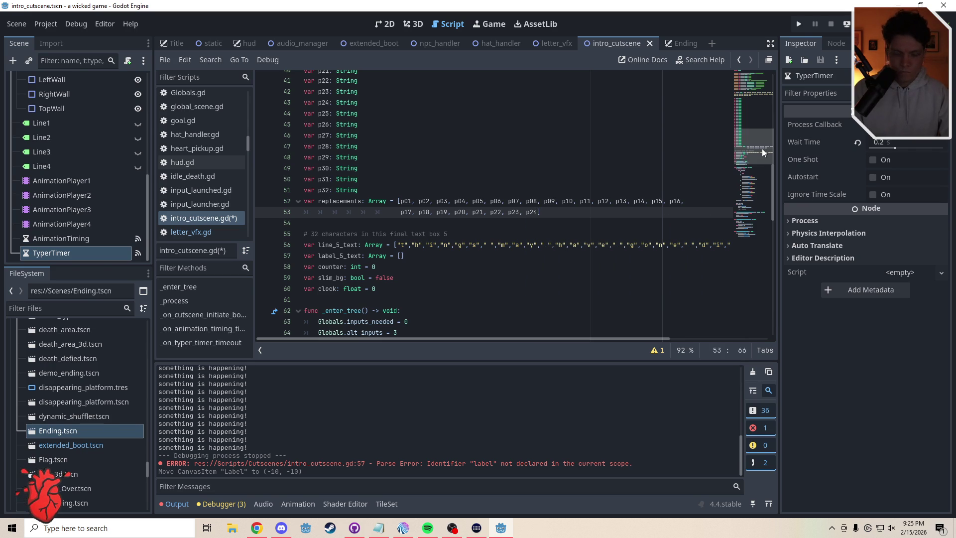
text(, p25)
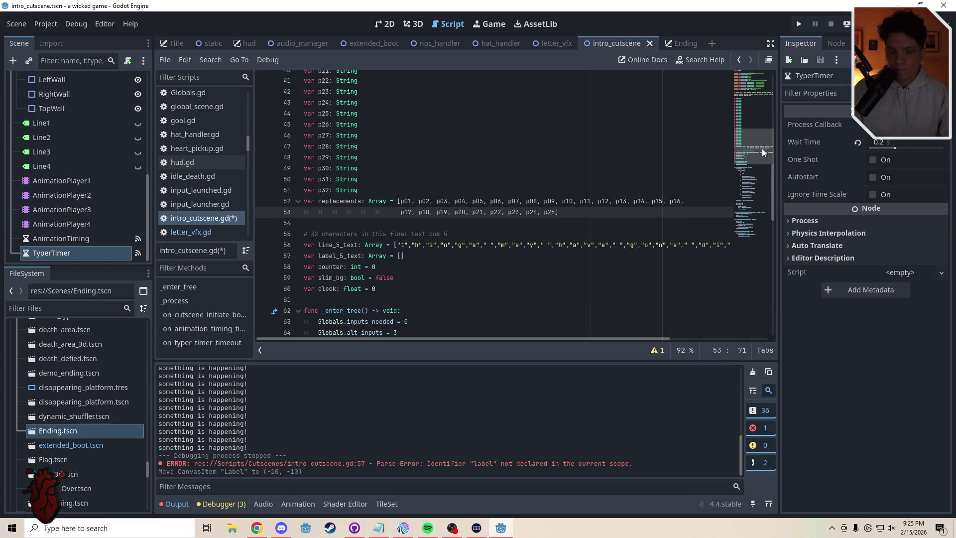
text(p26)
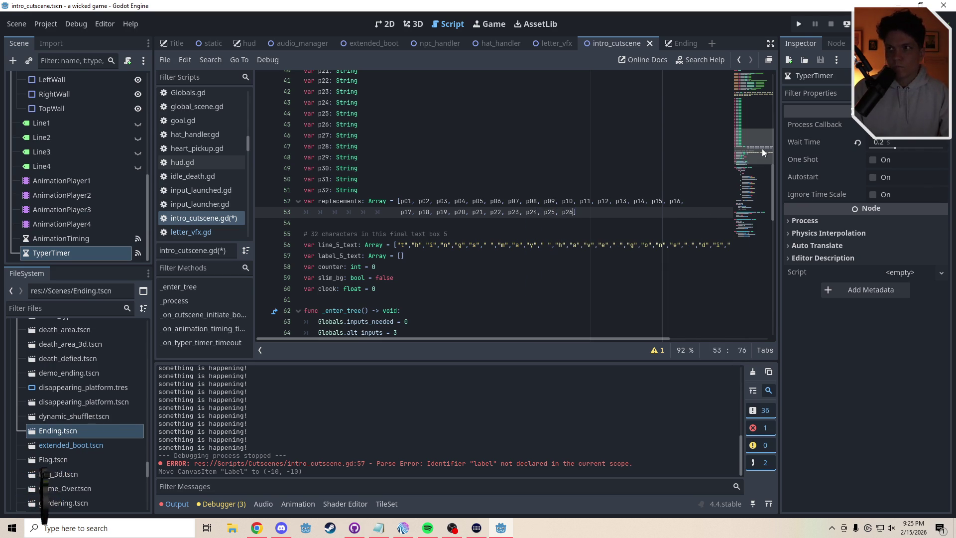
text(, p2)
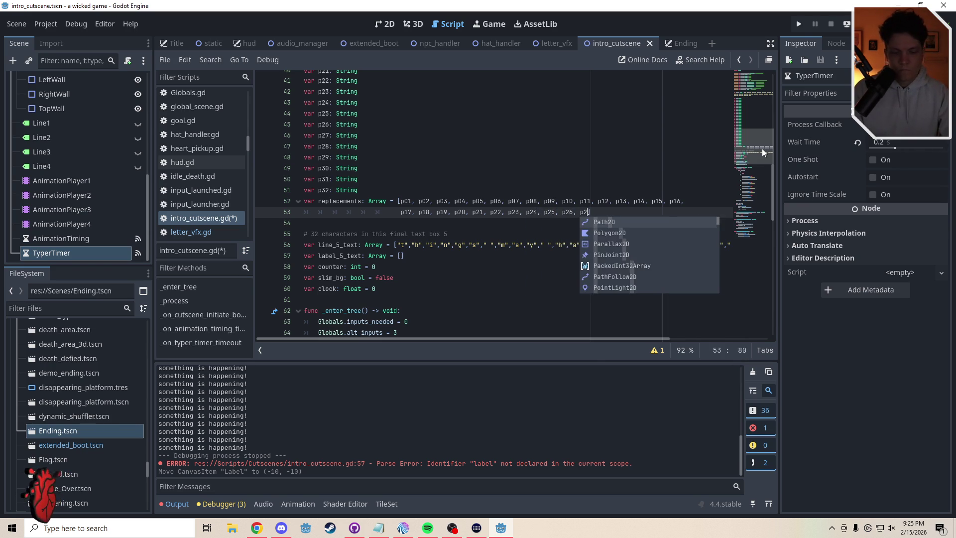
text(7, p28, )
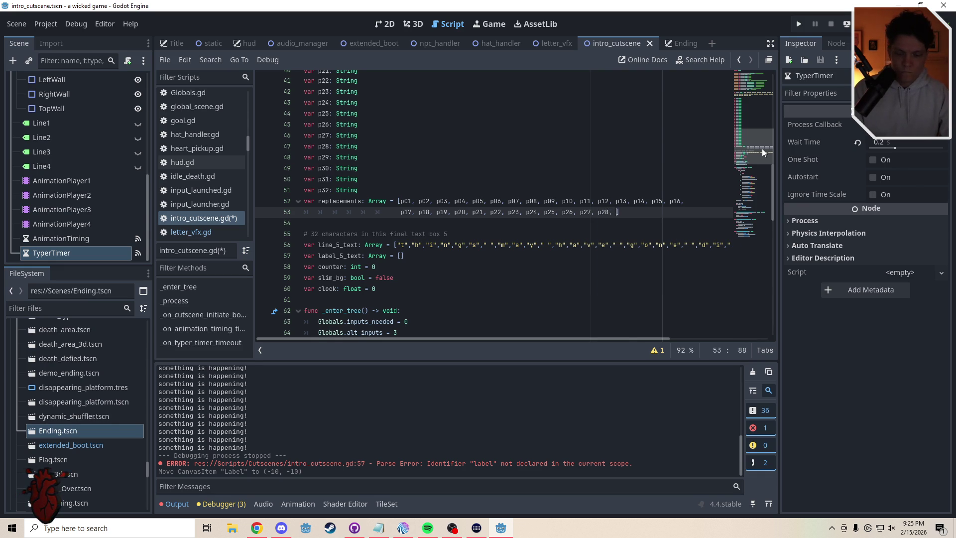
text(p29, p)
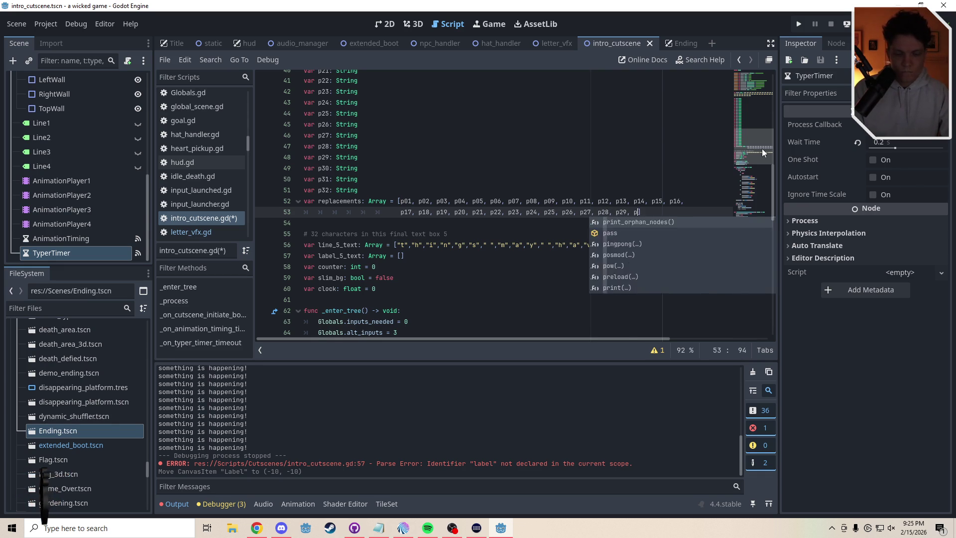
text(30, p31)
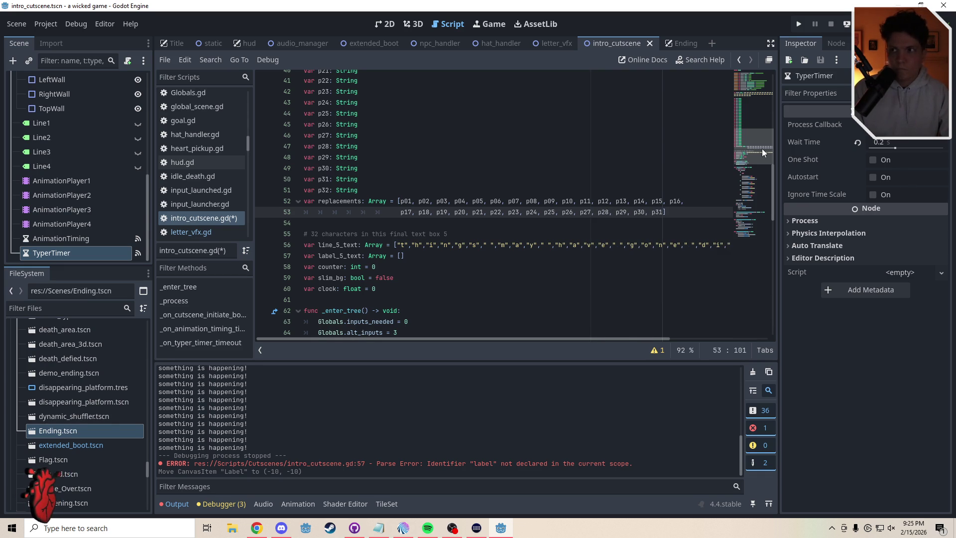
text(, p32)
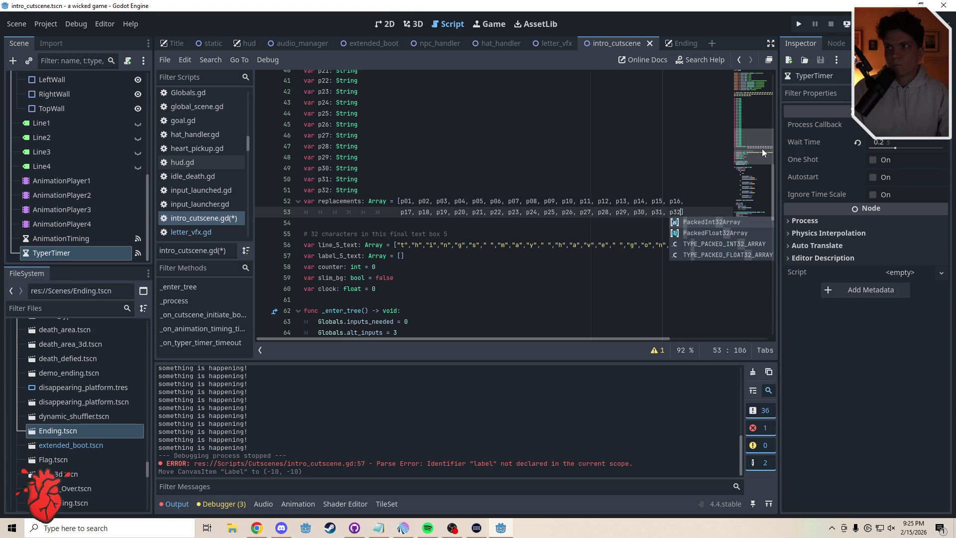
click(359, 225)
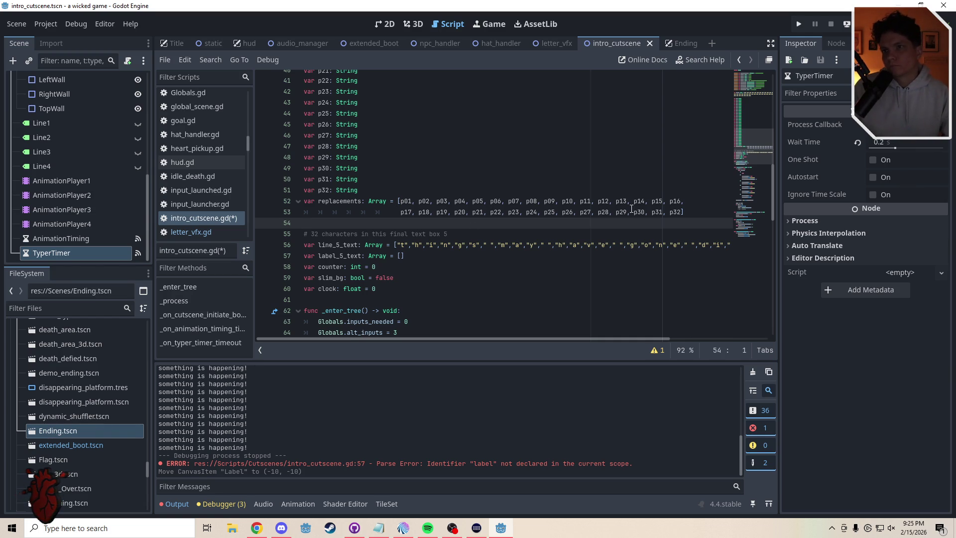
drag(758, 144, 760, 98)
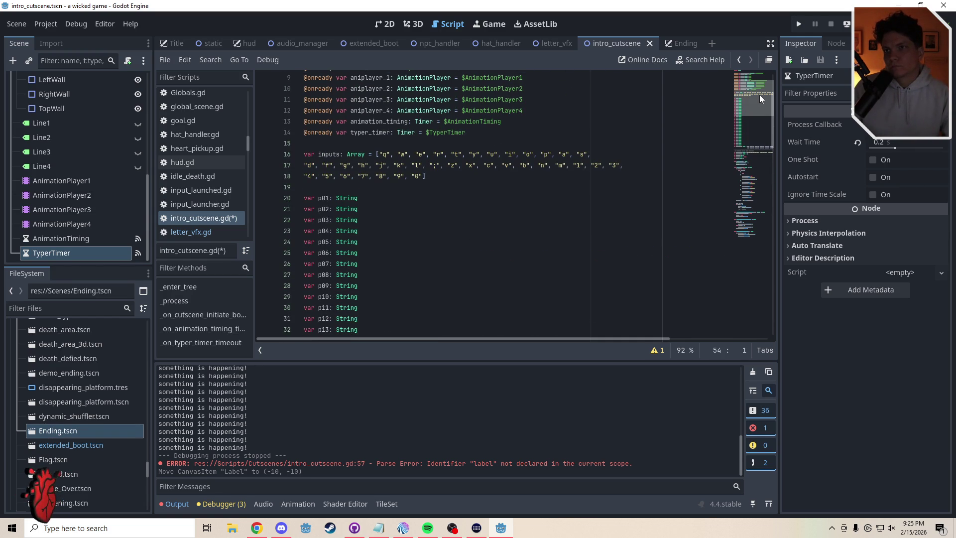
drag(760, 95, 765, 199)
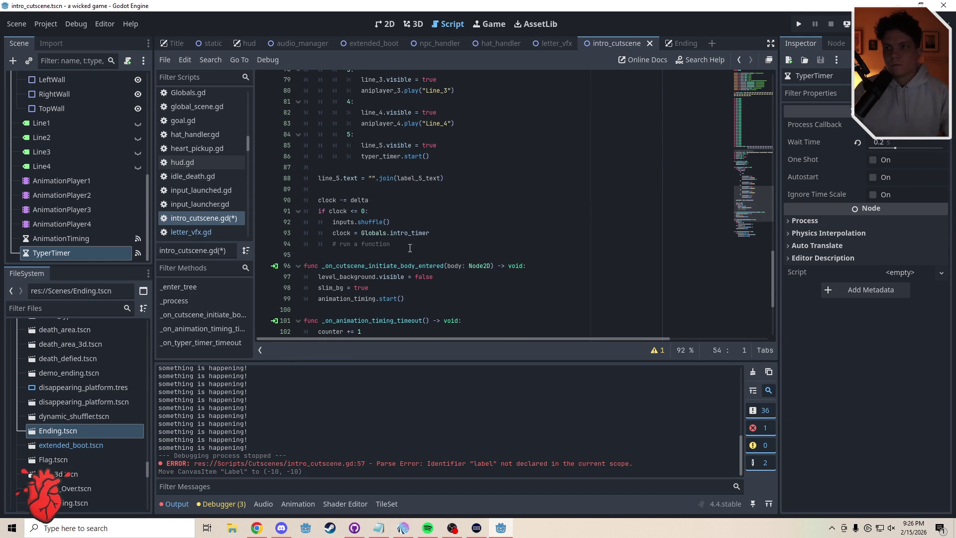
Add a new func cycling(): header below the clock reset block.
drag(399, 247, 333, 245)
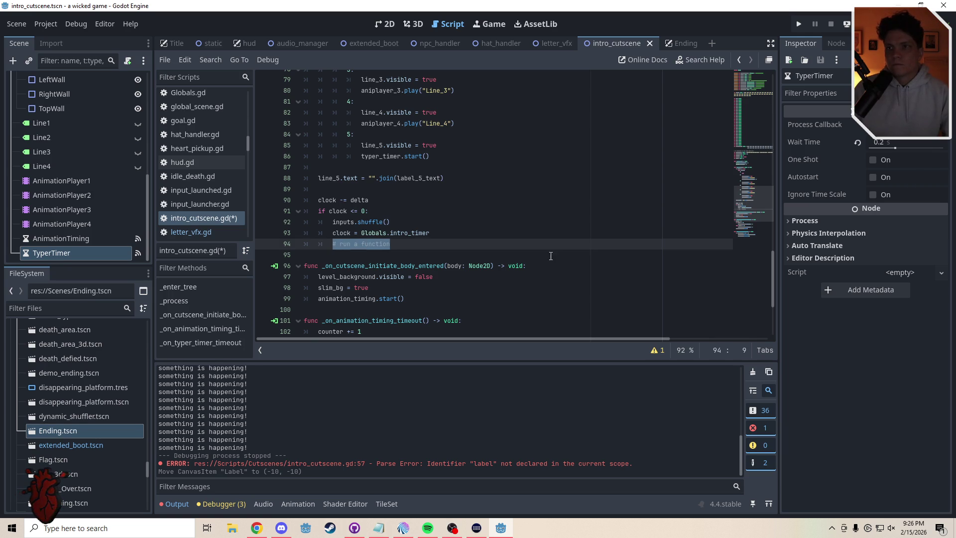
click(368, 255)
key(Return)
key(Return)
key(Up)
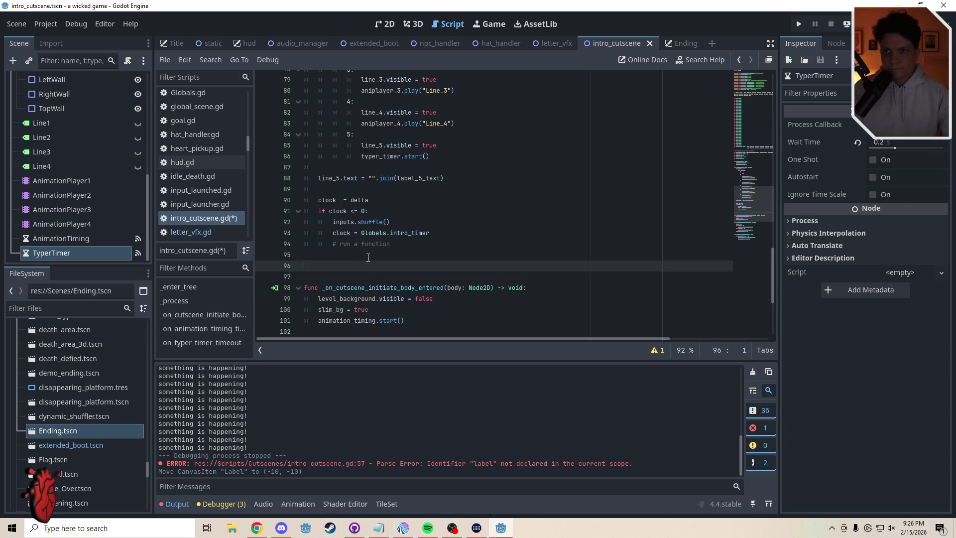
text(func )
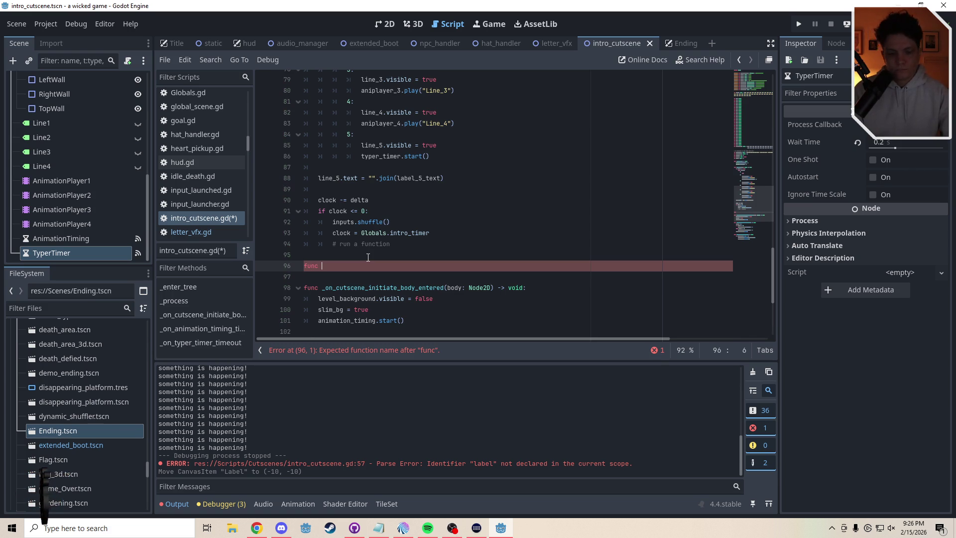
text(cycling())
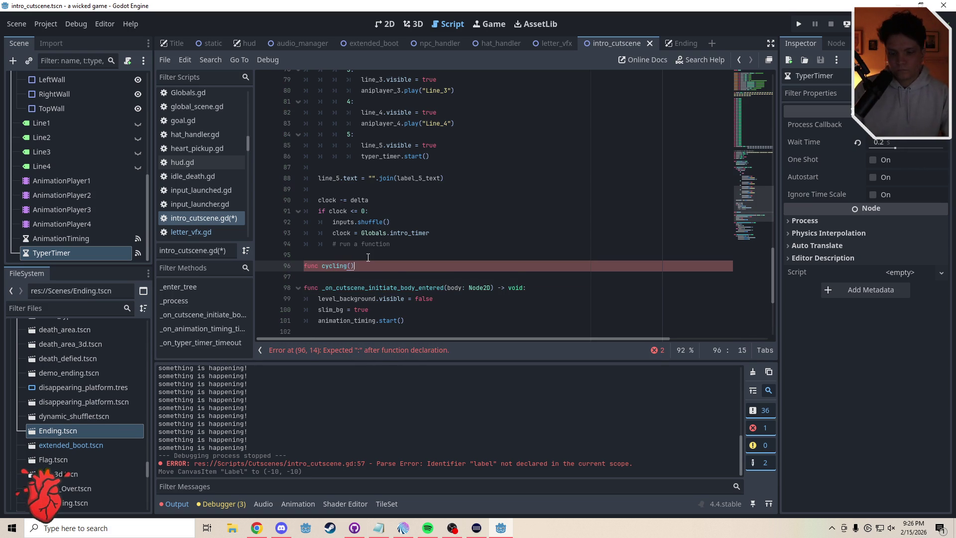
text(:)
key(Return)
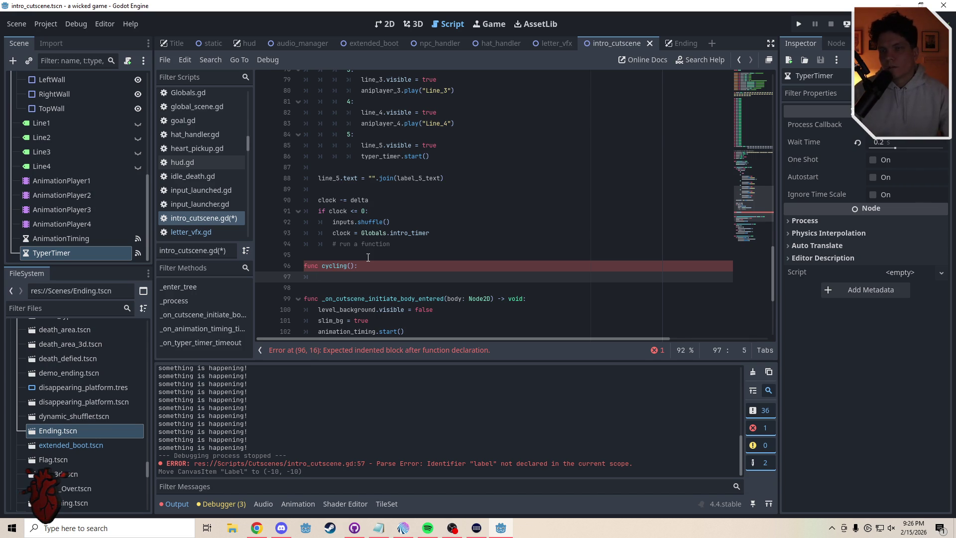
Write the loop for i in range(replacements.size()) and start the line replacements[i] =.
text(for)
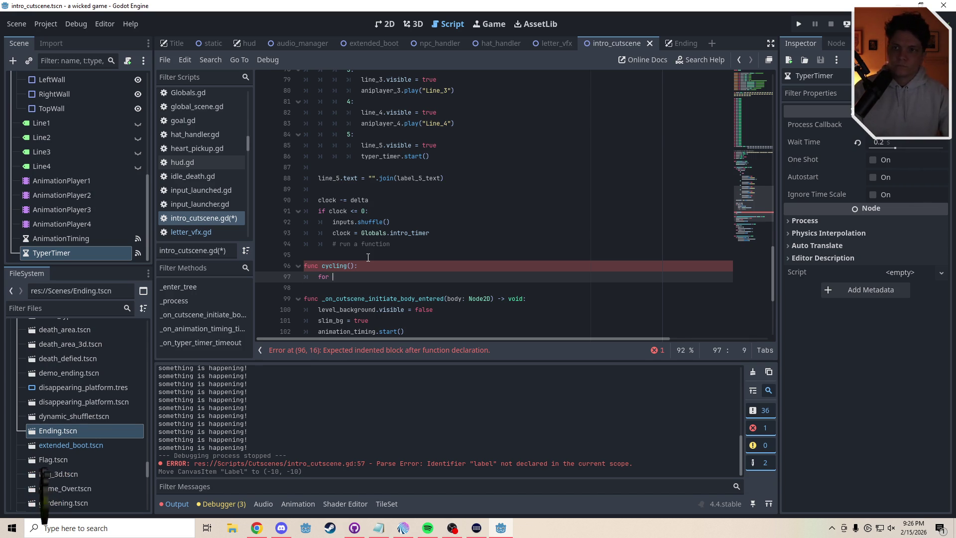
mouse_move(757, 199)
mouse_down()
mouse_move(755, 157)
mouse_move(763, 206)
mouse_up()
text(i )
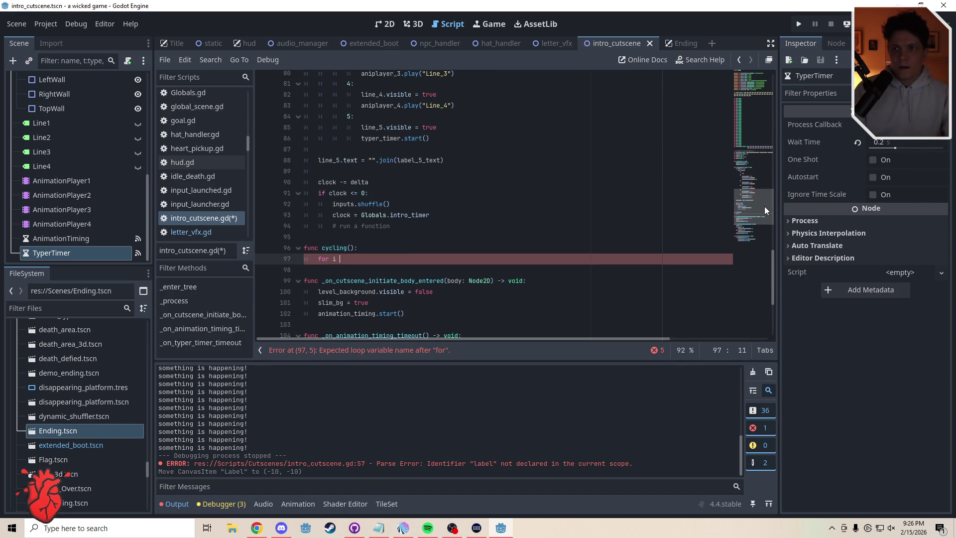
text(()
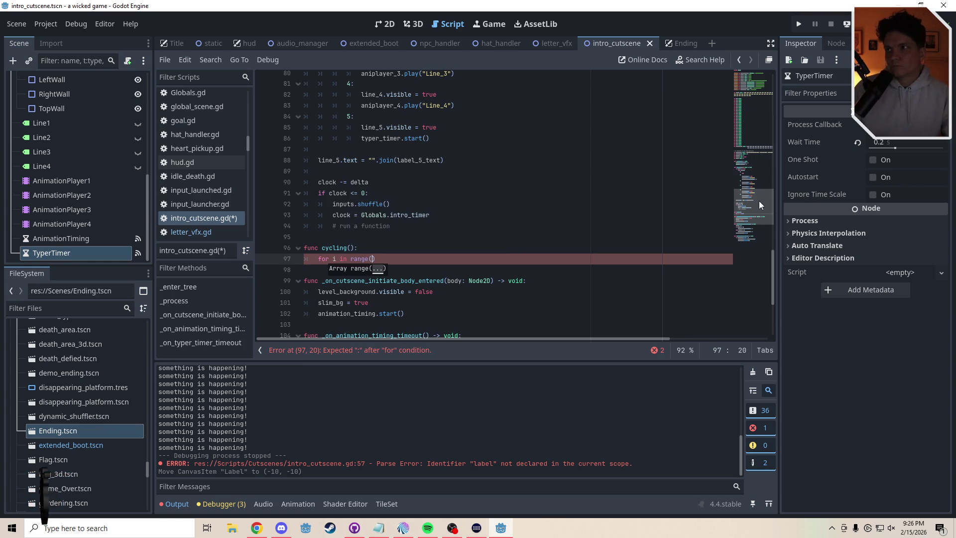
mouse_move(759, 201)
mouse_down()
mouse_move(757, 141)
mouse_move(773, 205)
mouse_up()
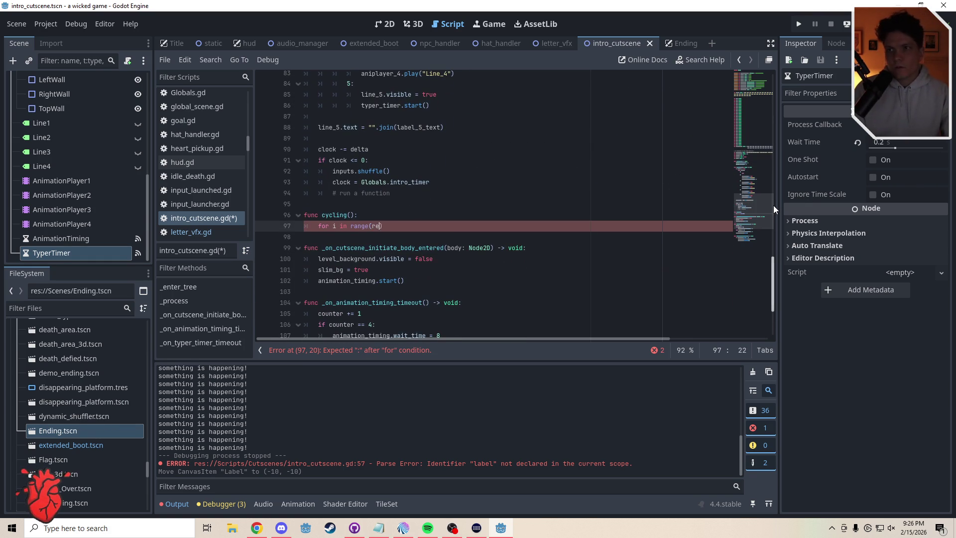
text(ments.size()
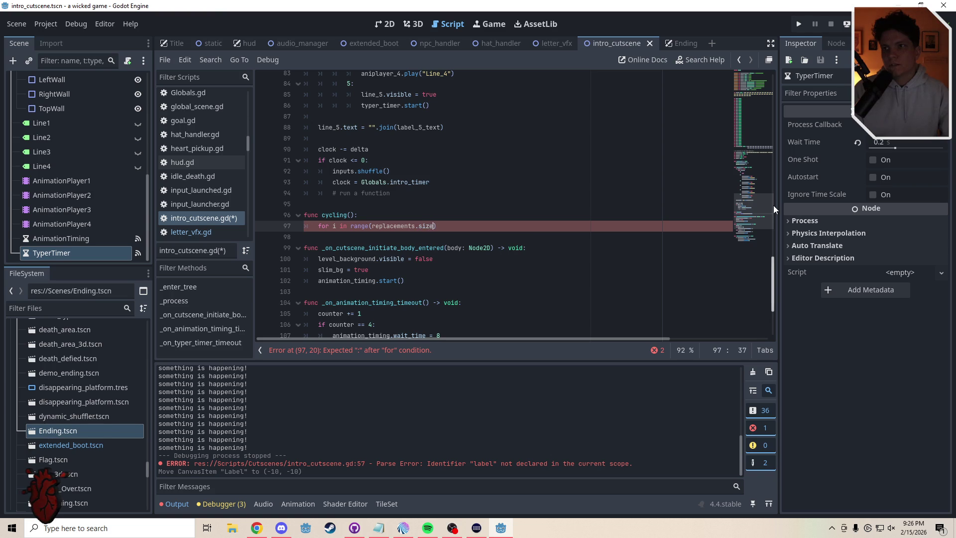
text()):)
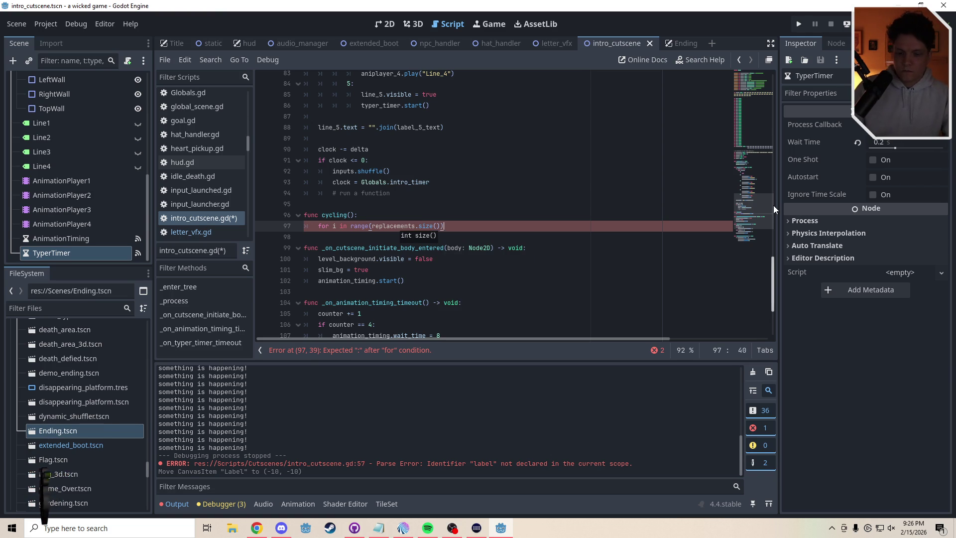
key(Return)
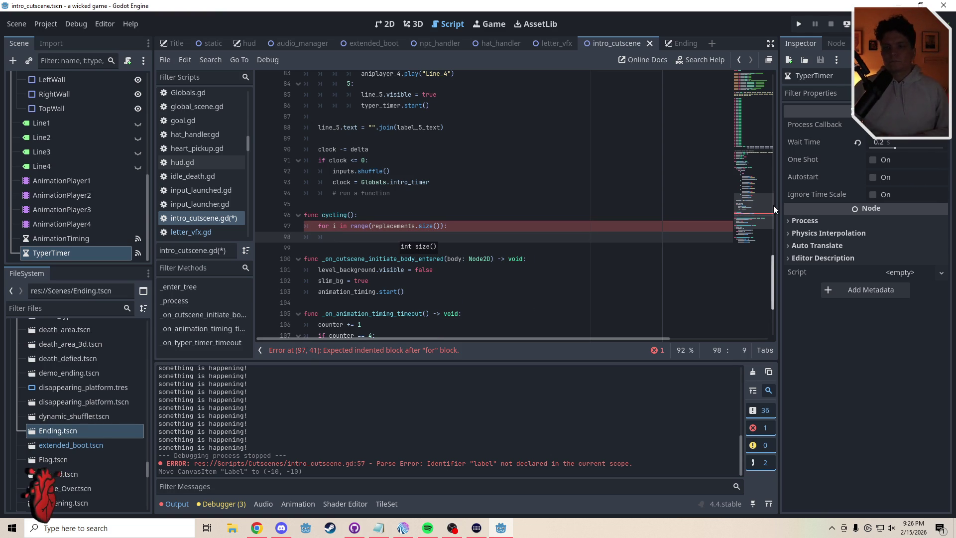
text(rep)
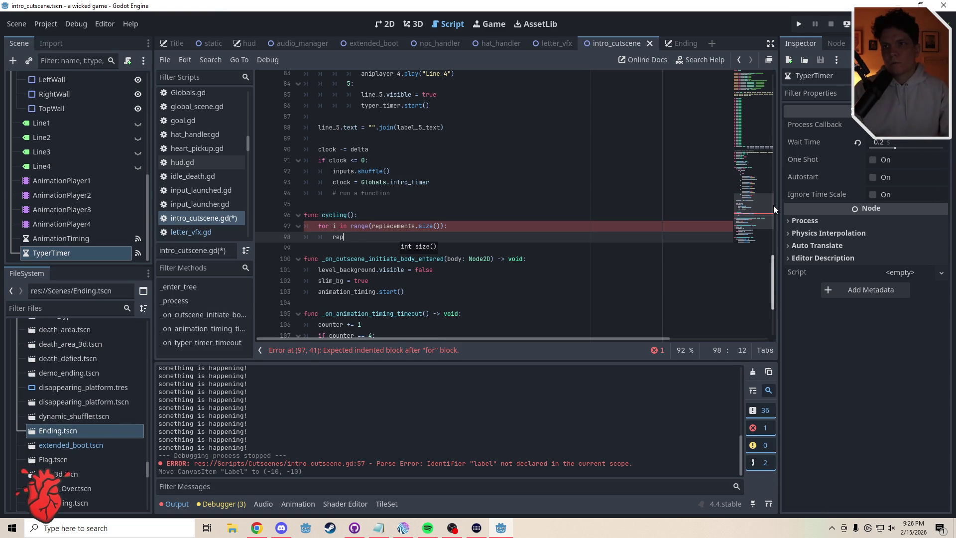
text(lacements[i])
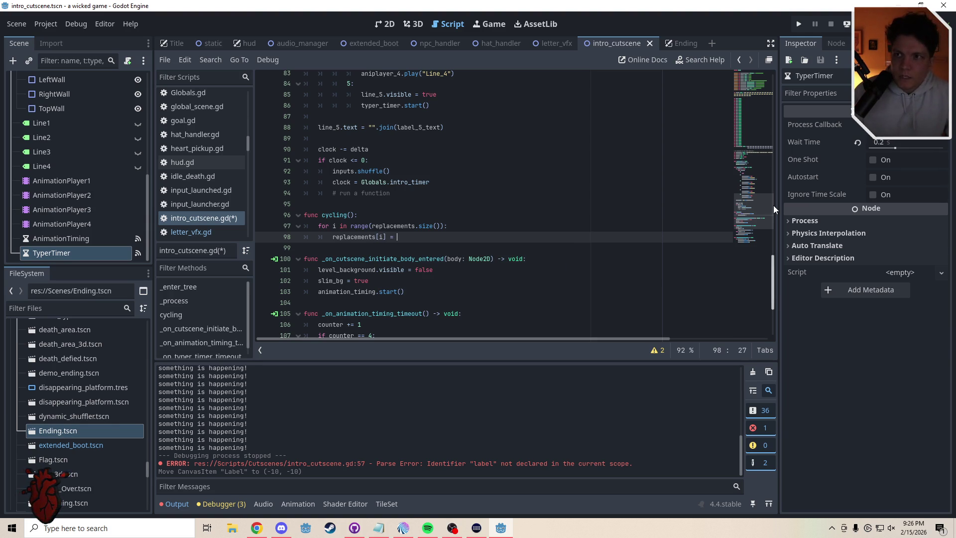
text(=)
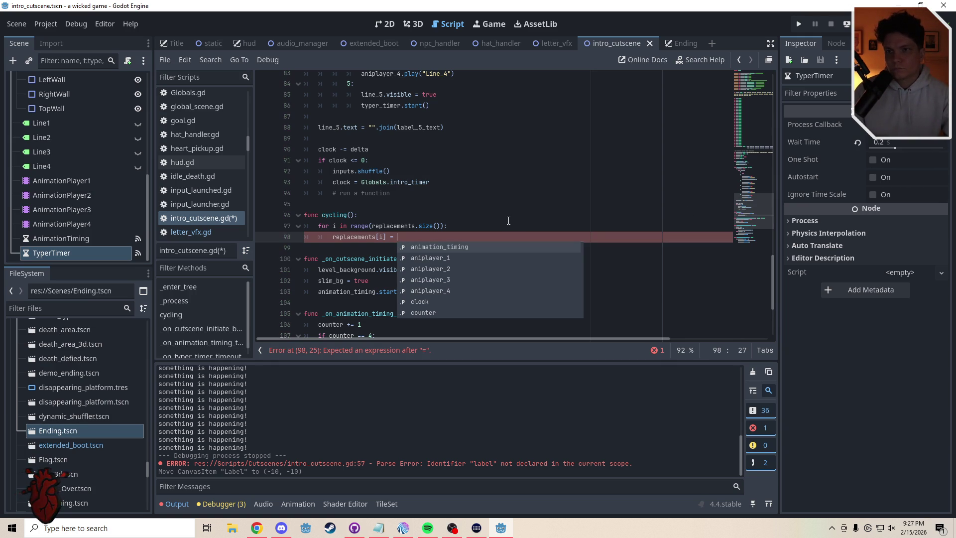
Insert randomizer = randi_range(0, inputs.size()-1) above the replacements assignment.
click(329, 239)
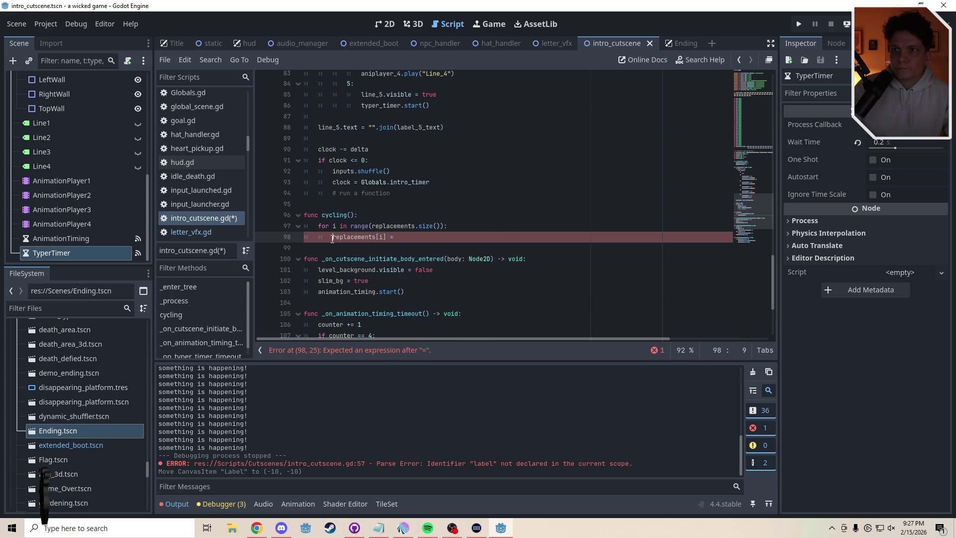
key(Return)
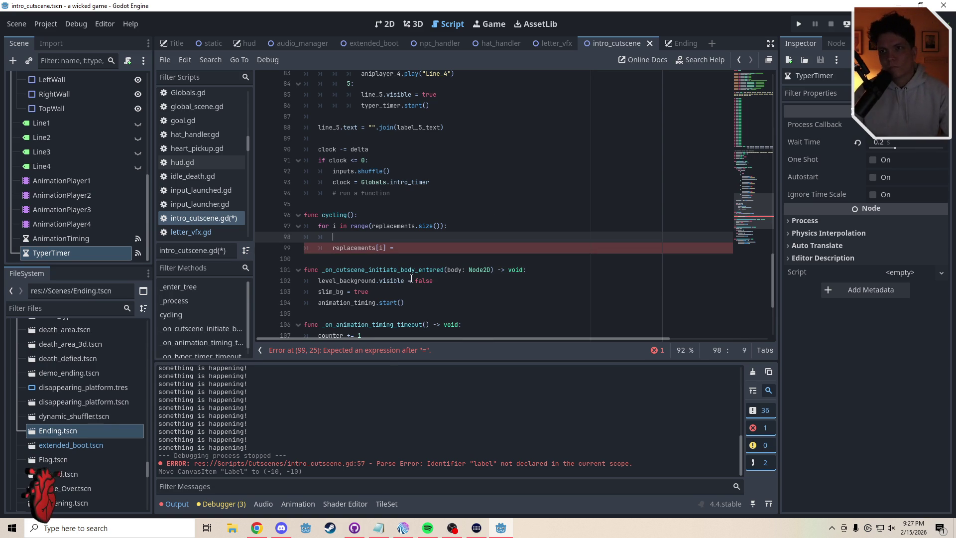
text(randomizer)
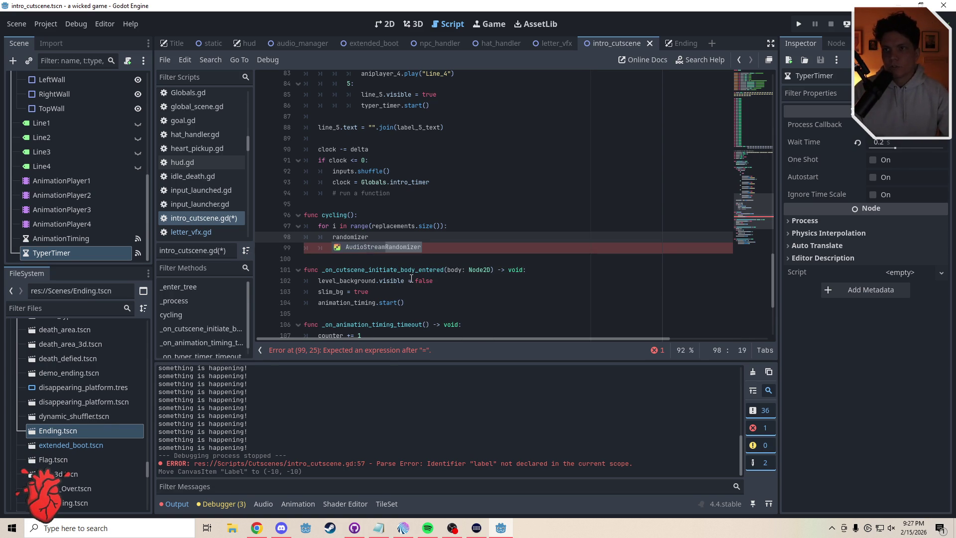
text( = ra)
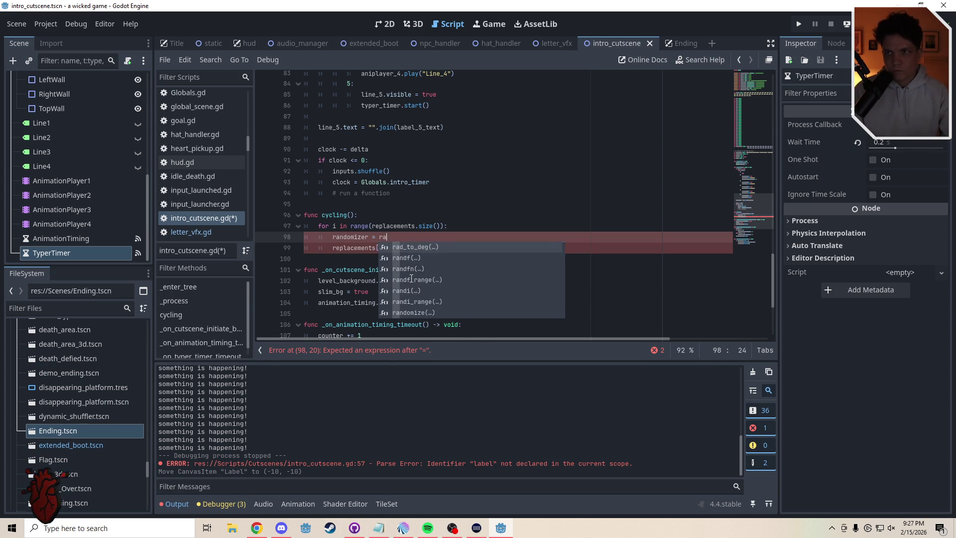
text(ndi)
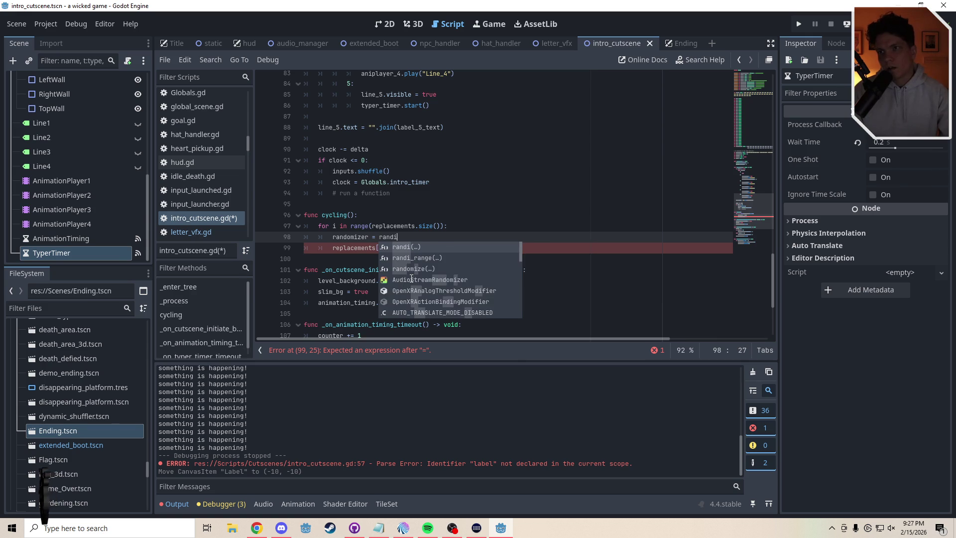
key(Return)
text(_ragn)
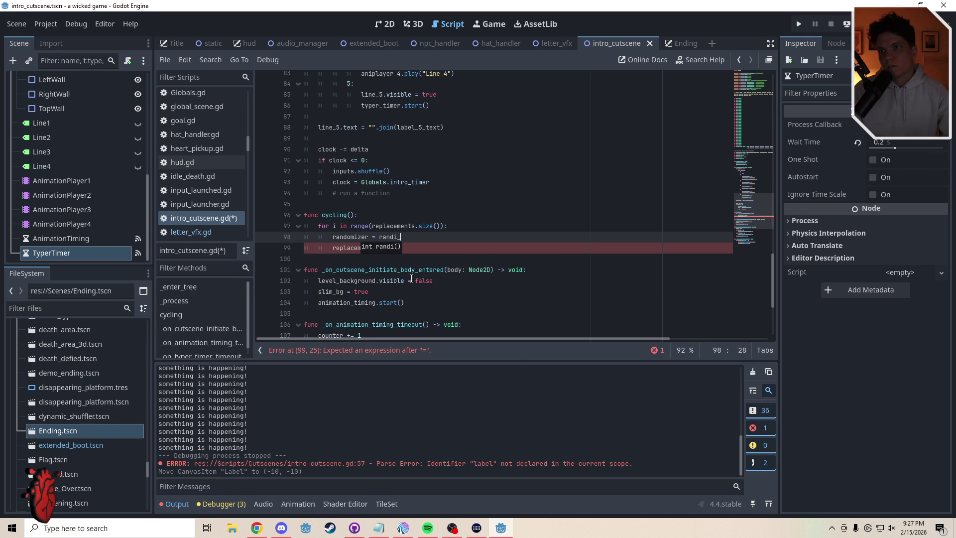
key(BackSpace)
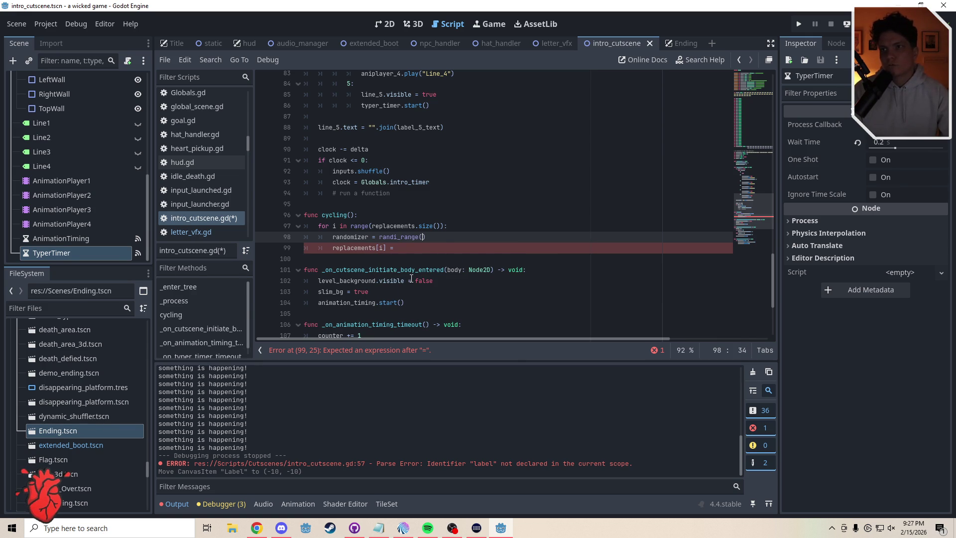
text(0,)
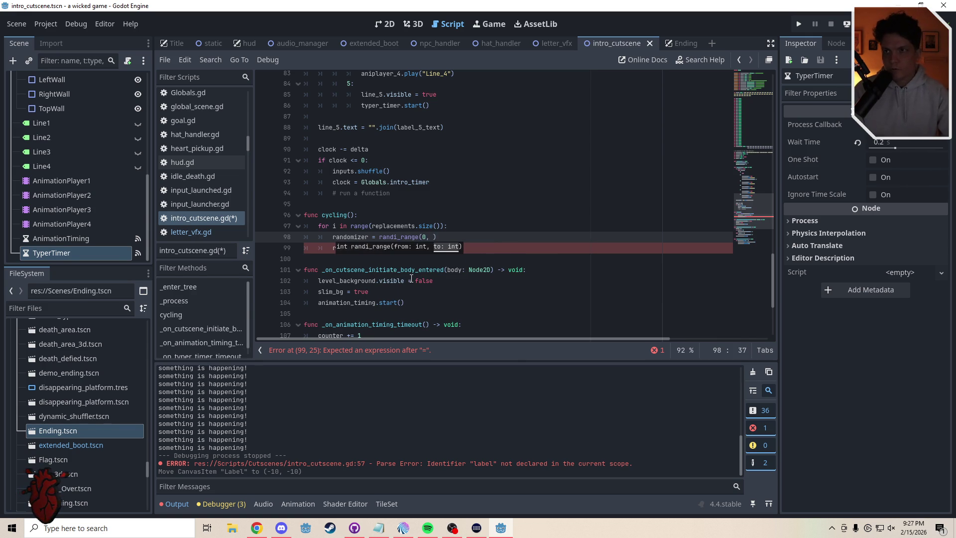
drag(749, 217, 757, 100)
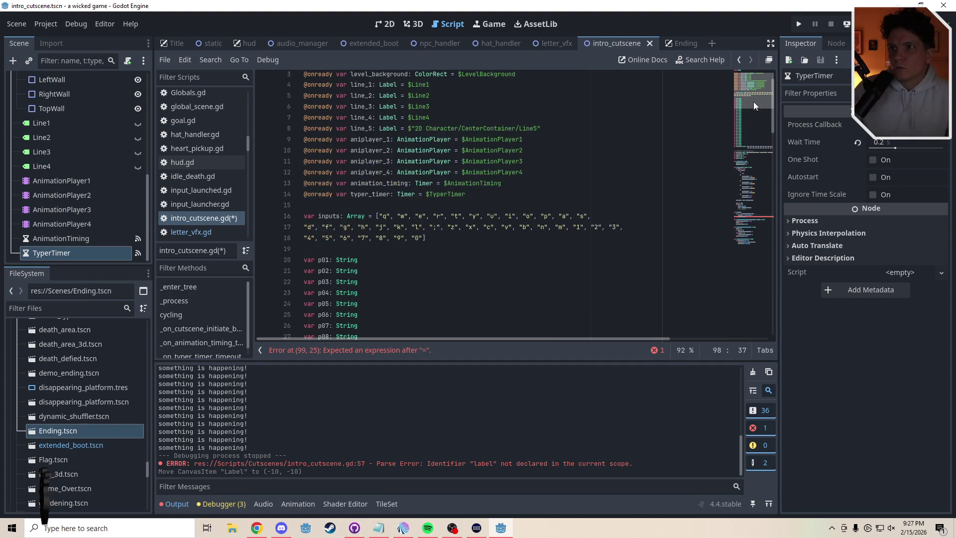
text(inputs.siz)
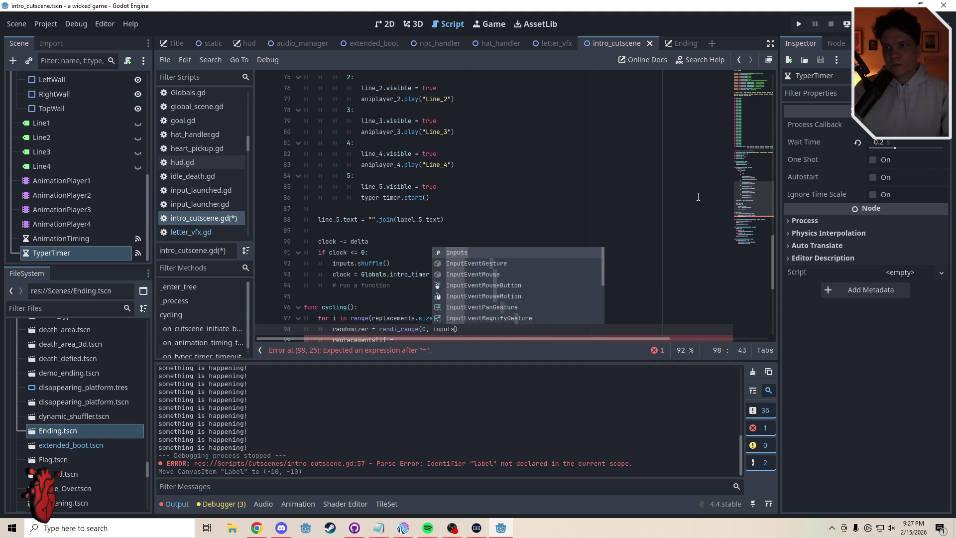
text(e()-)
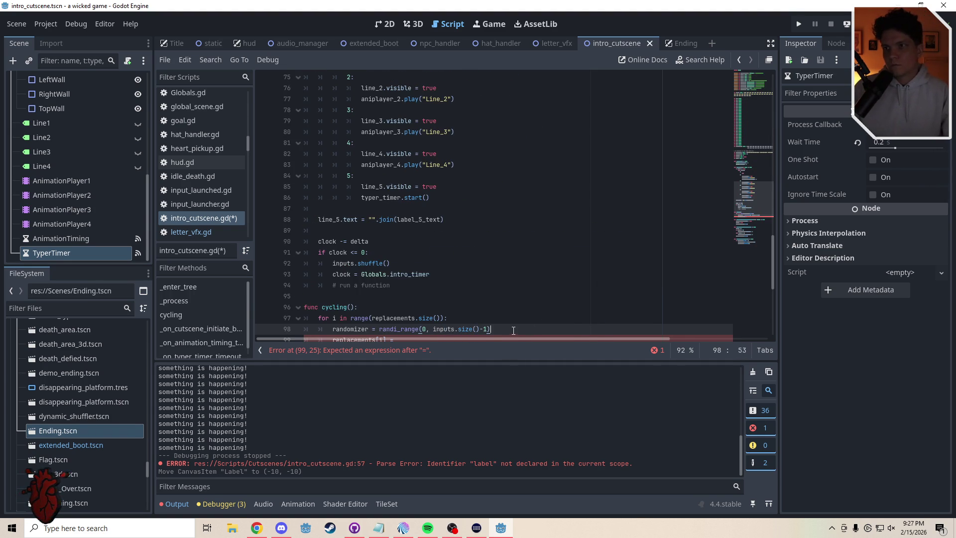
text(1))
Finish the assignment as replacements[i] = inputs[randomizer] and declare randomizer with var.
drag(752, 168, 753, 214)
scroll(753, 214, down, 2)
click(426, 242)
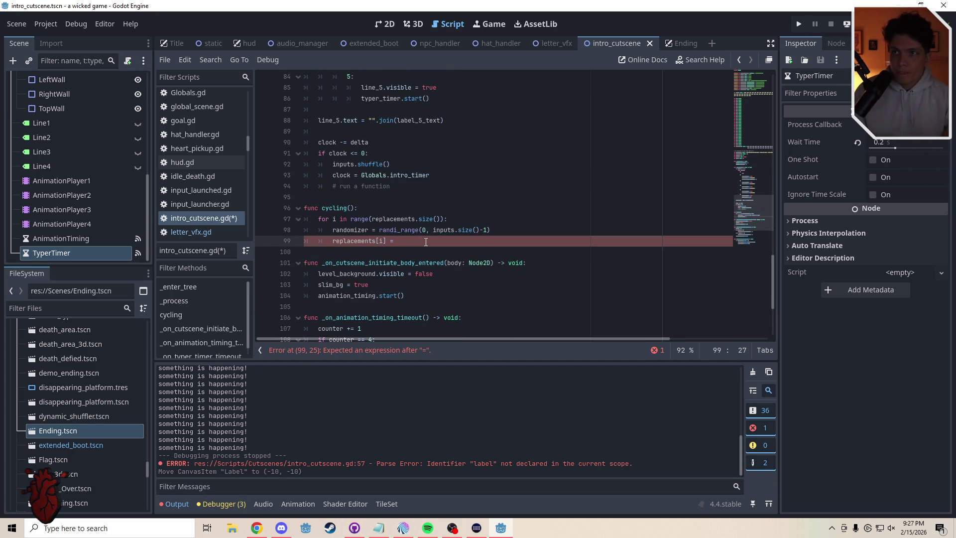
text(i)
text(nputs)
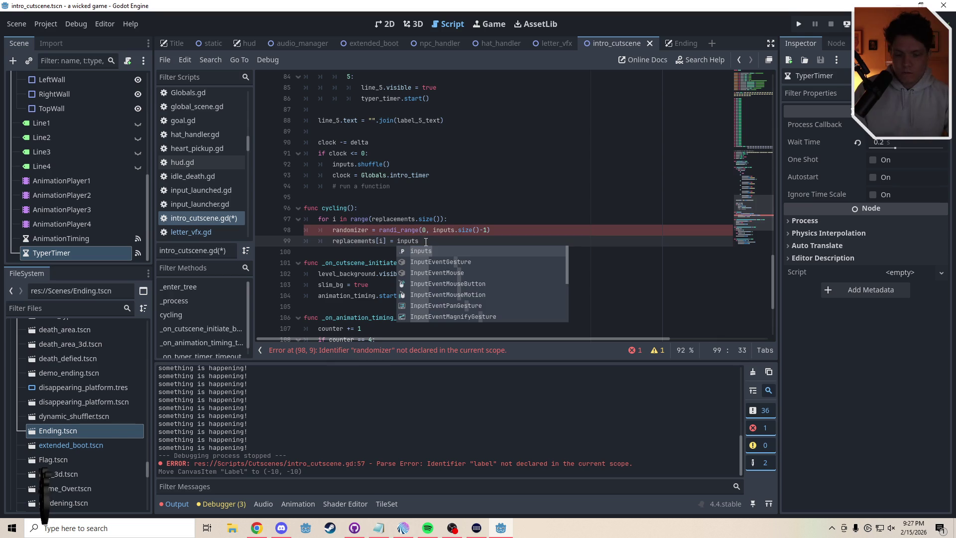
text([randomiz)
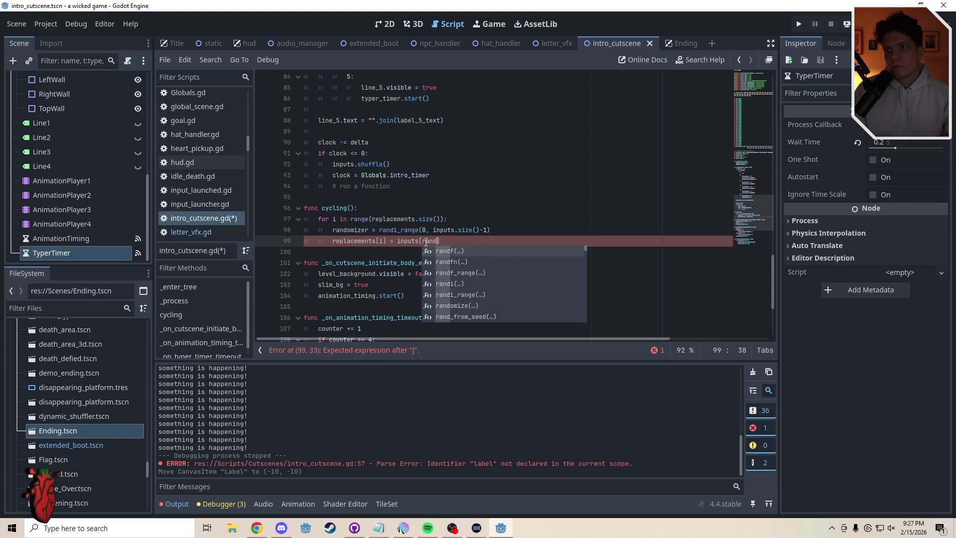
text(er)
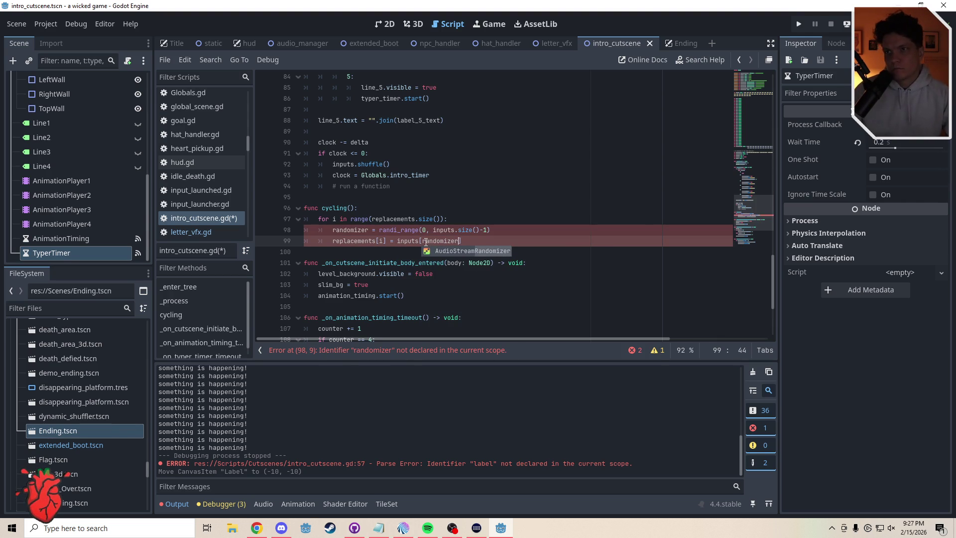
key(Escape)
key(Down)
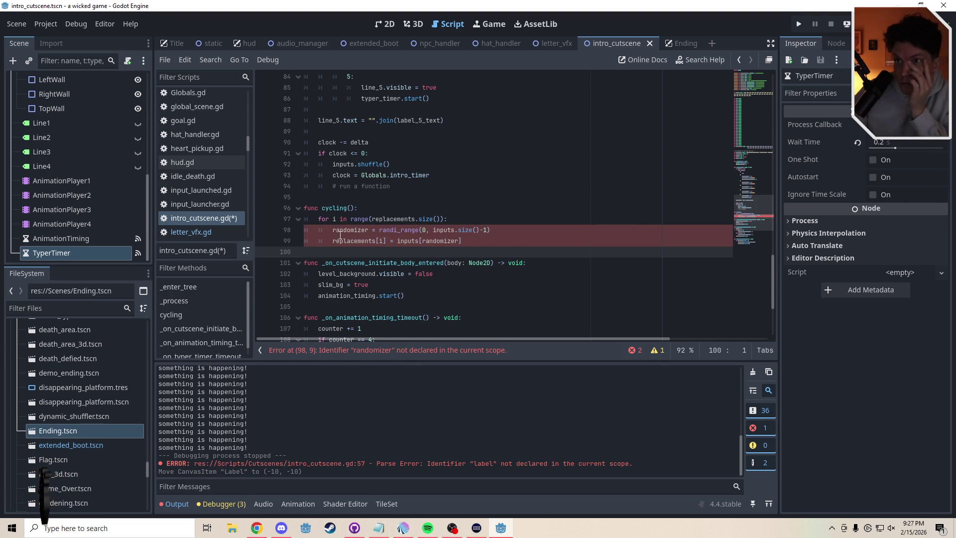
click(333, 231)
text(var)
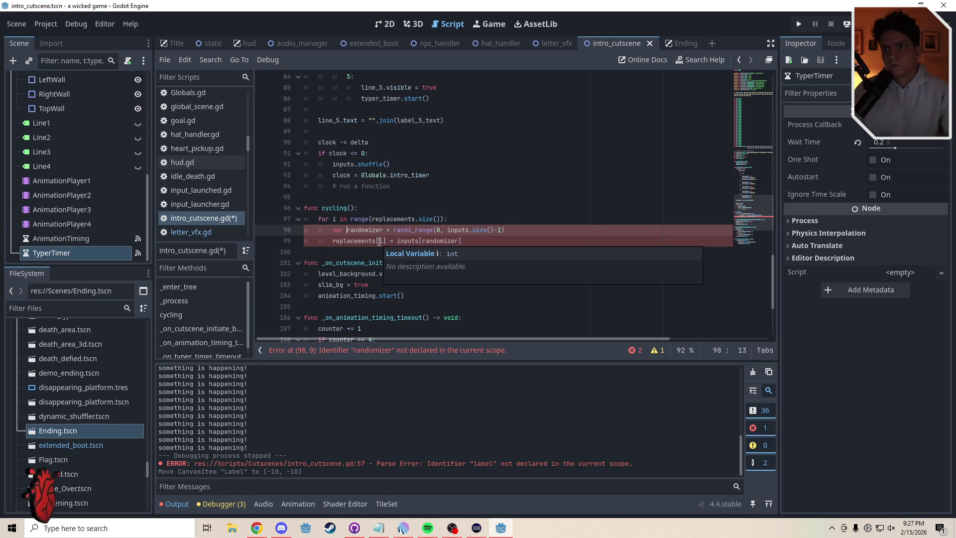
click(365, 251)
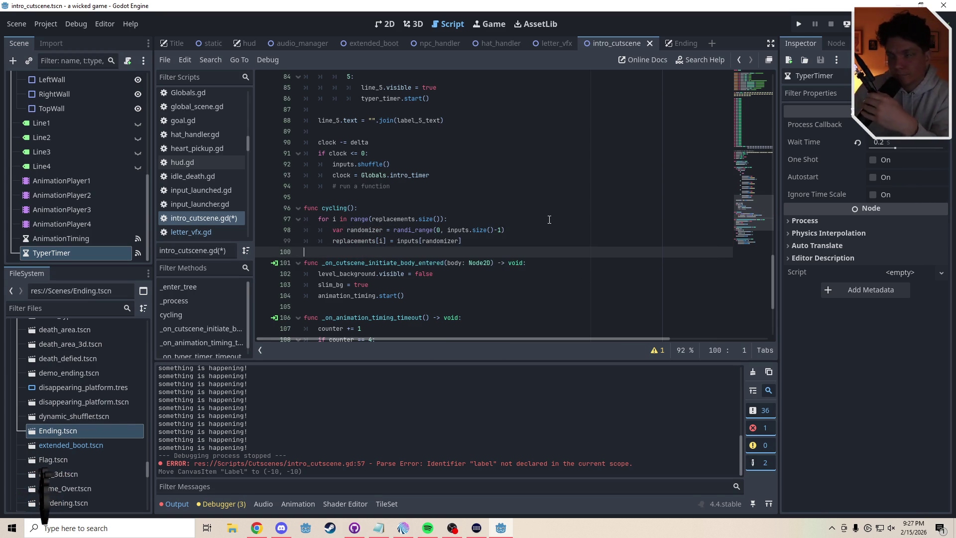
Replace the '# run a function' comment on line 94 with a cycling() call, then review the replacements array.
drag(391, 186, 336, 185)
text(cycling)
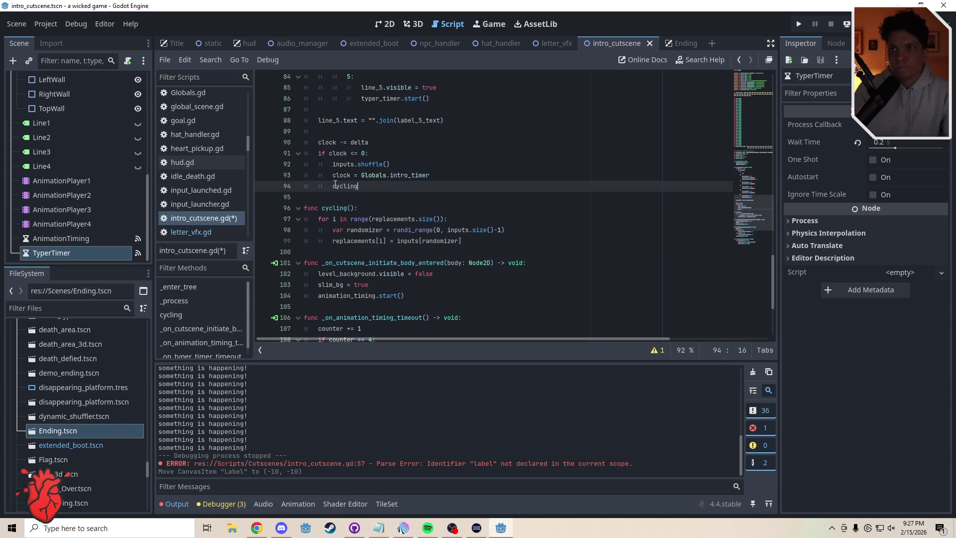
text(())
key(Down)
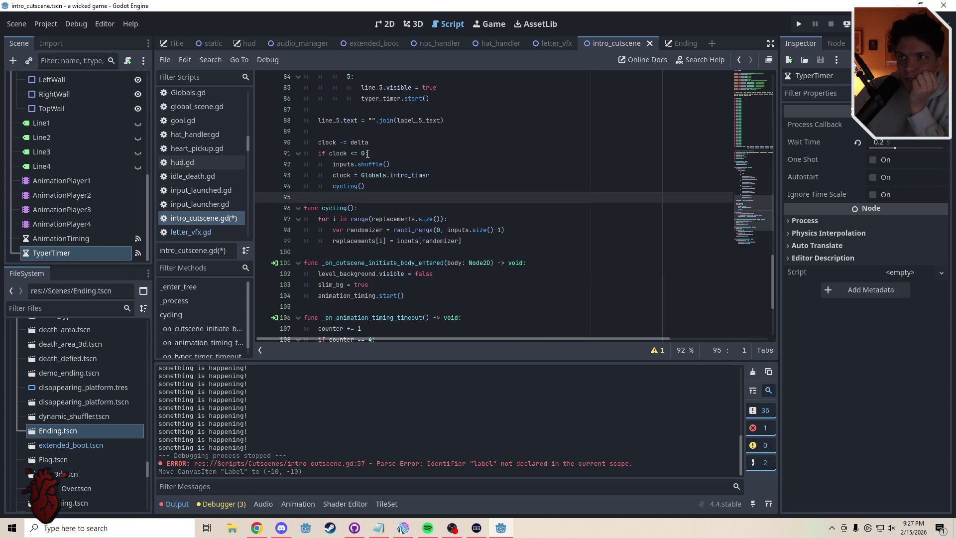
click(367, 153)
click(293, 199)
key(shift+Up)
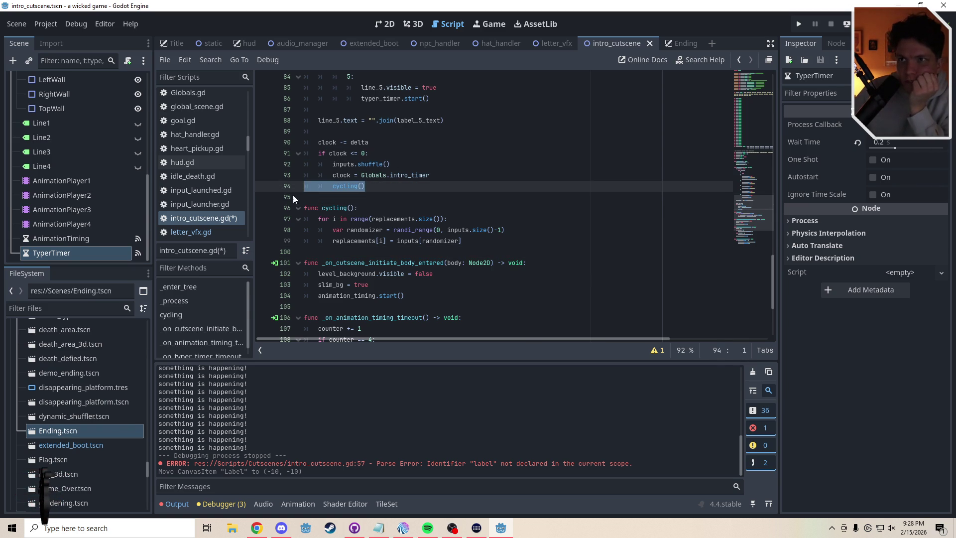
click(350, 207)
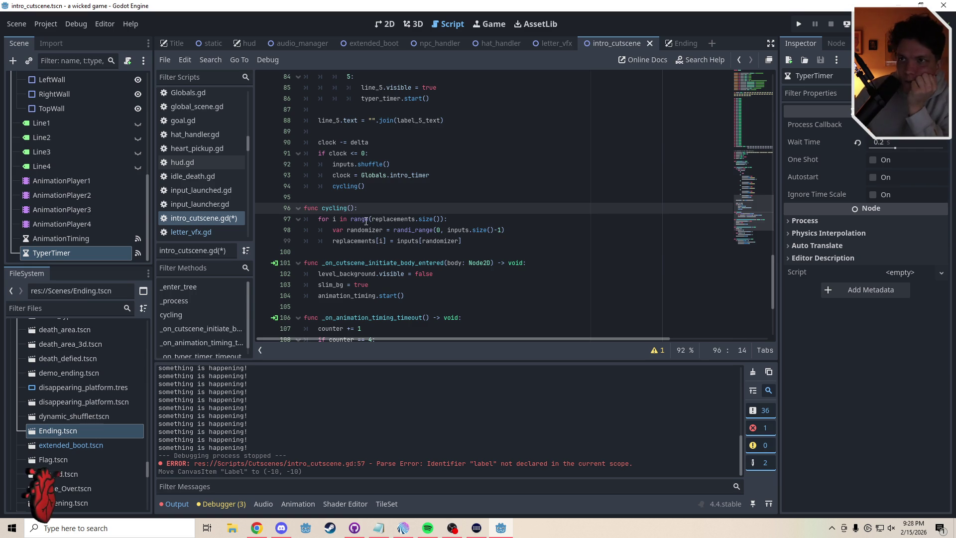
drag(749, 214, 753, 153)
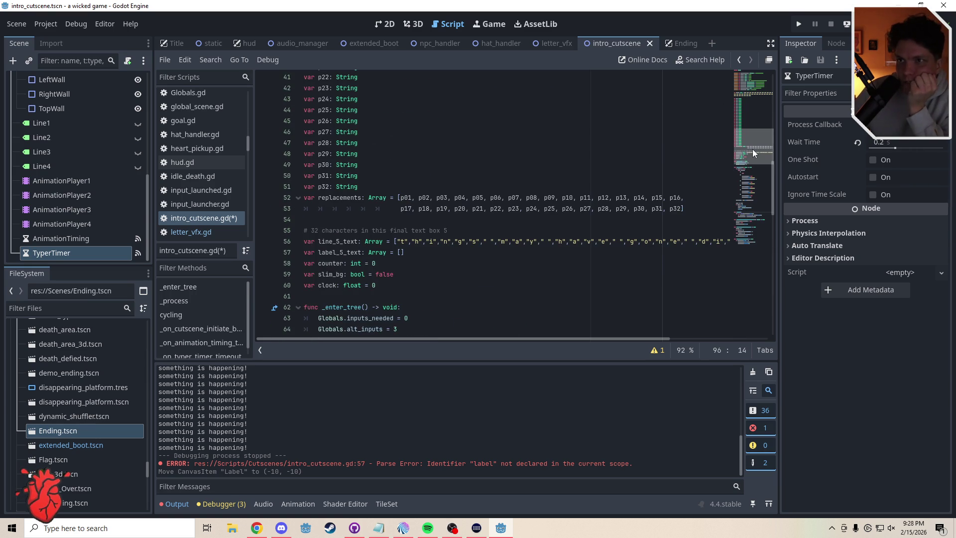
drag(400, 198, 687, 207)
click(670, 222)
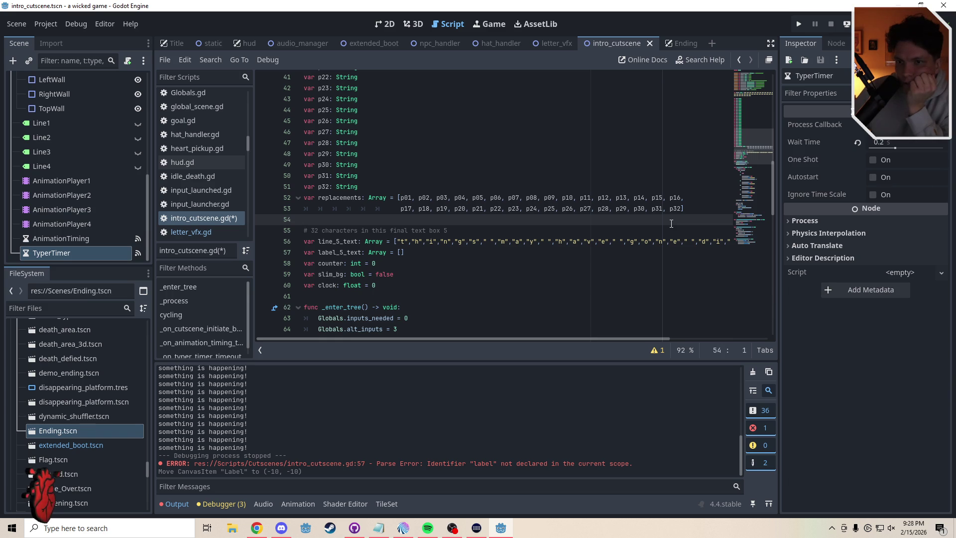
Add two empty lines after the replacements assignment on line 99 and review the variables.
drag(755, 160, 754, 211)
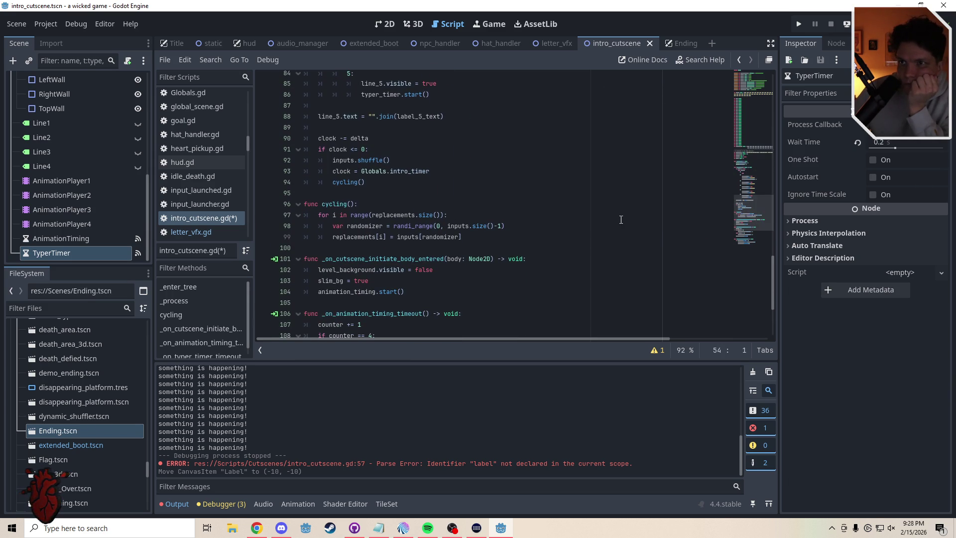
click(478, 242)
key(Return)
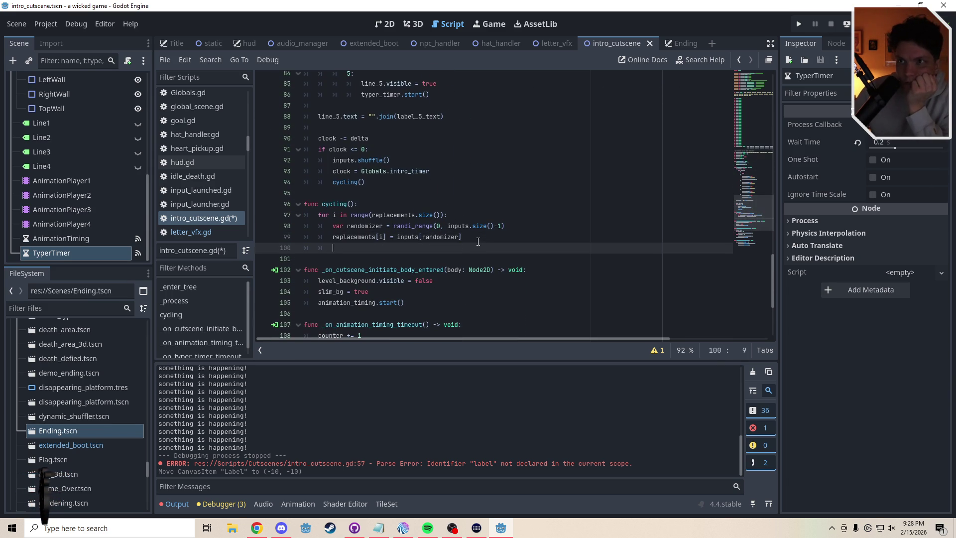
key(Return)
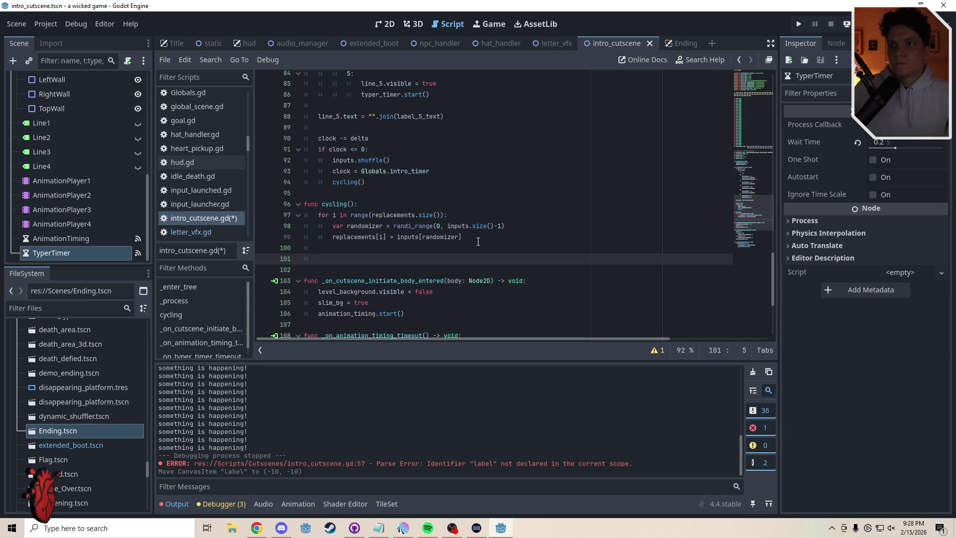
mouse_move(767, 222)
mouse_down()
mouse_move(754, 204)
mouse_move(762, 100)
mouse_move(766, 147)
mouse_up()
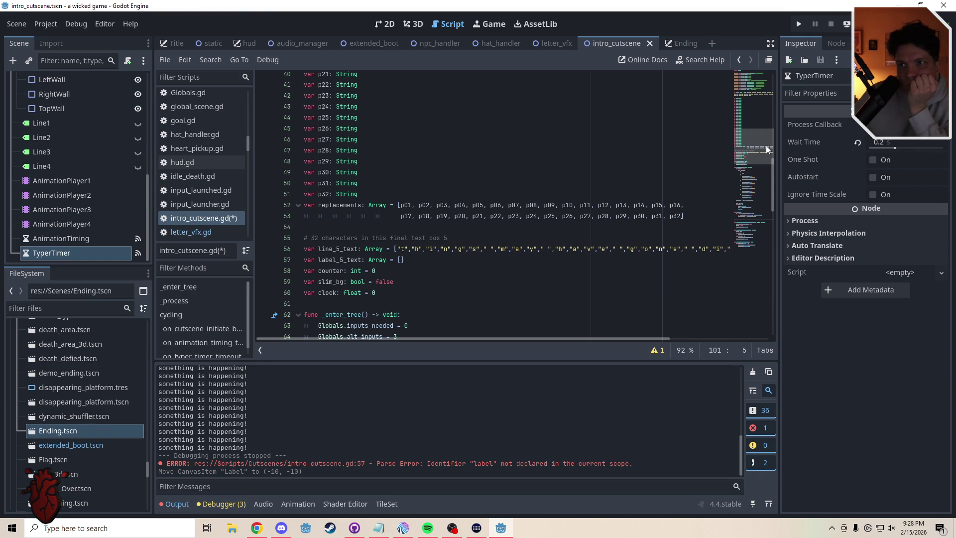
drag(766, 146, 767, 156)
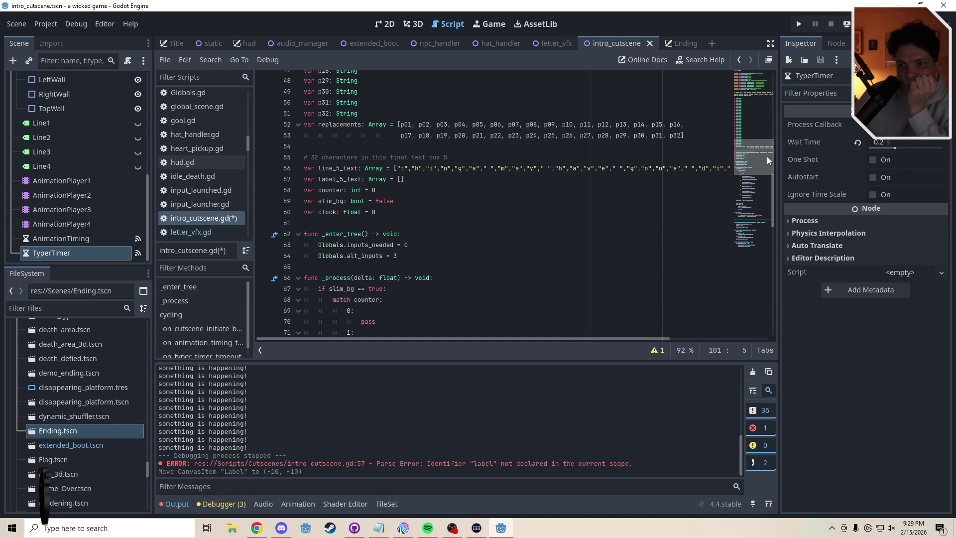
drag(767, 156, 765, 217)
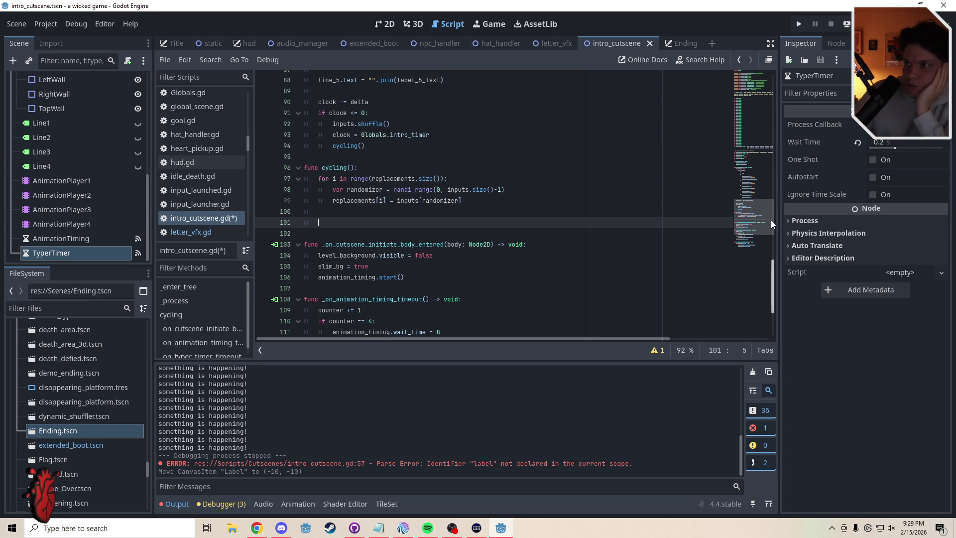
Cut p29–p32 from the replacements array, add the spaces comments, and delete the var p29–p32 declarations.
drag(771, 220, 754, 156)
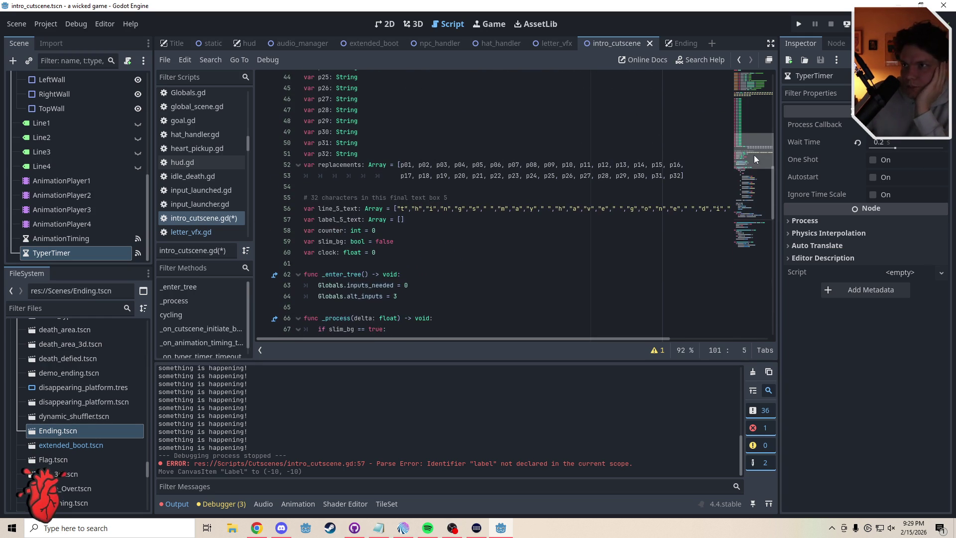
click(489, 209)
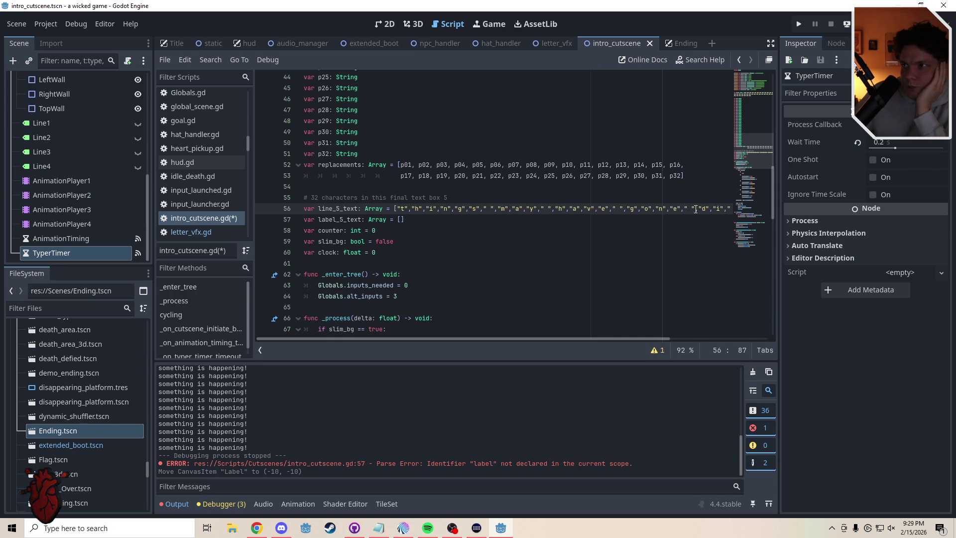
mouse_move(630, 339)
mouse_down()
mouse_move(763, 333)
mouse_move(478, 336)
mouse_up()
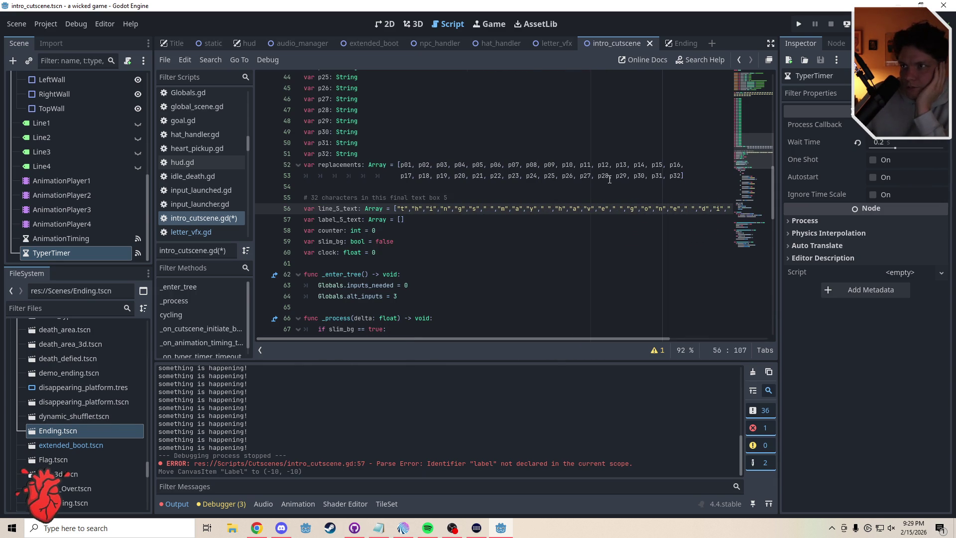
drag(609, 178, 683, 179)
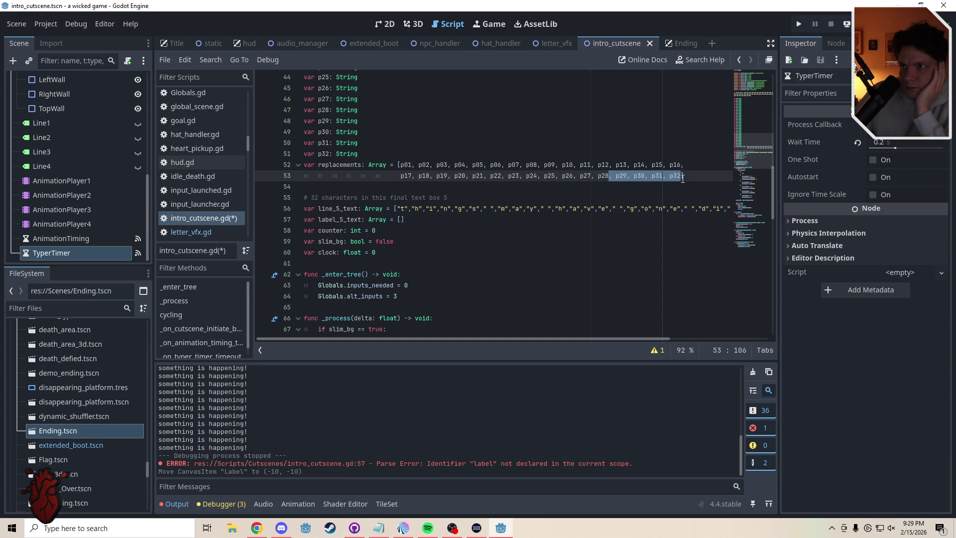
key(BackSpace)
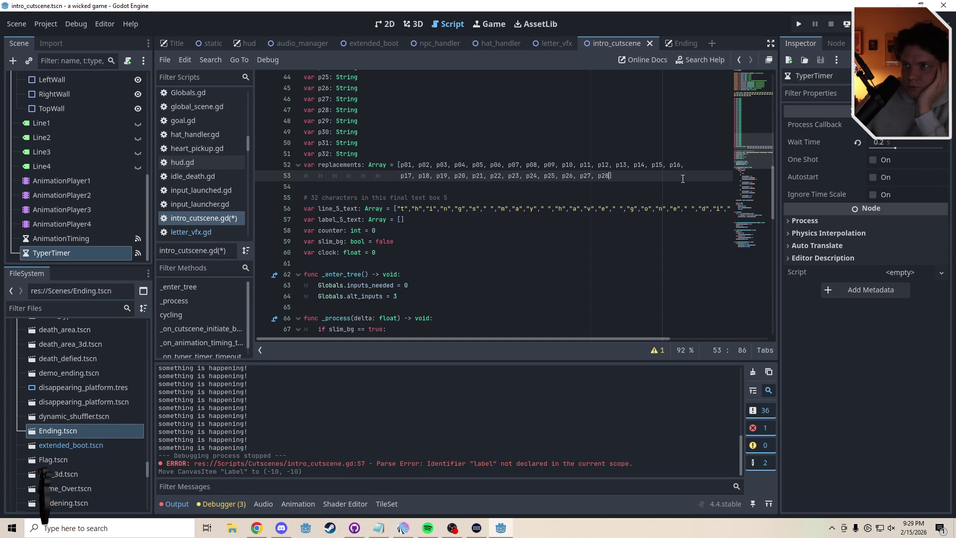
click(640, 175)
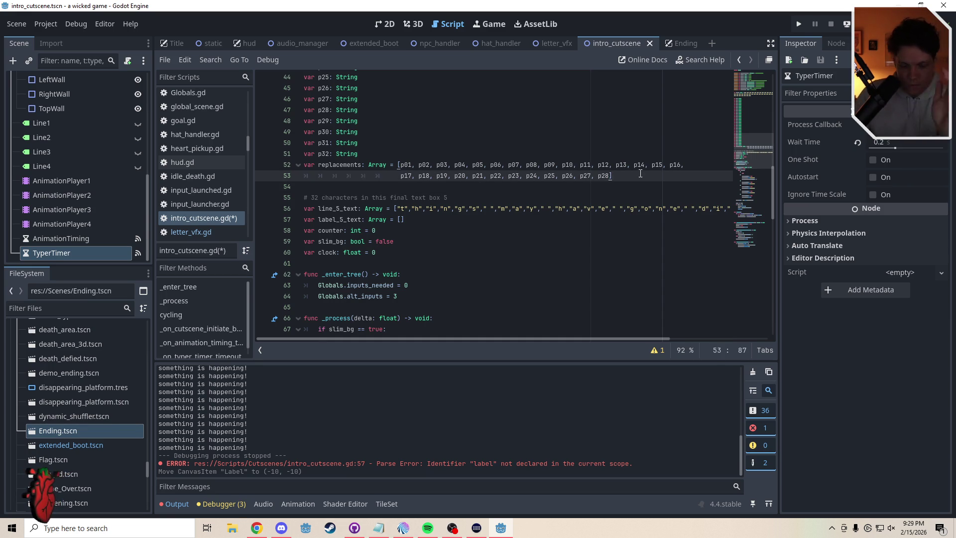
text(# c)
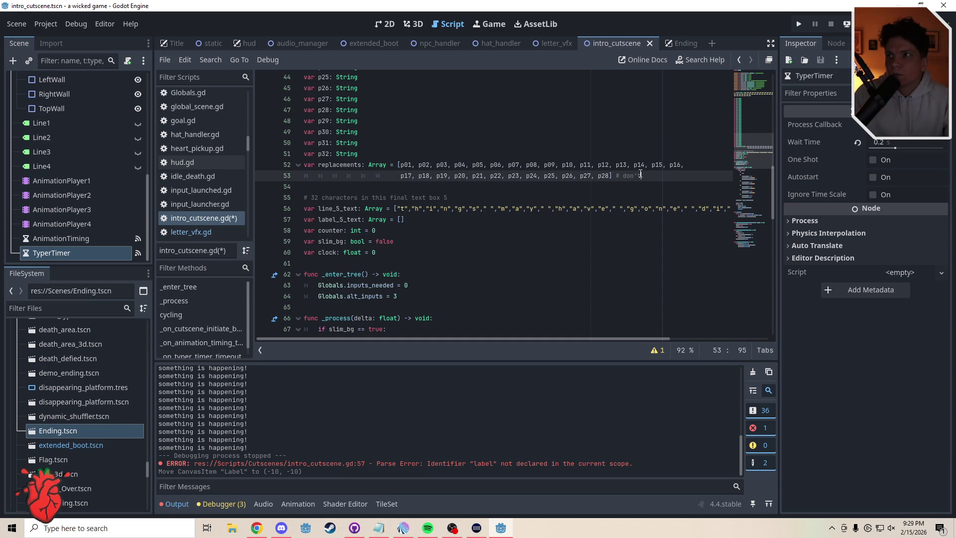
text(d spaces)
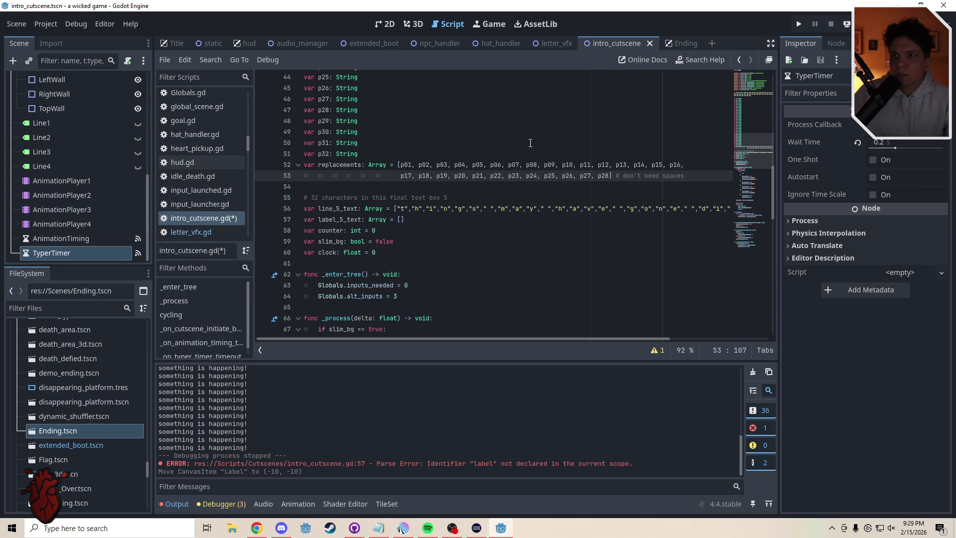
click(466, 200)
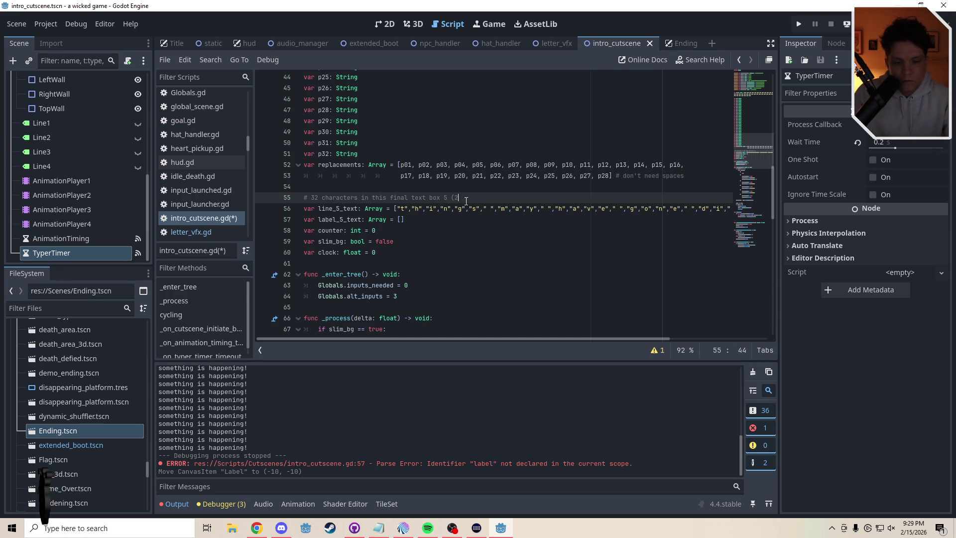
text(8 without spaces))
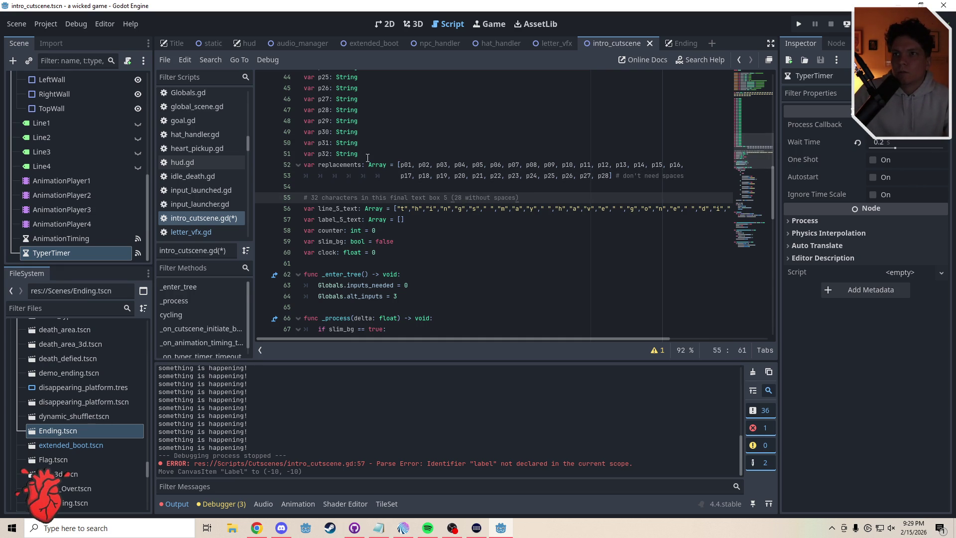
drag(368, 158, 359, 110)
key(BackSpace)
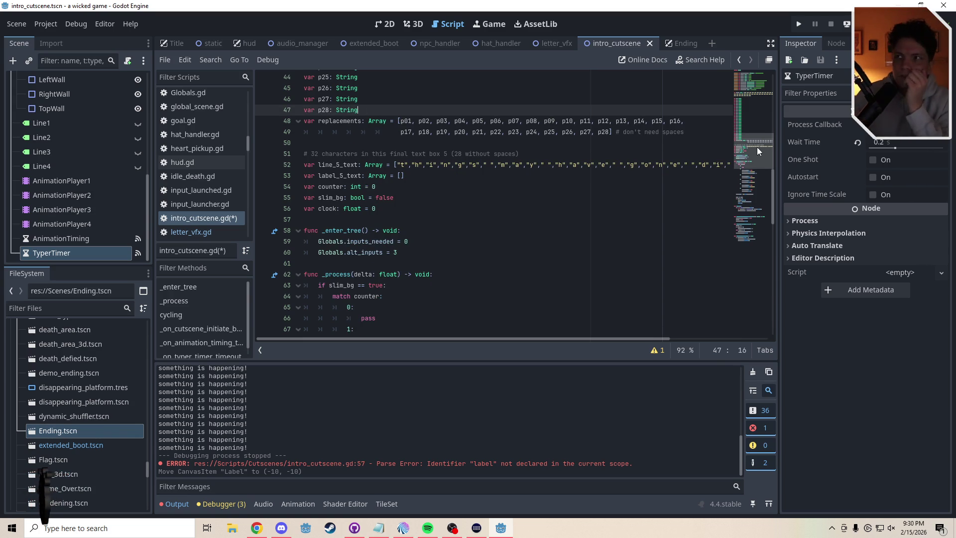
Write line 97 in cycling() as var randomizer2 = randi_range().
drag(757, 142, 755, 201)
click(578, 253)
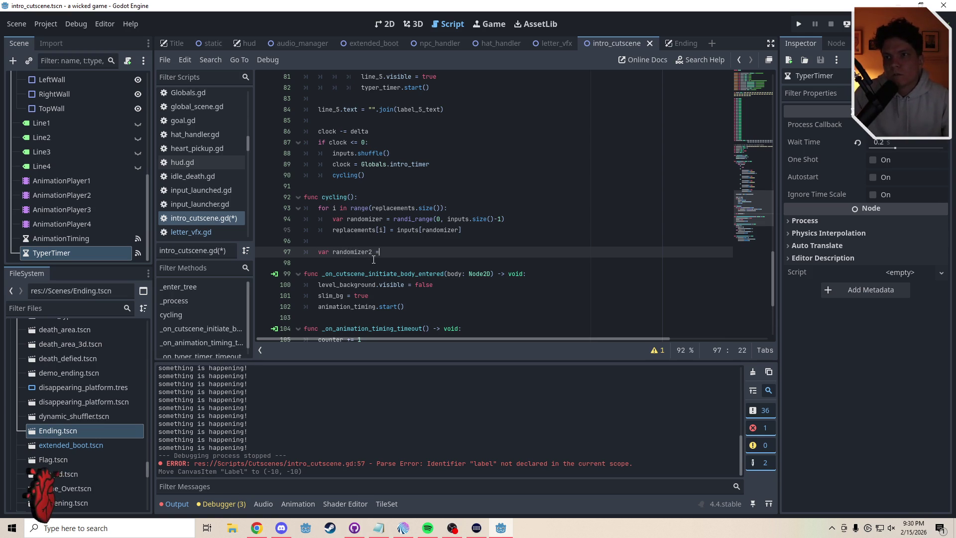
text(2 = )
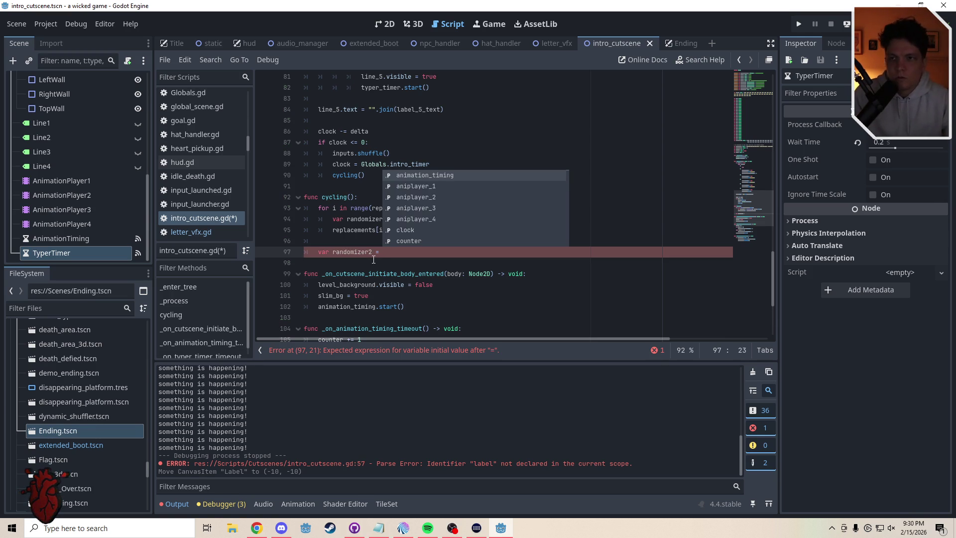
text(randi_range)
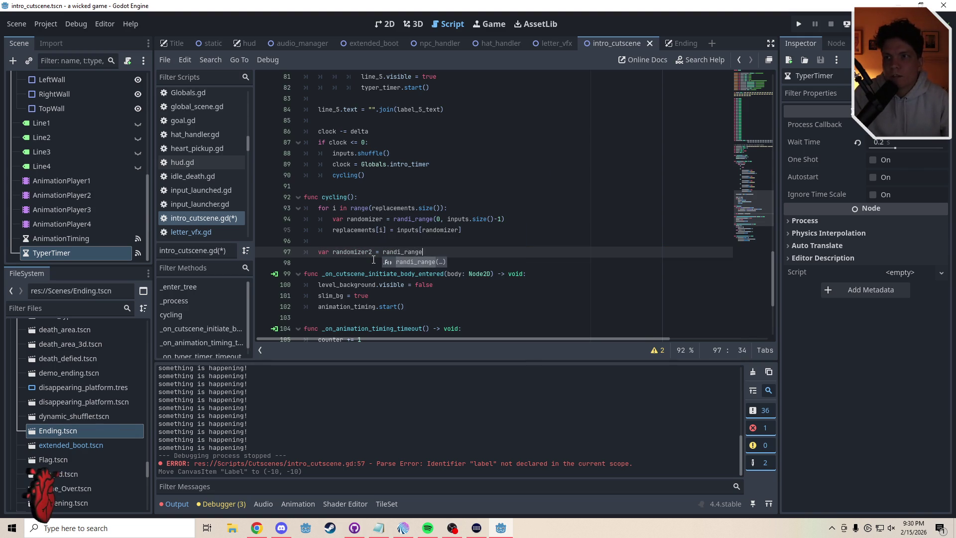
key(Return)
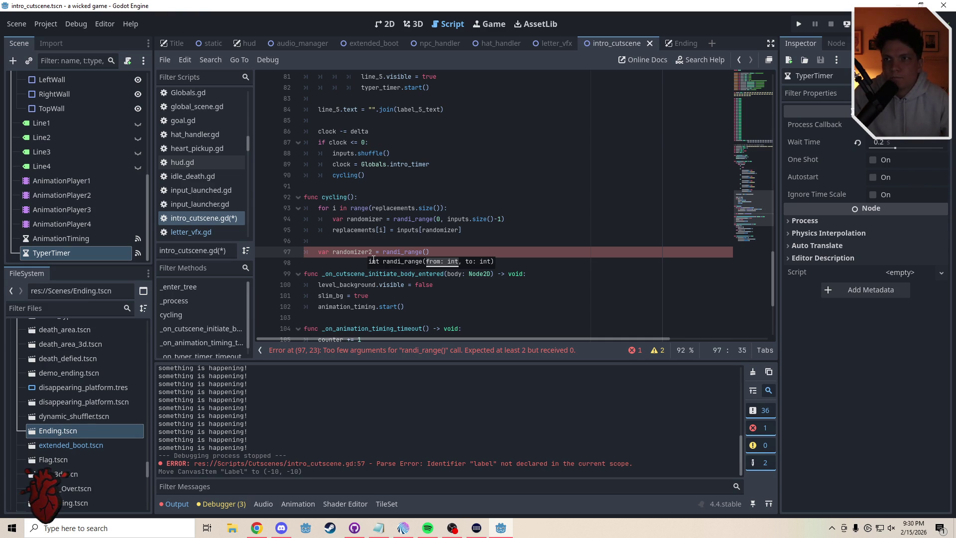
drag(764, 208, 756, 142)
Start a positions: Array = [ declaration on a new line 50 below replacements.
click(335, 240)
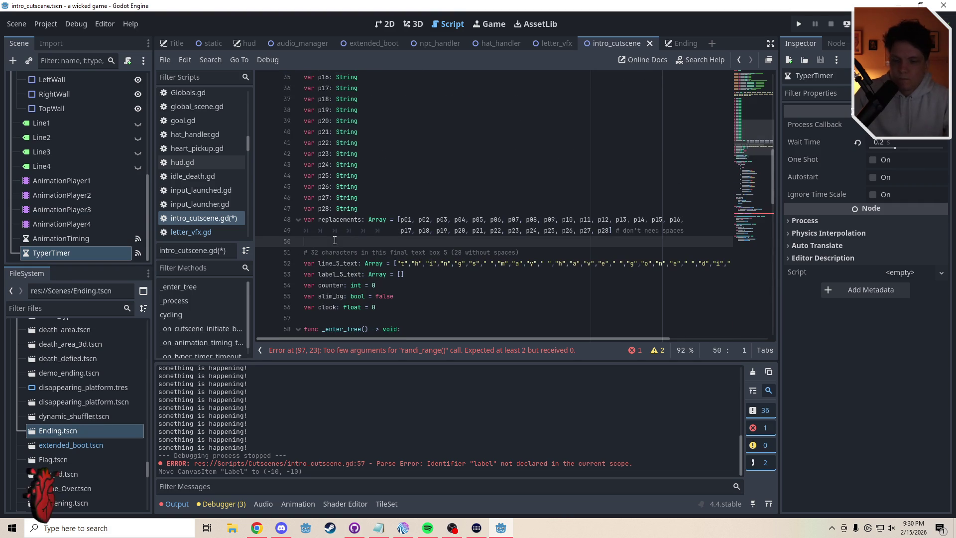
key(Return)
key(Up)
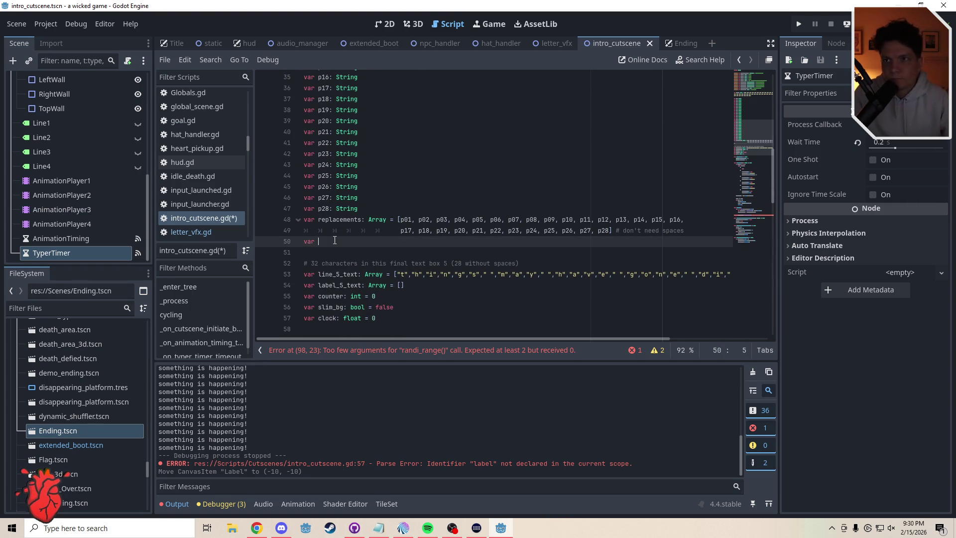
text(positions)
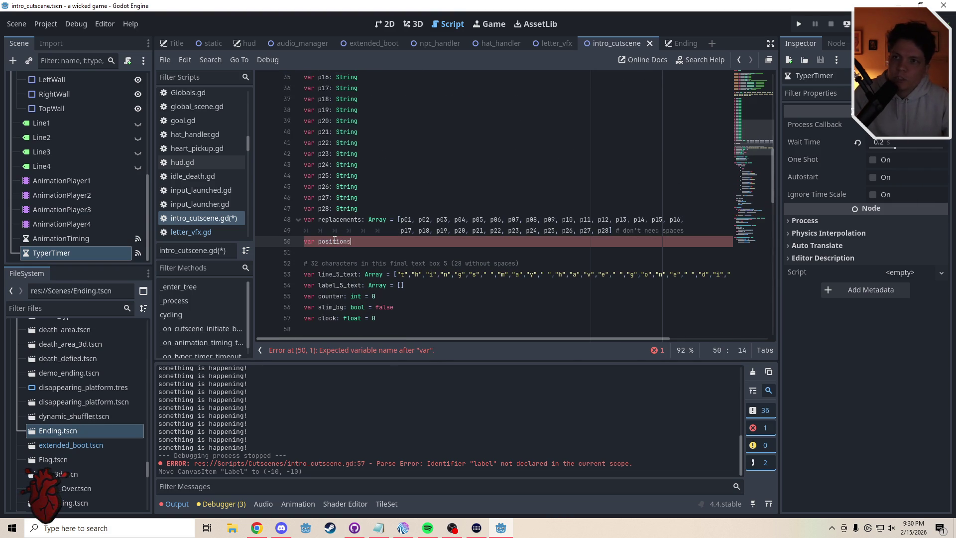
text(: Array)
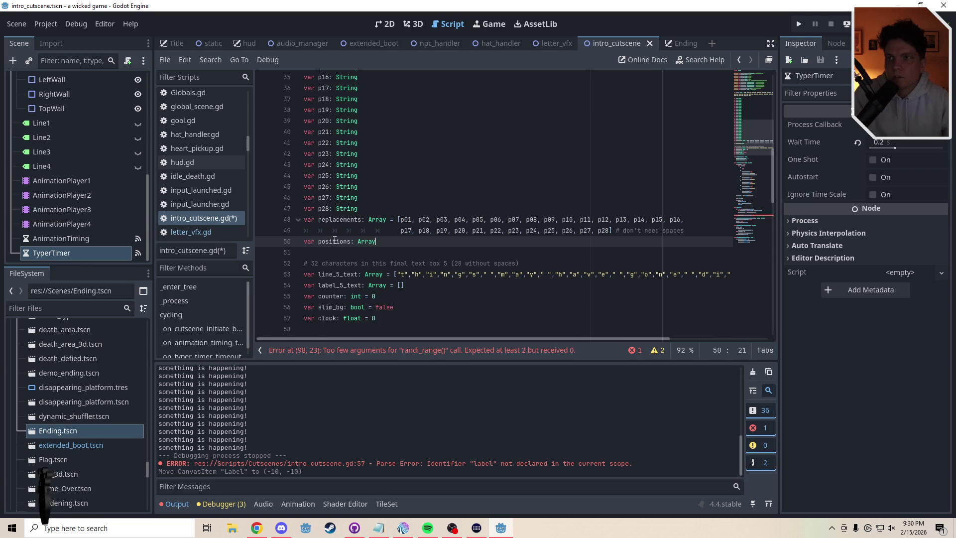
text( = [)
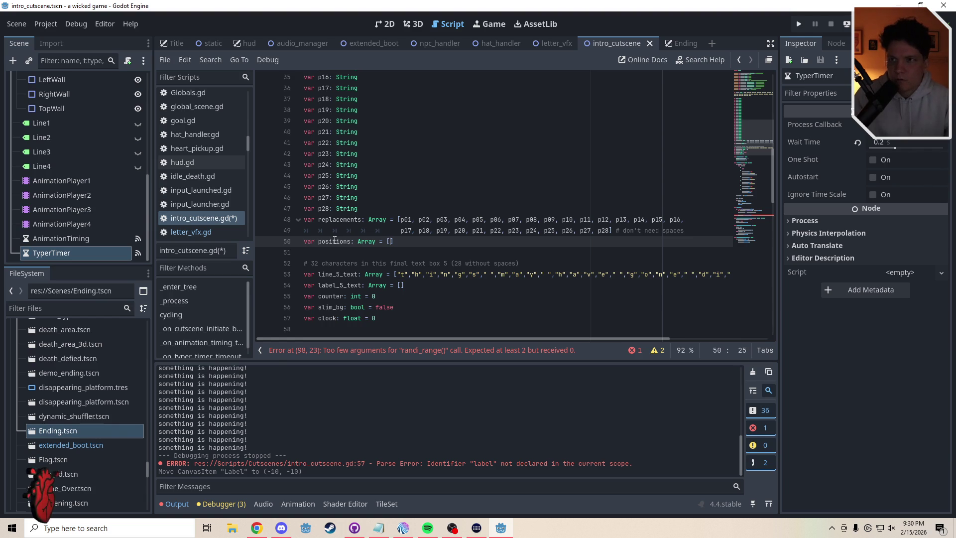
click(402, 275)
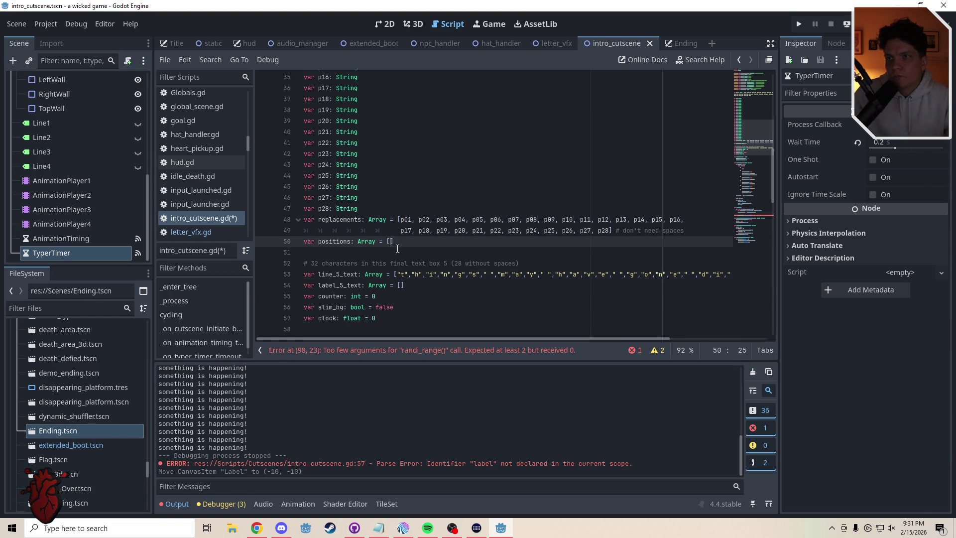
key(Up)
key(Up)
key(Up)
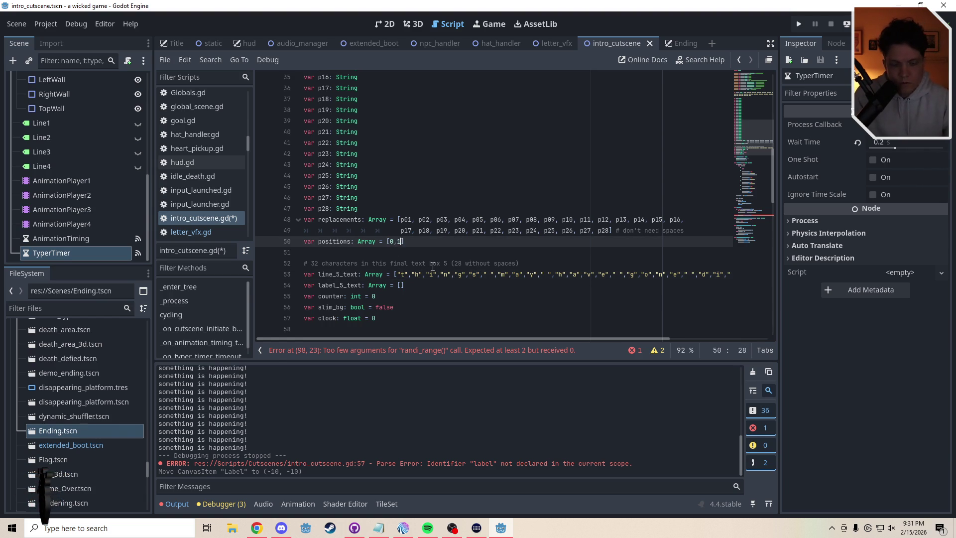
Fill positions with the letter indices 0–19 from line_5_text, skipping 6, 10 and 15.
text(,2,3,4,5,7,)
text(8,9,11,1)
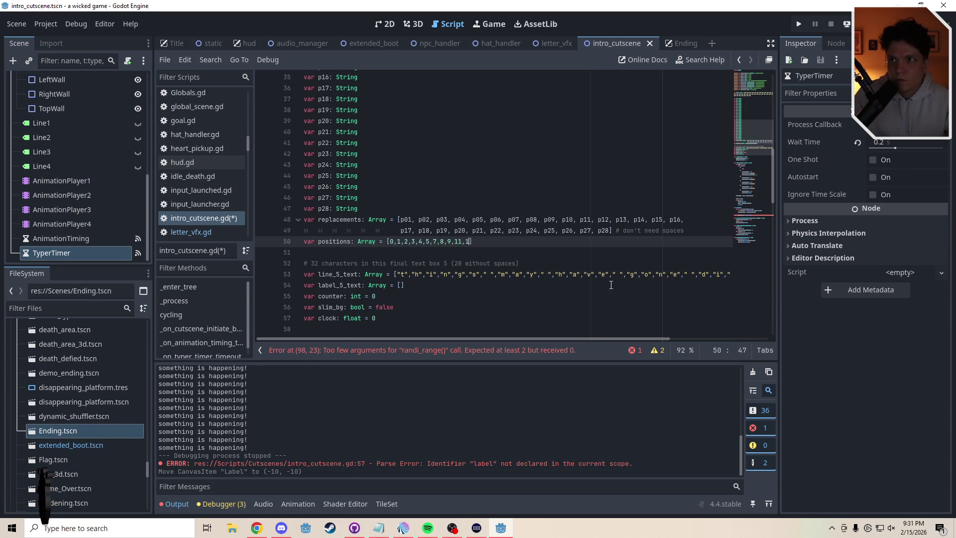
text(4)
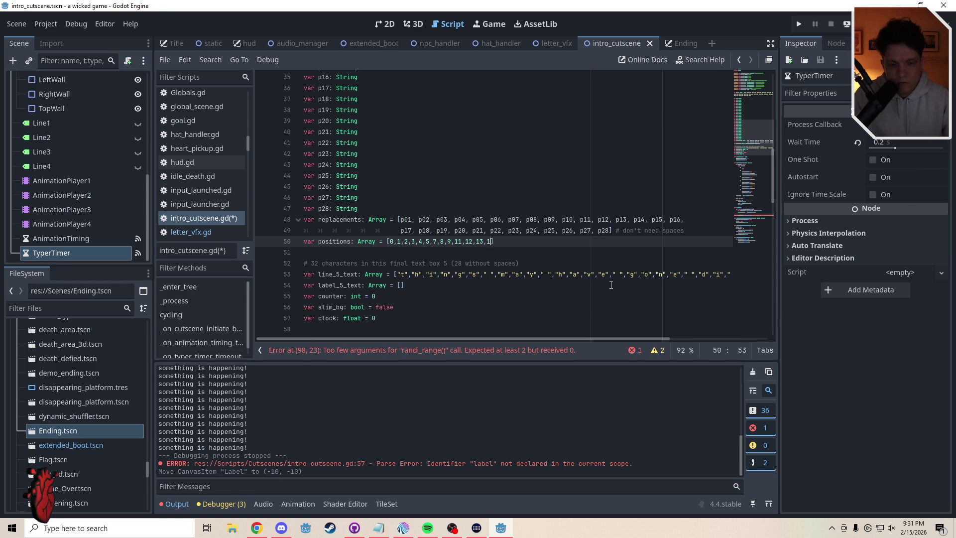
text(,)
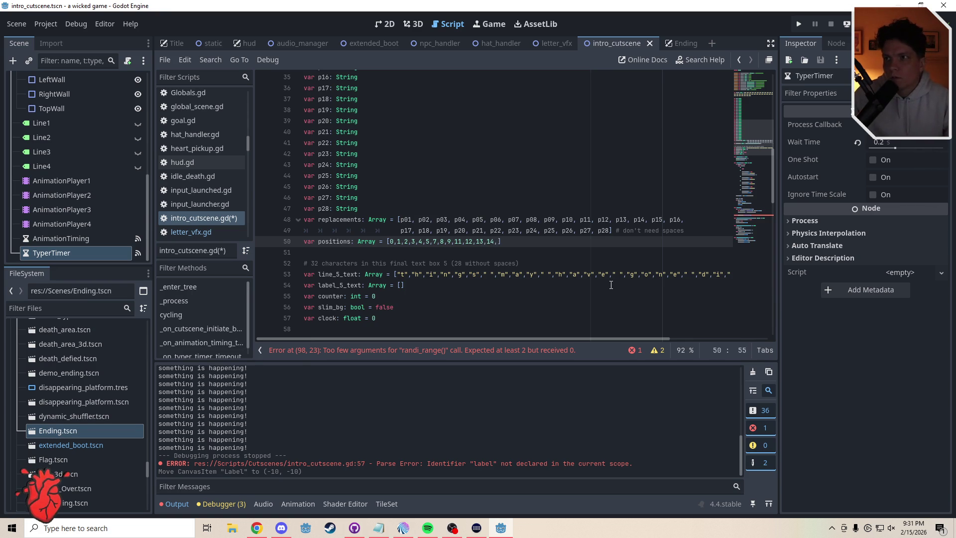
click(645, 275)
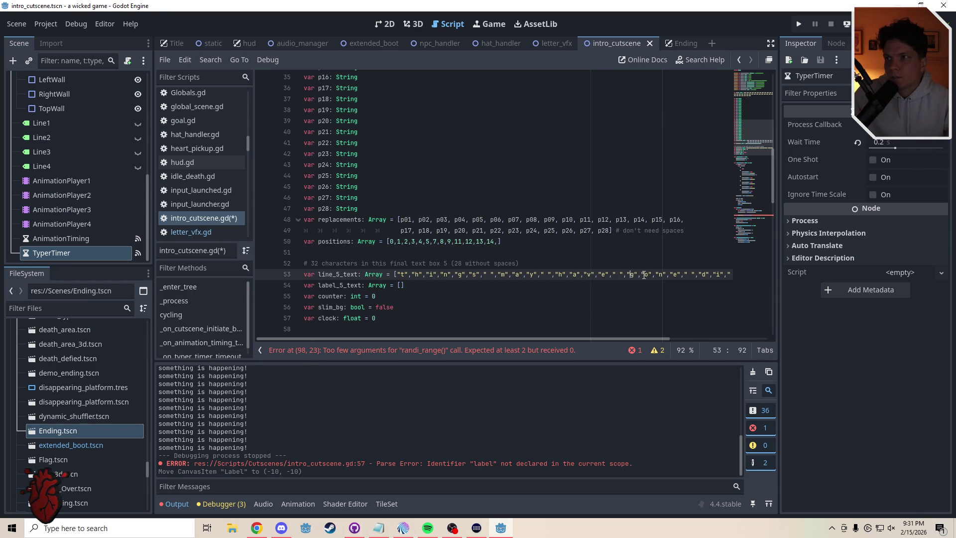
click(507, 244)
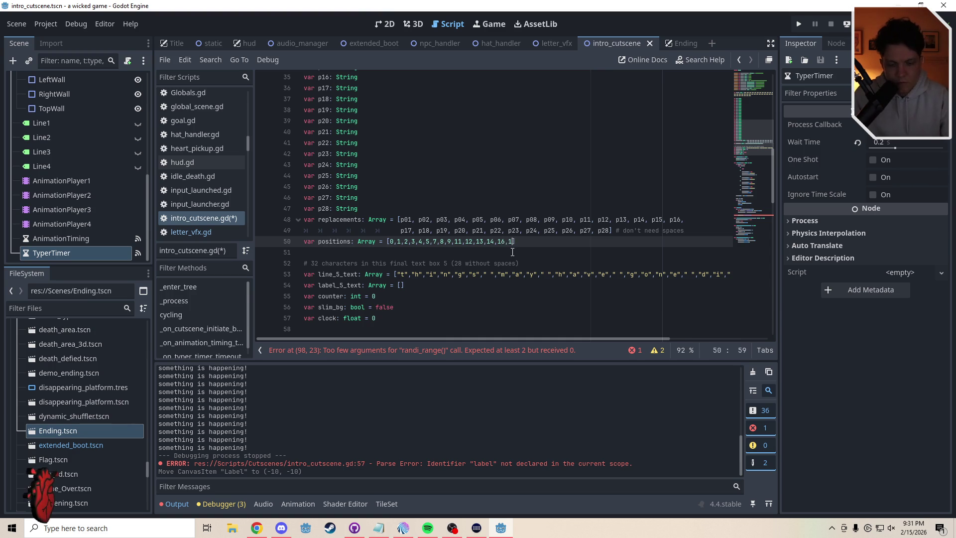
text(16,1)
text(7,18)
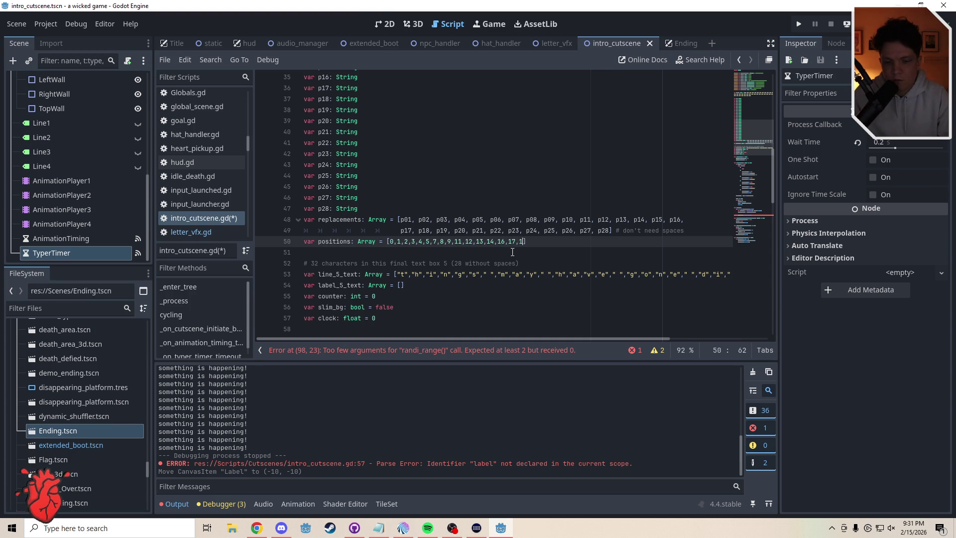
text(,19,)
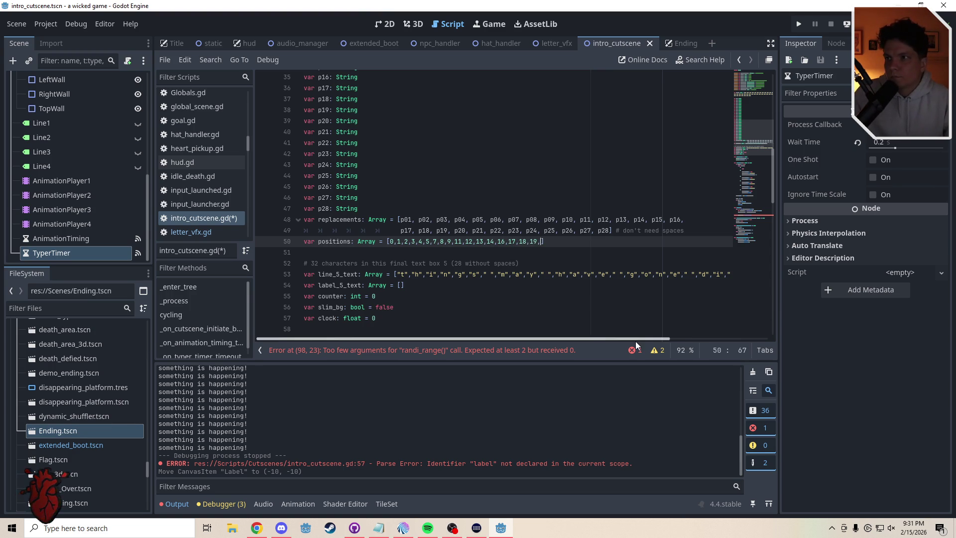
scroll(634, 338, right, 1)
drag(635, 339, 752, 333)
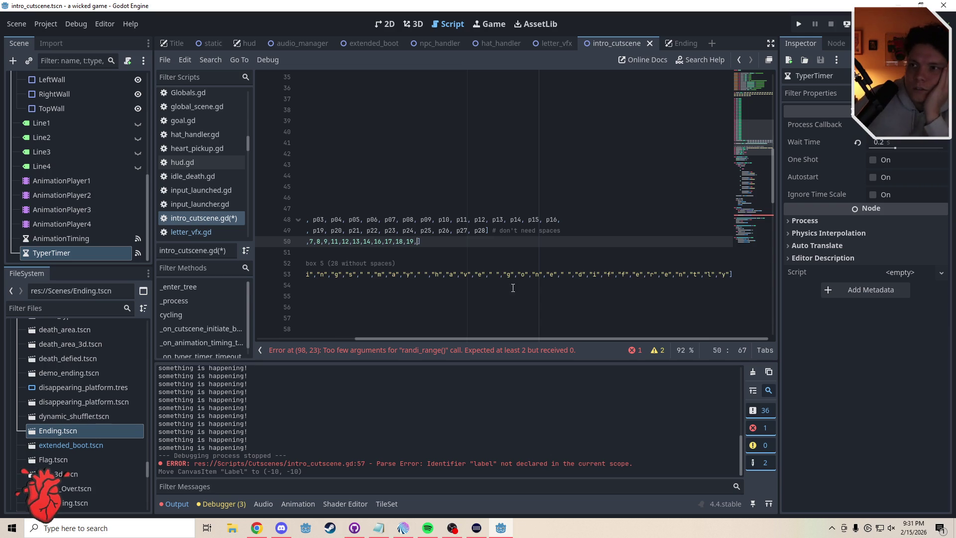
drag(479, 339, 344, 333)
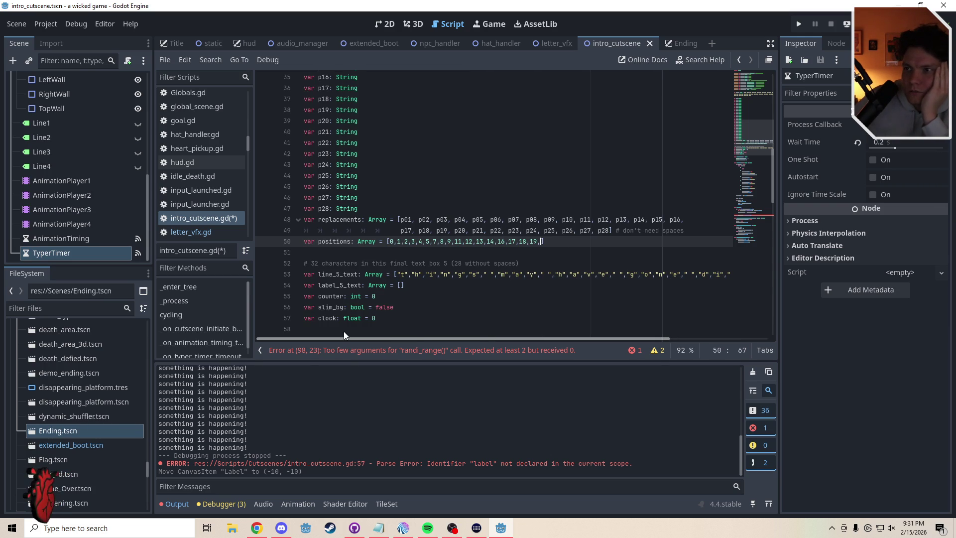
drag(354, 331, 480, 330)
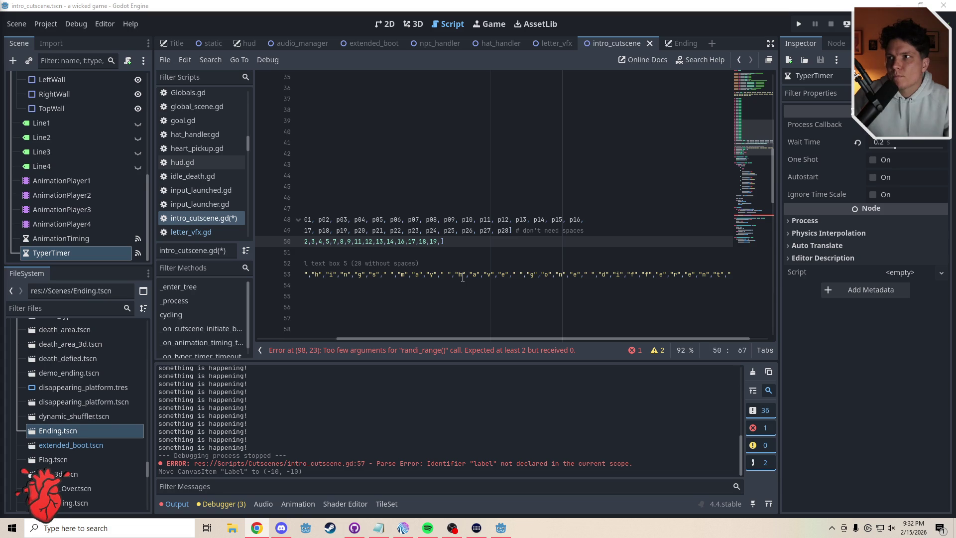
drag(628, 339, 683, 338)
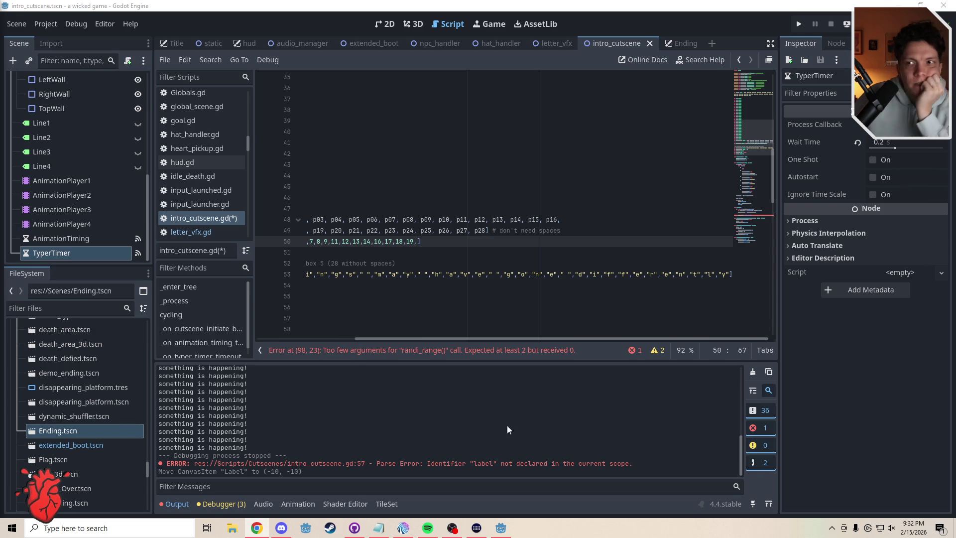
click(308, 339)
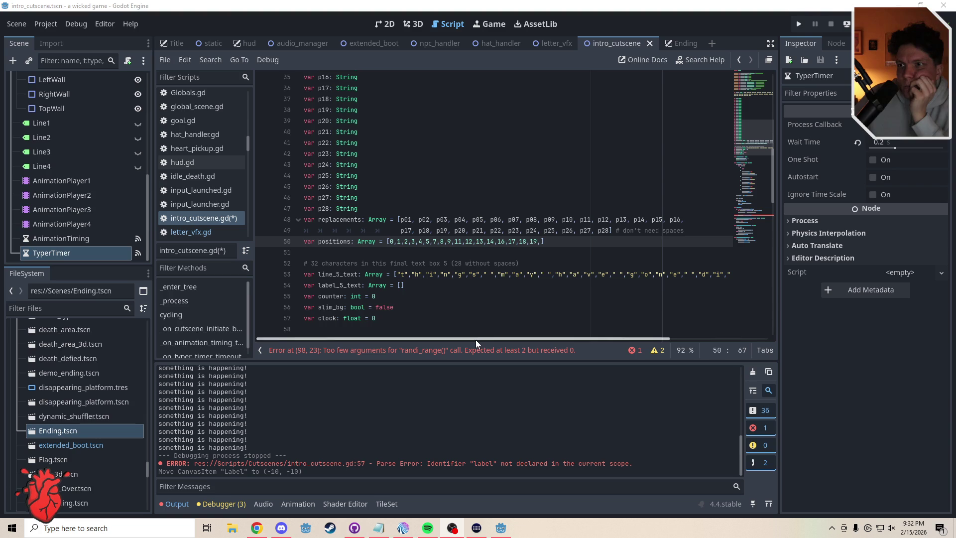
drag(476, 339, 605, 338)
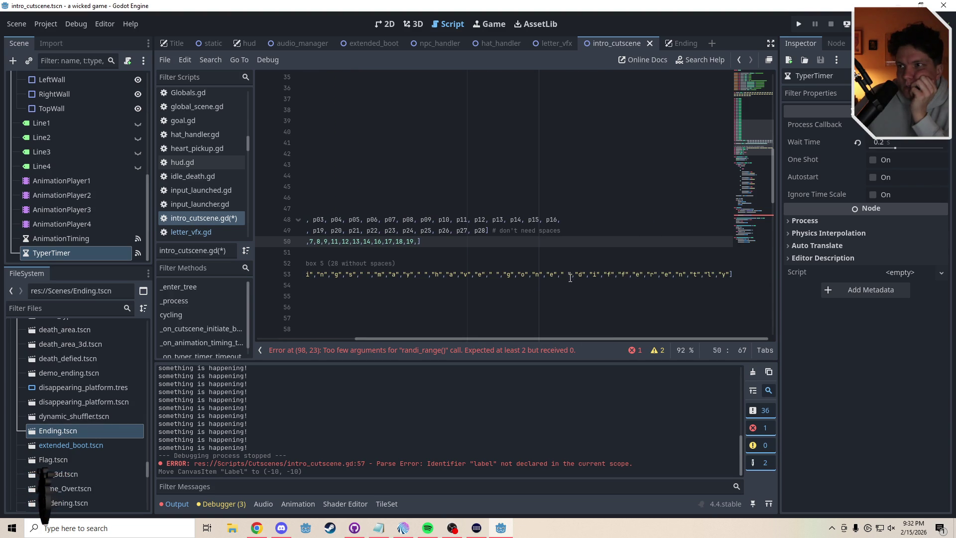
click(568, 276)
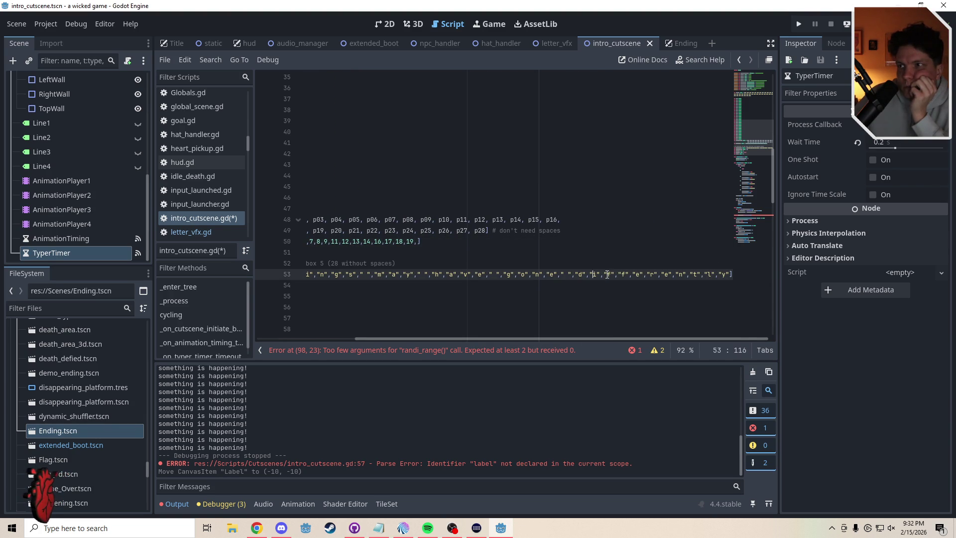
click(641, 276)
click(654, 275)
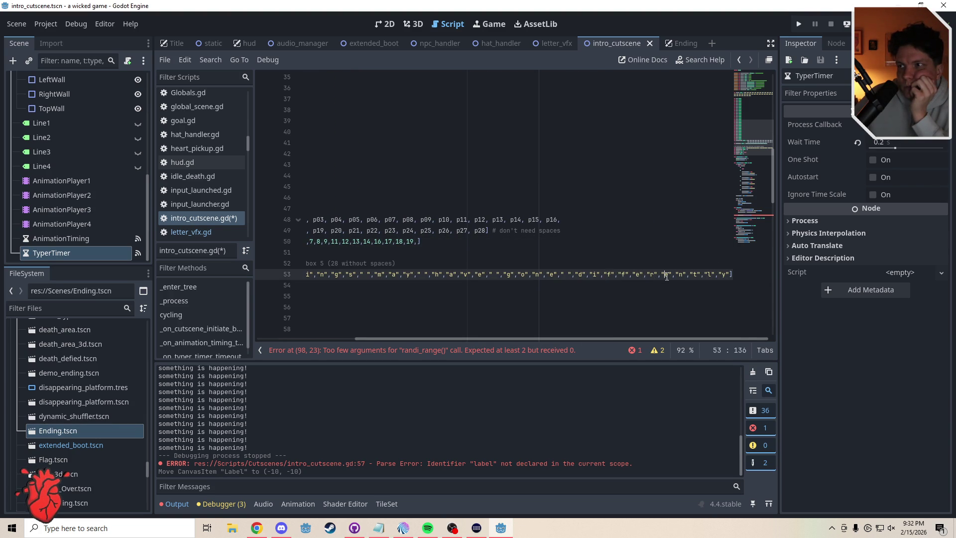
click(722, 276)
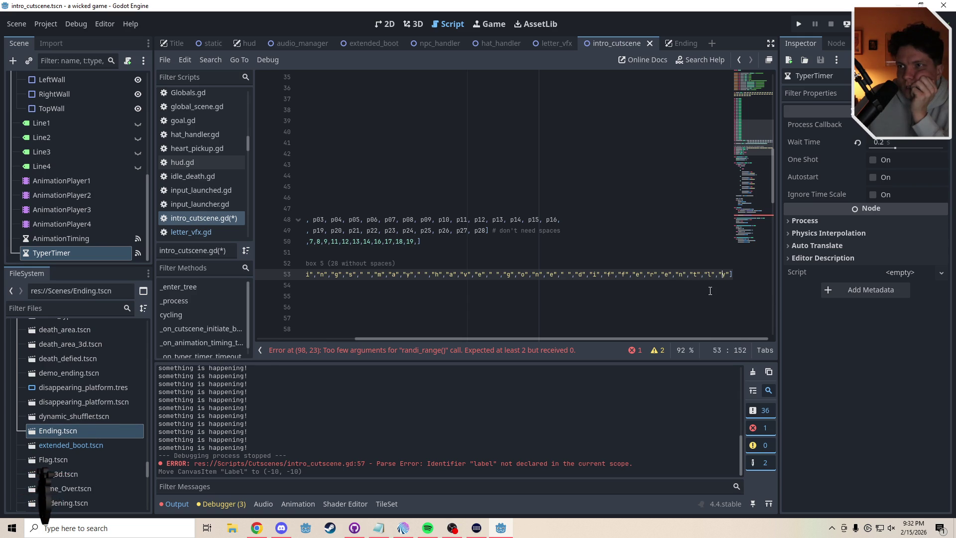
Append indices 21 through 31 to the end of the positions array on line 50.
click(418, 243)
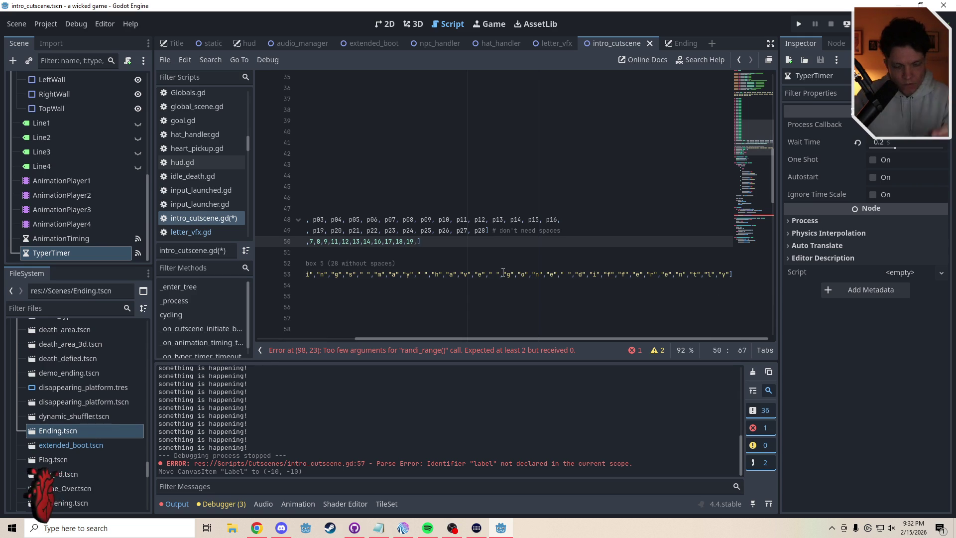
text(21,22,)
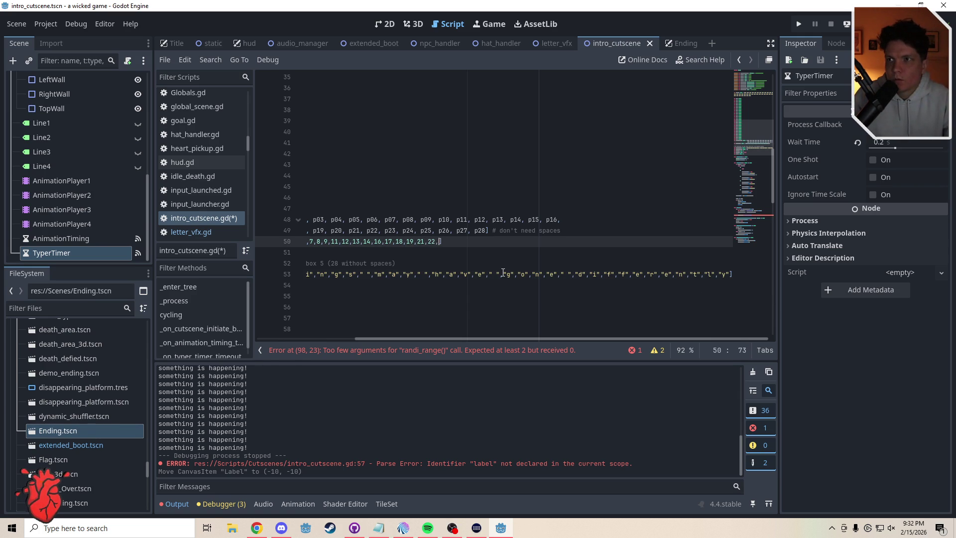
text(23,2)
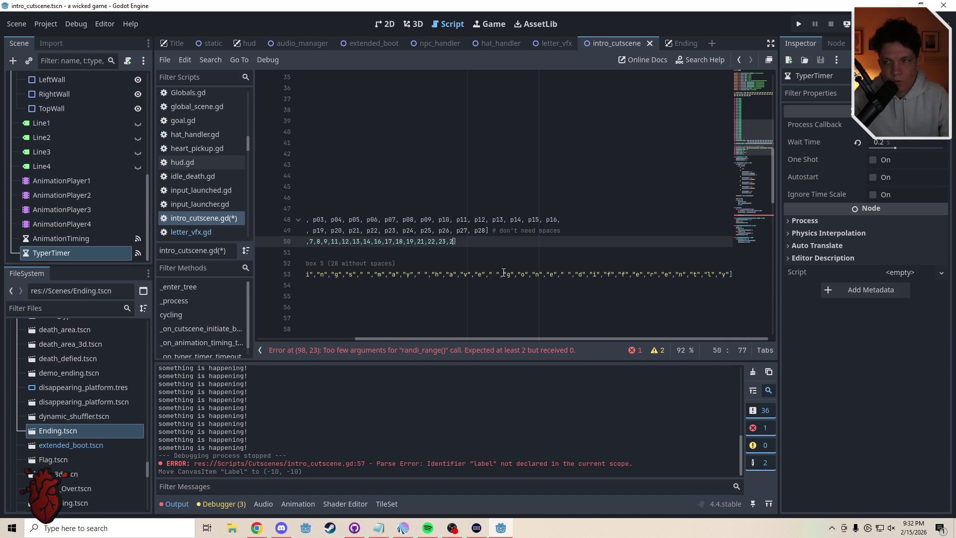
text(4,25,26,)
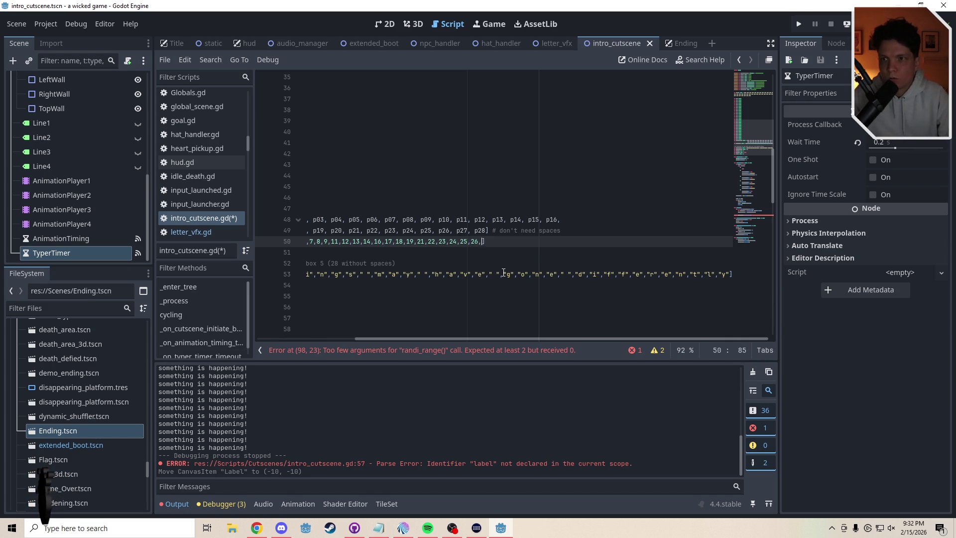
text(27,28,)
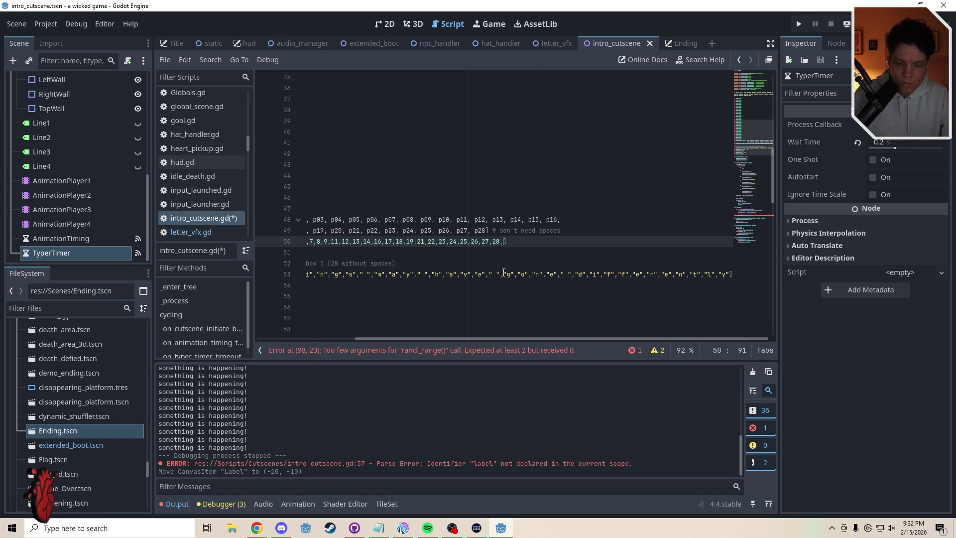
text(29,)
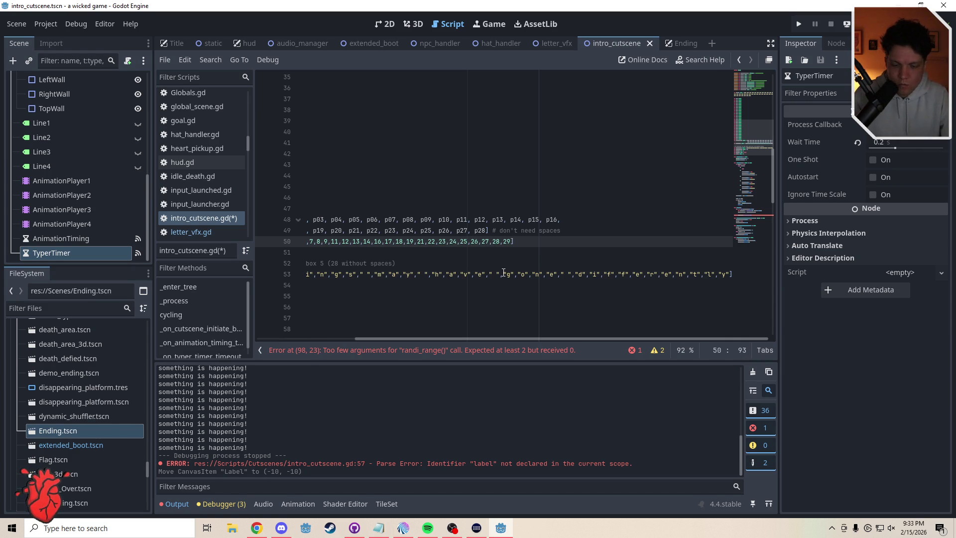
text(30,31)
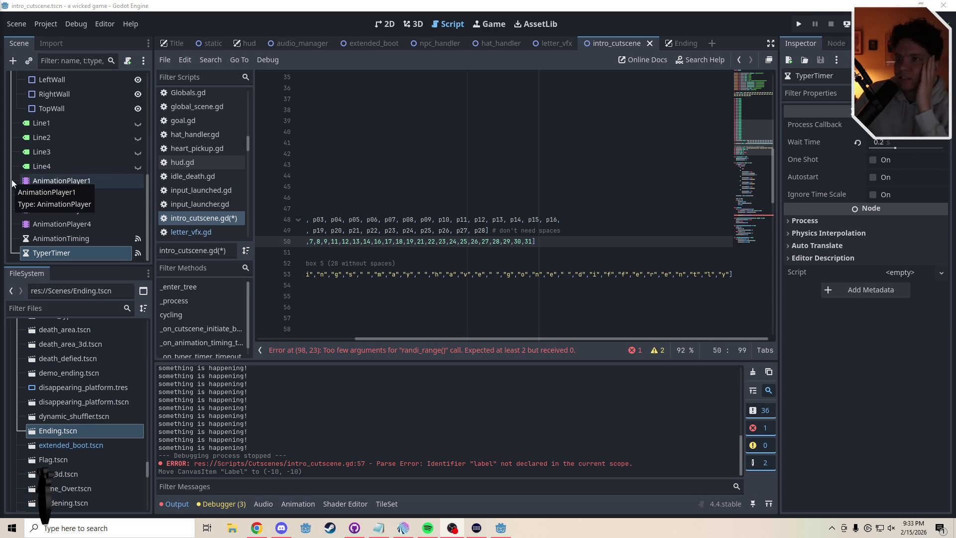
Fill randomizer2's empty randi_range call with (0, positions.size()-1) and add a line below it.
drag(532, 339, 321, 330)
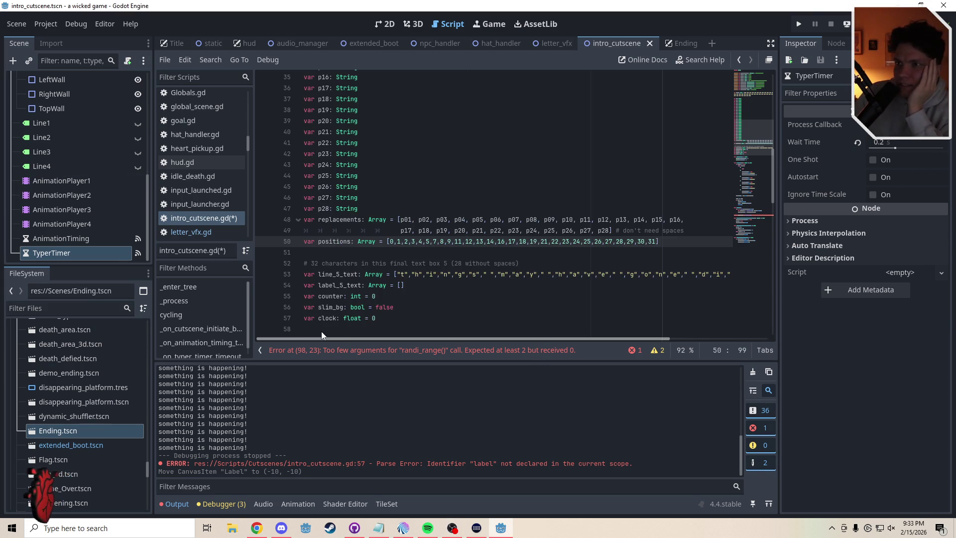
click(337, 256)
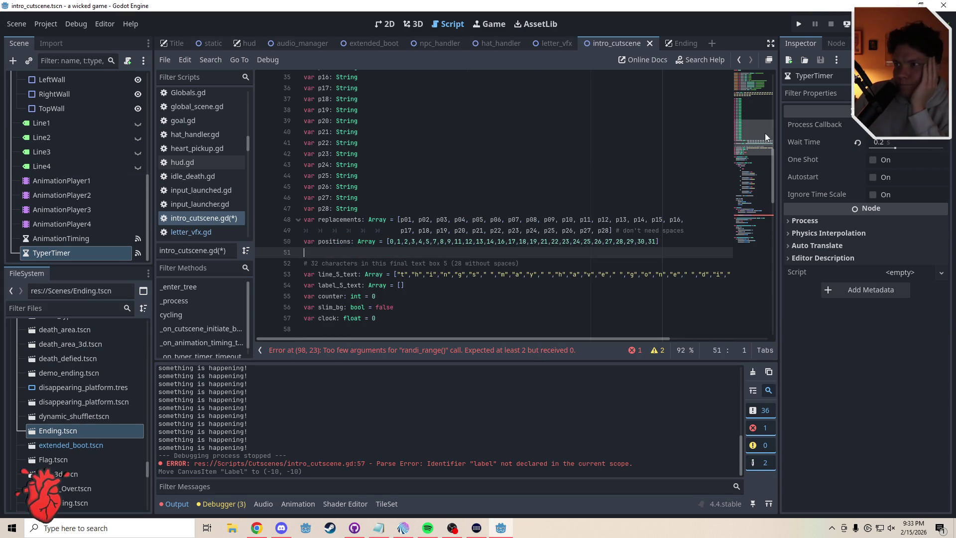
mouse_move(765, 133)
mouse_down()
mouse_move(759, 214)
mouse_move(758, 205)
mouse_up()
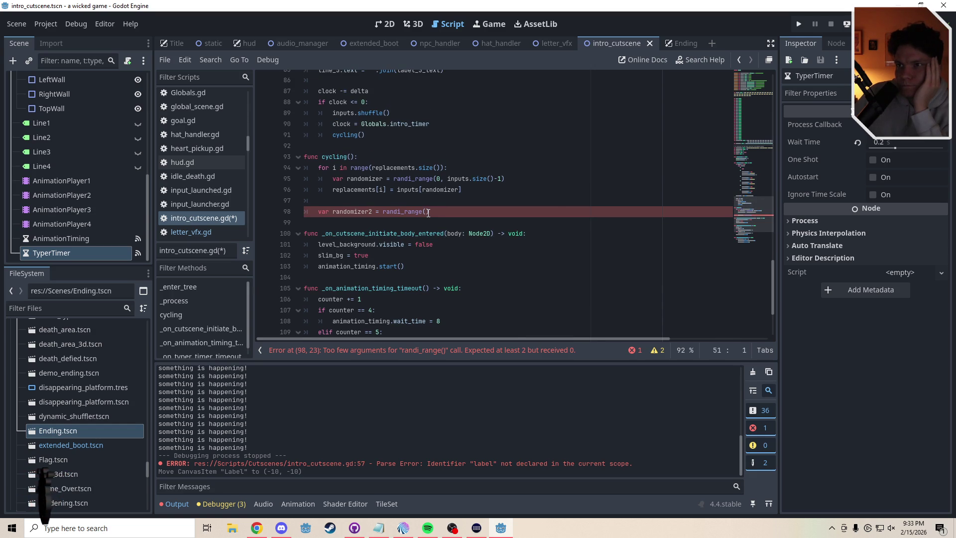
click(428, 212)
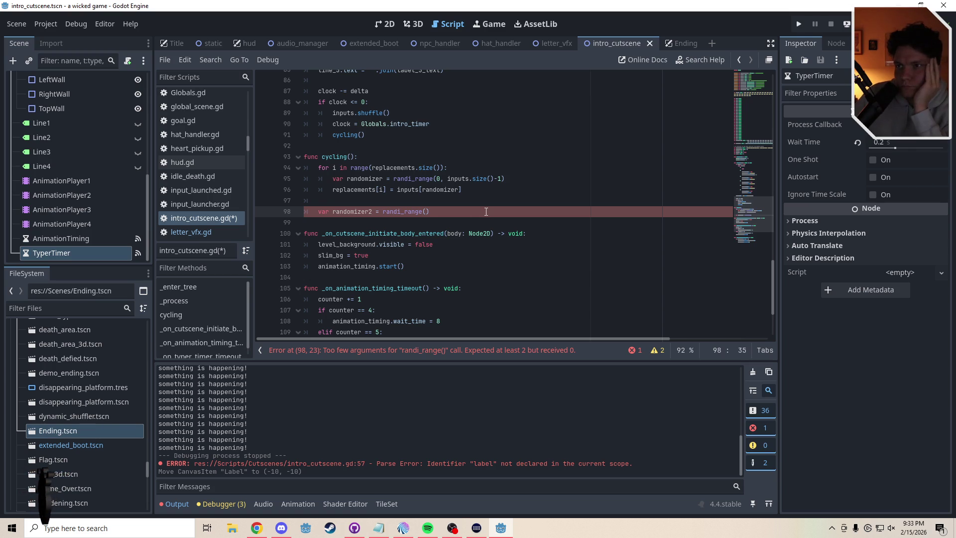
text(0, )
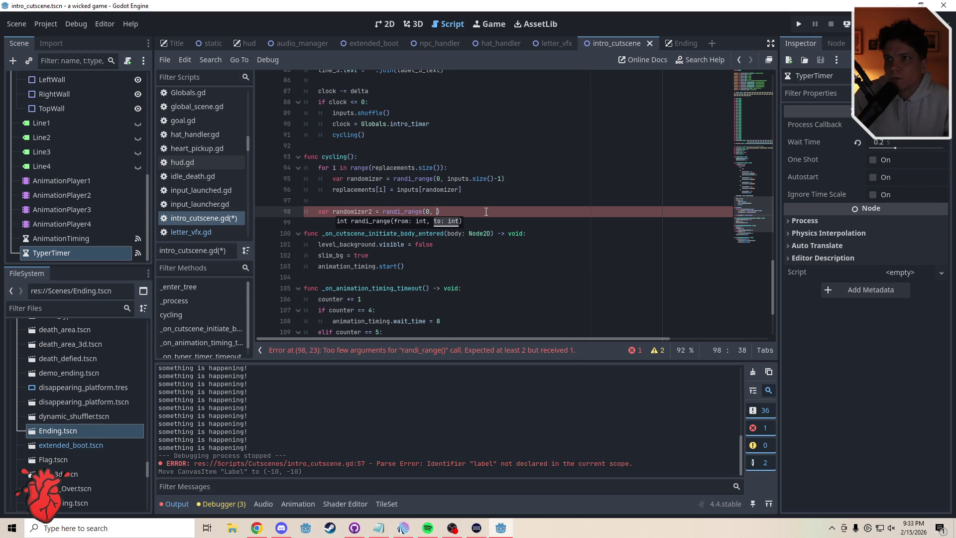
text(positions)
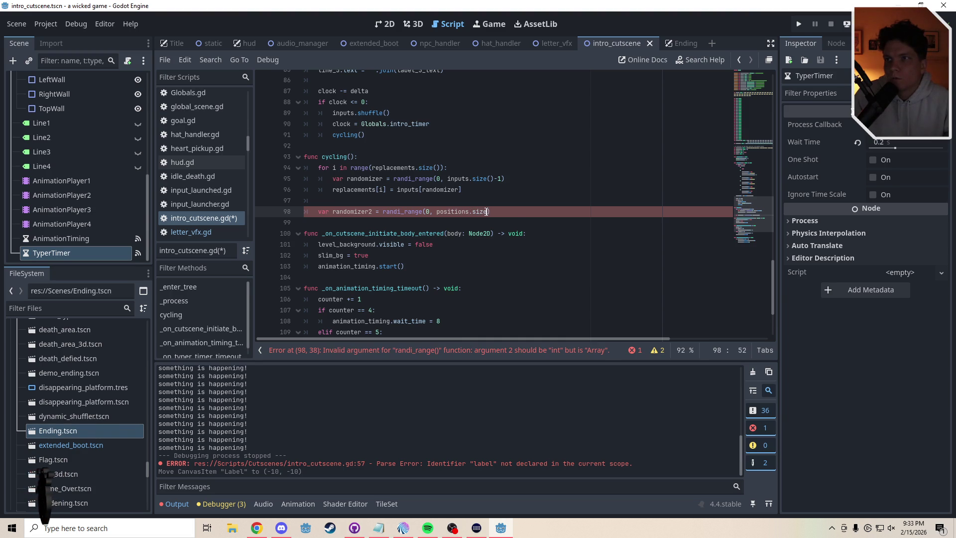
text(.size)
key(Return)
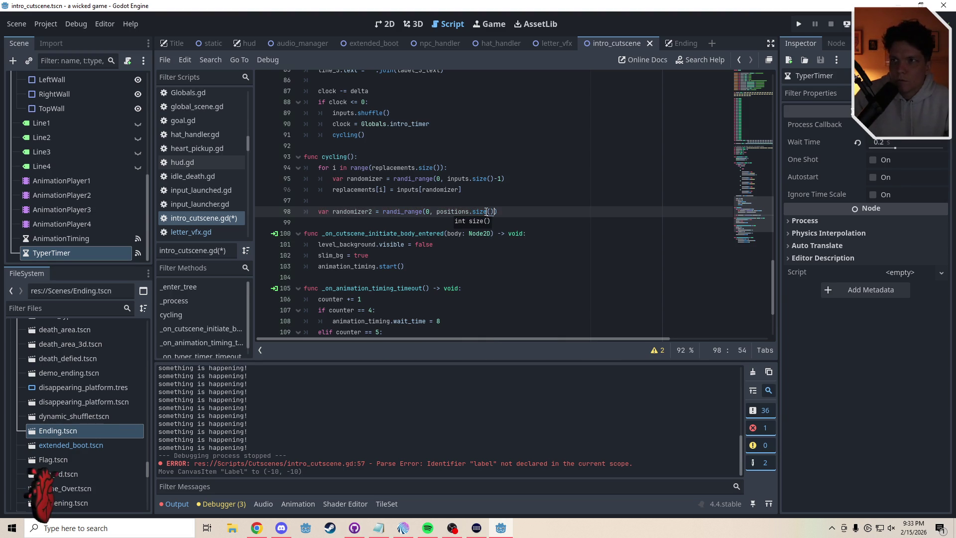
text(-1)
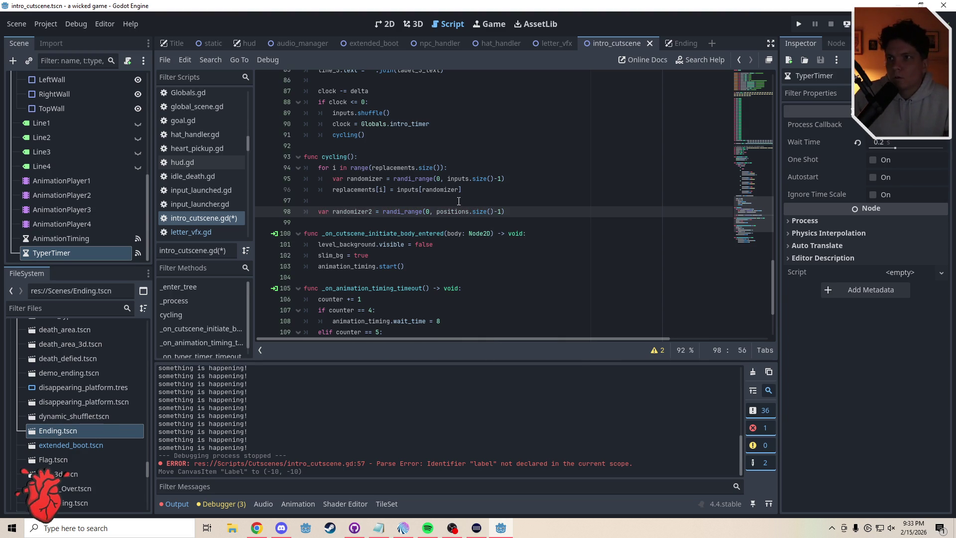
click(459, 200)
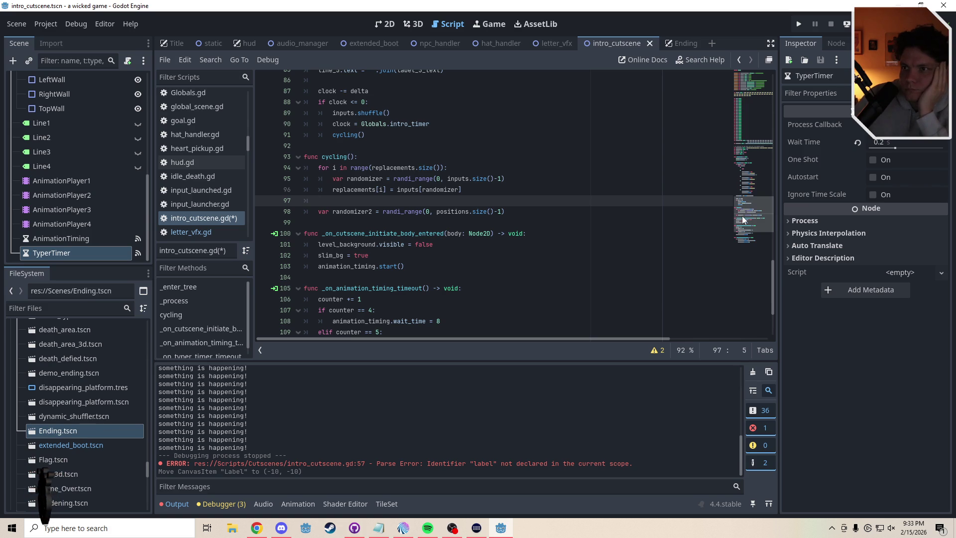
click(520, 213)
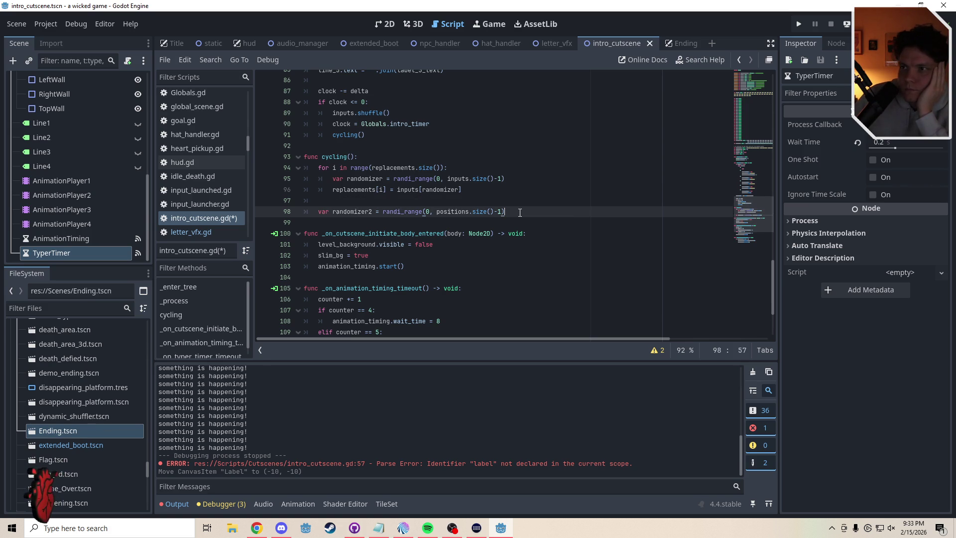
key(Return)
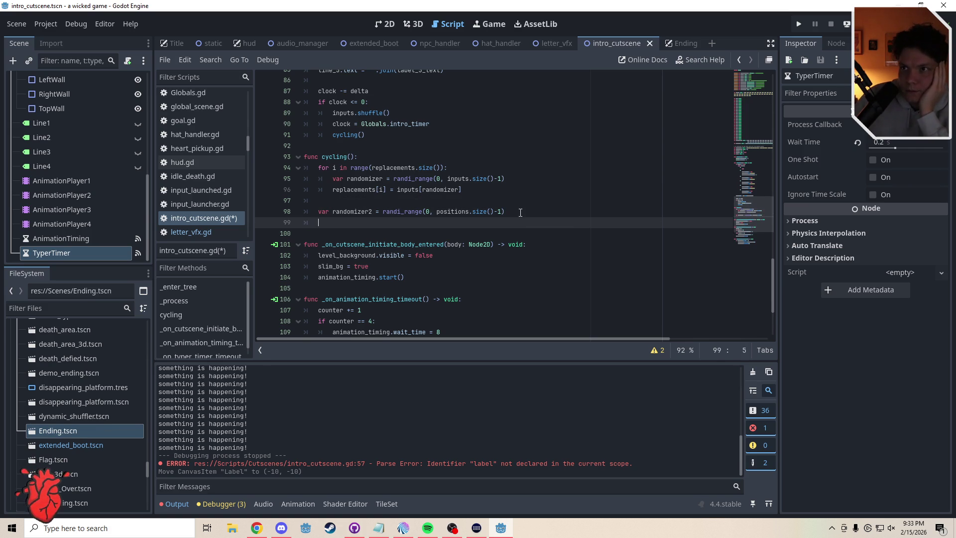
Rewrite the label_5_text line at the end of cycling() as 'label_5_text[randomizer2] ='.
drag(755, 213, 754, 160)
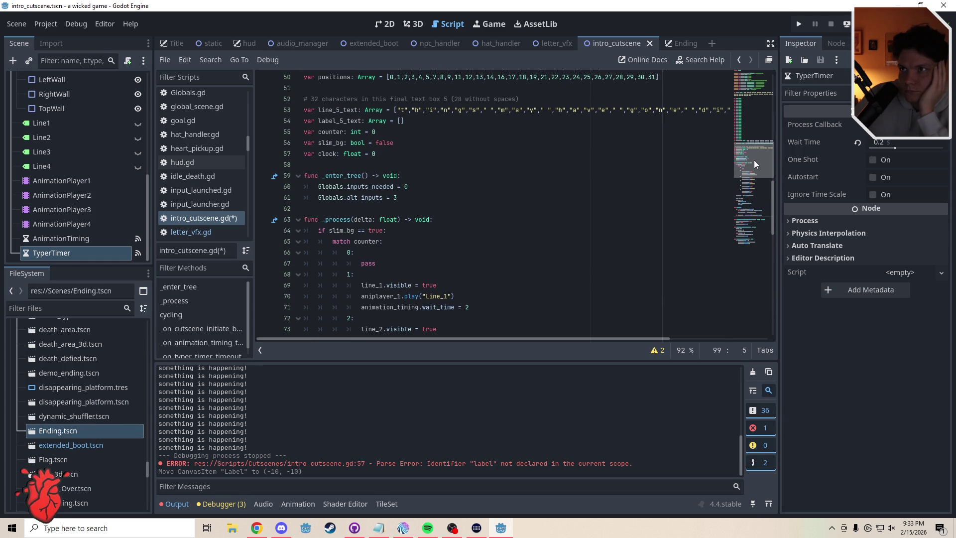
drag(754, 159, 754, 202)
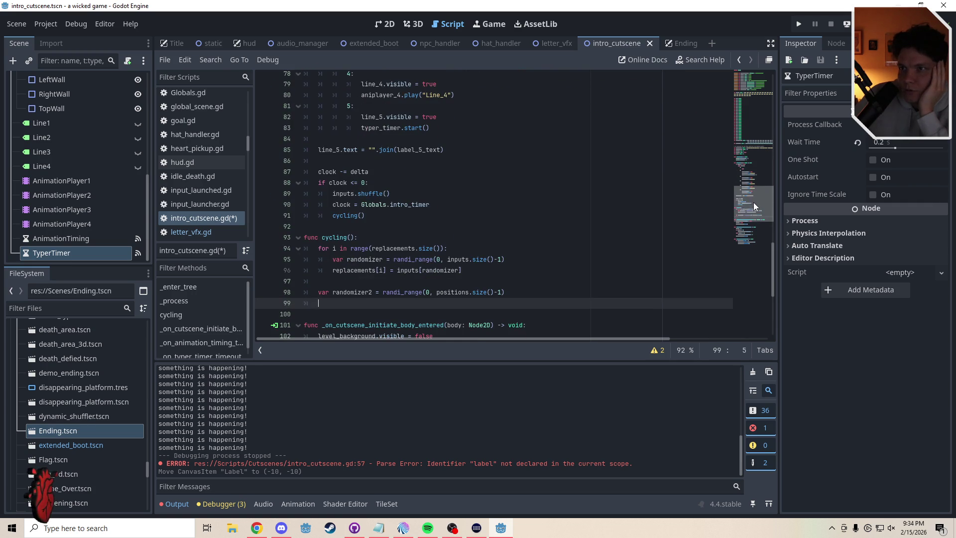
text(label)
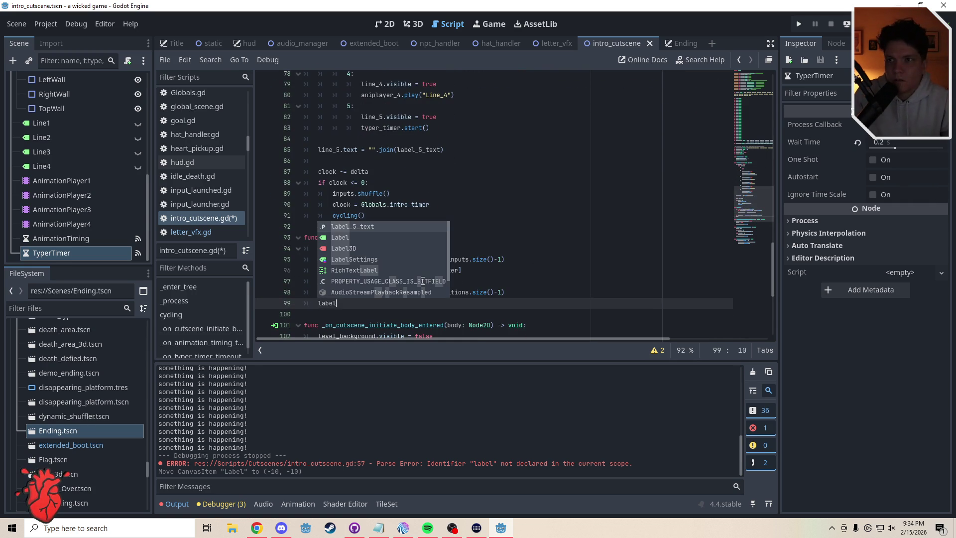
key(Return)
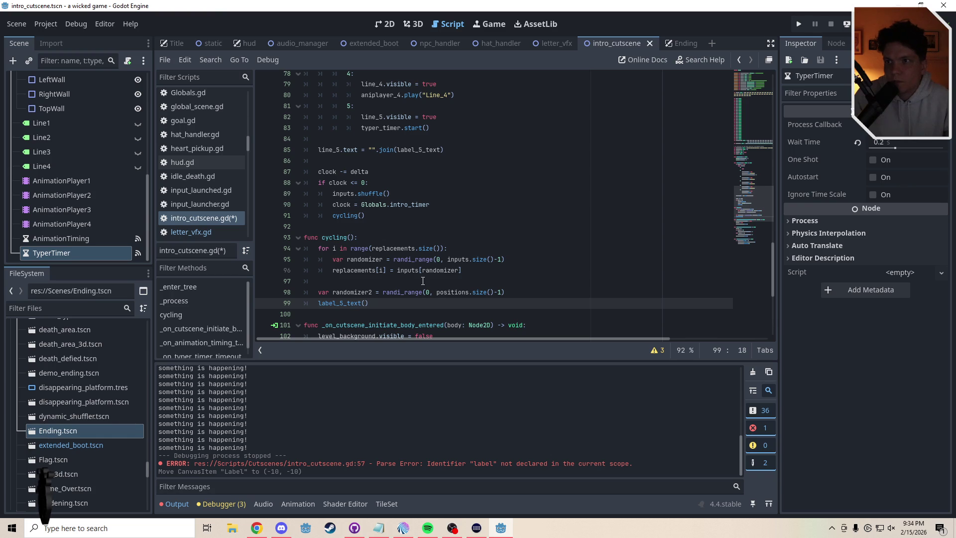
key(BackSpace)
key(BackSpace)
key(BackSpace)
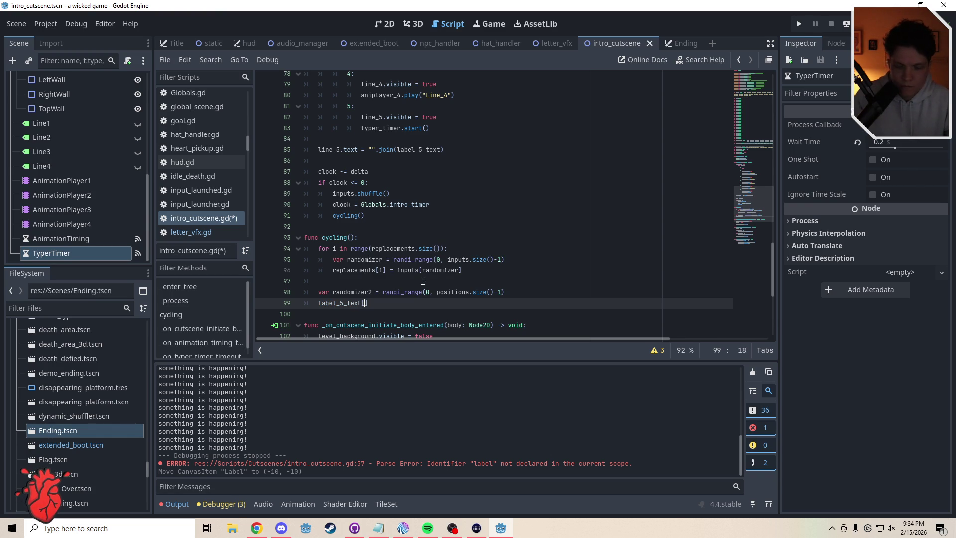
text([randomizer2)
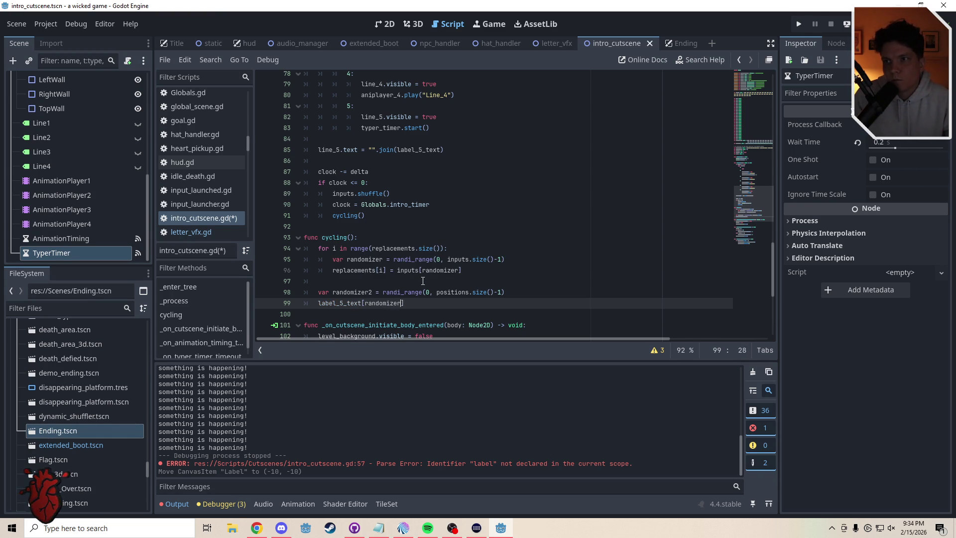
text(])
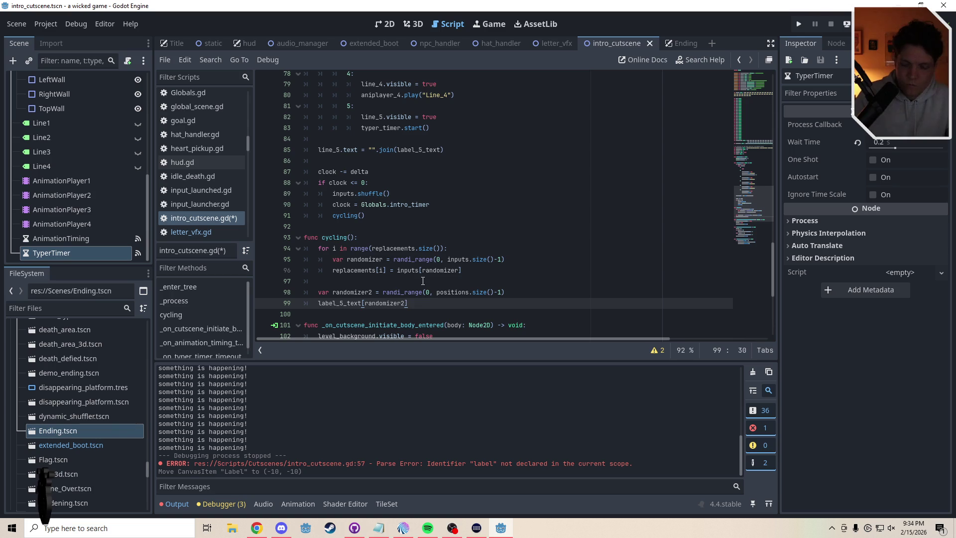
text( =)
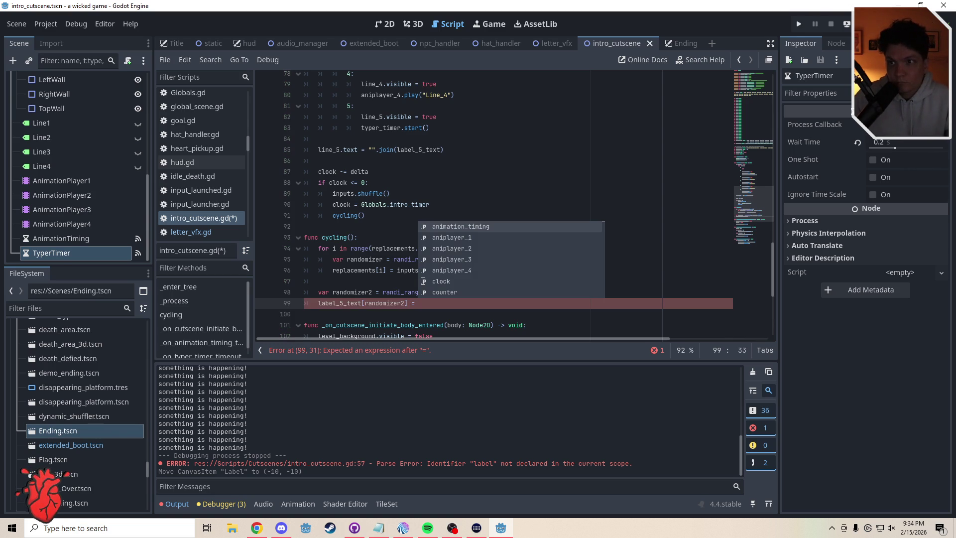
click(384, 282)
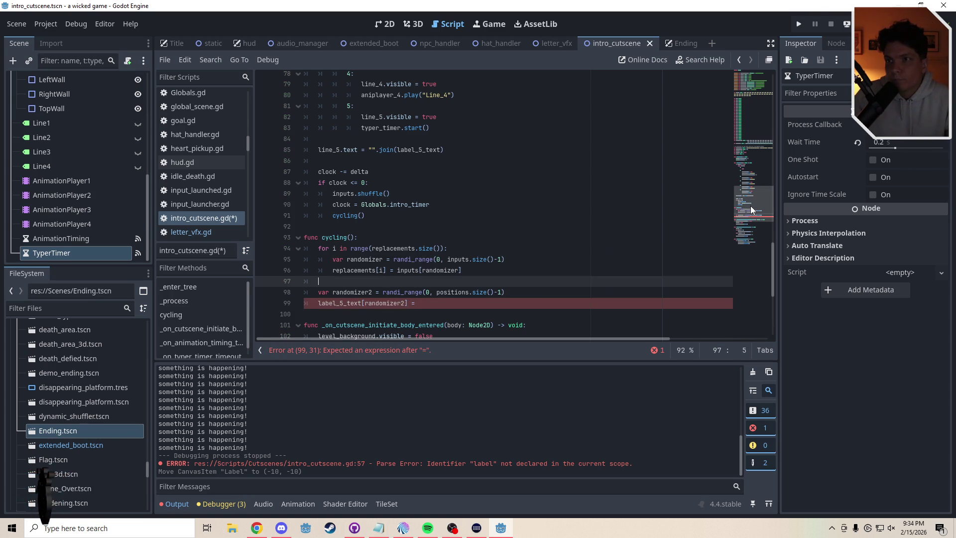
Insert a positions.shuffle() call above the randomizer2 declaration in cycling().
scroll(751, 205, up, 1)
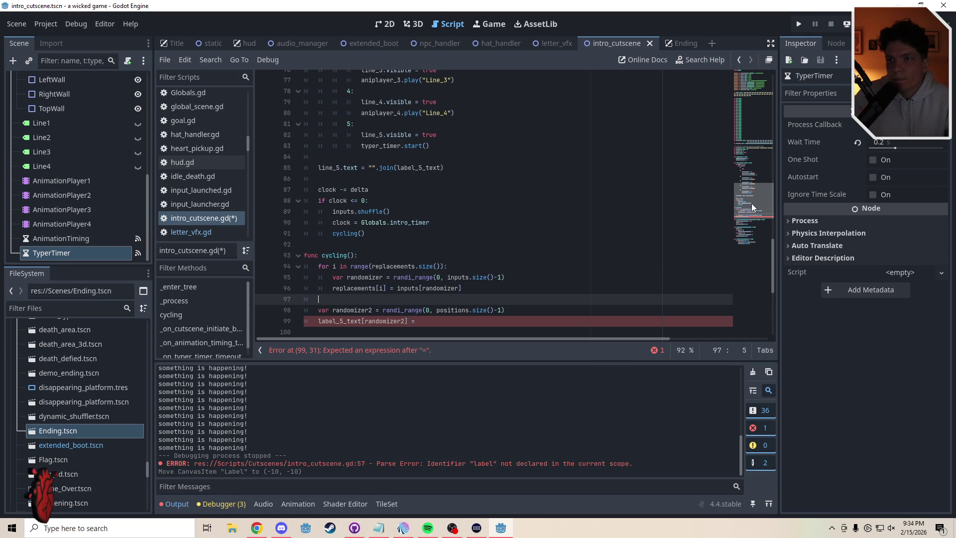
scroll(753, 204, down, 1)
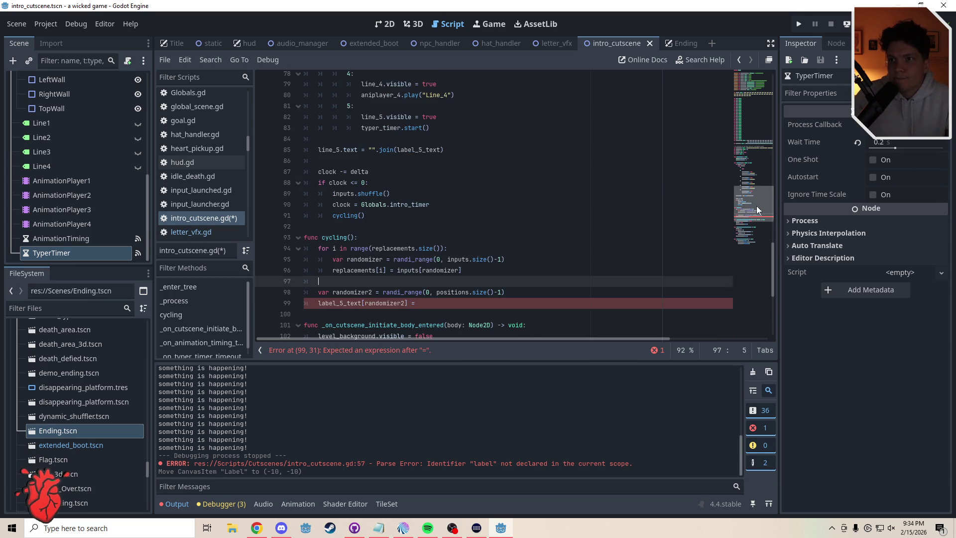
scroll(757, 205, up, 1)
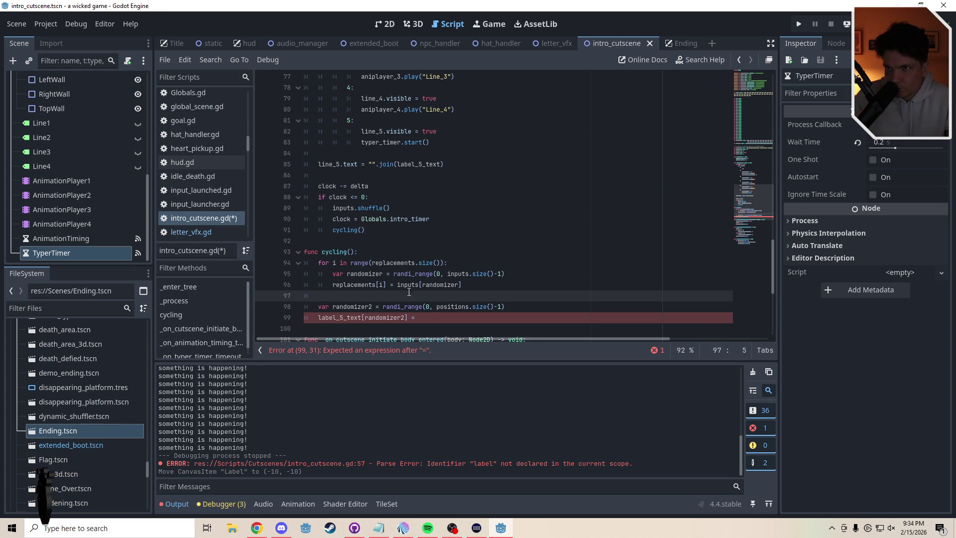
click(394, 306)
click(348, 299)
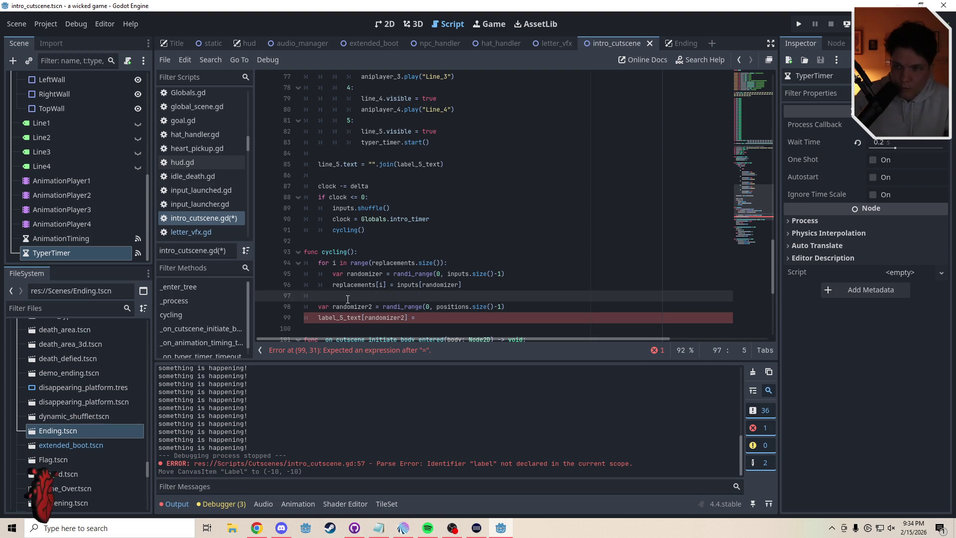
key(Return)
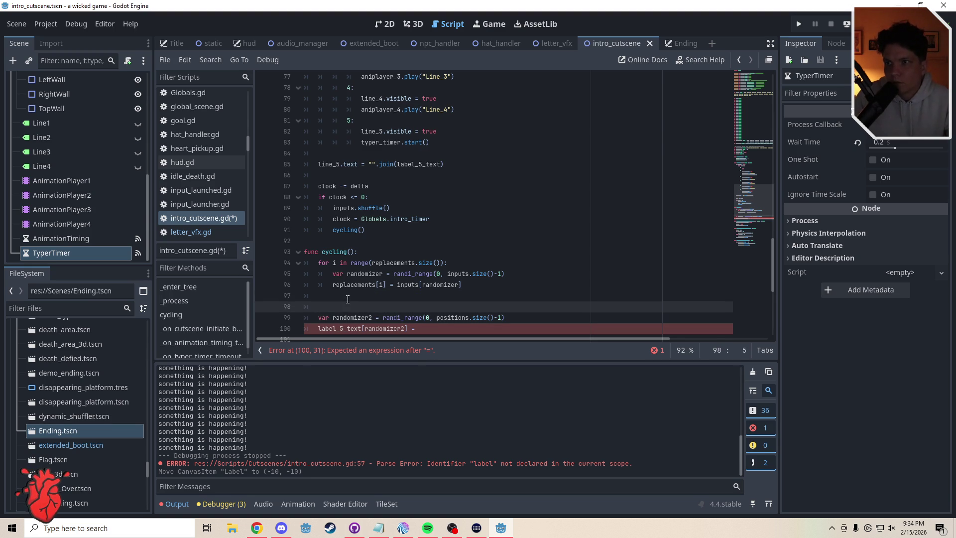
text(positions.shuffle()
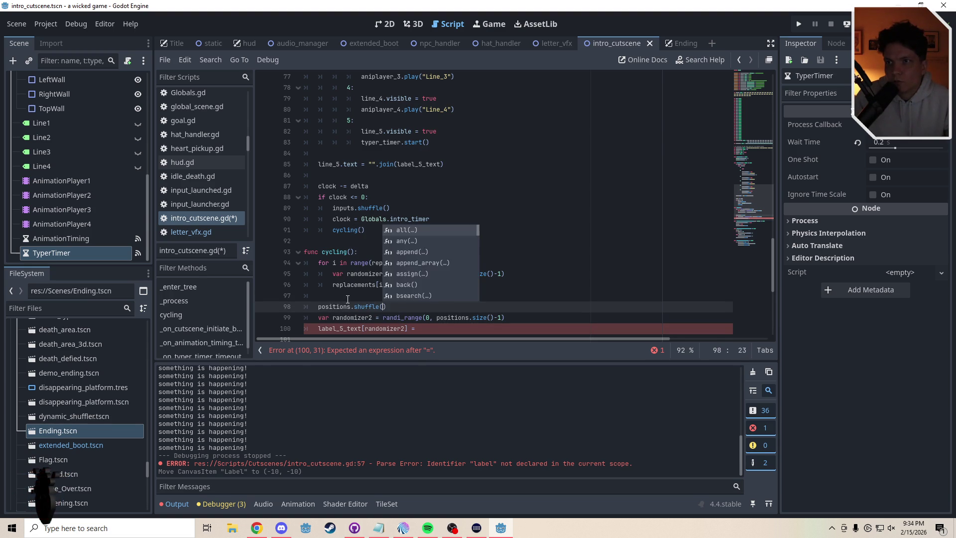
key(Return)
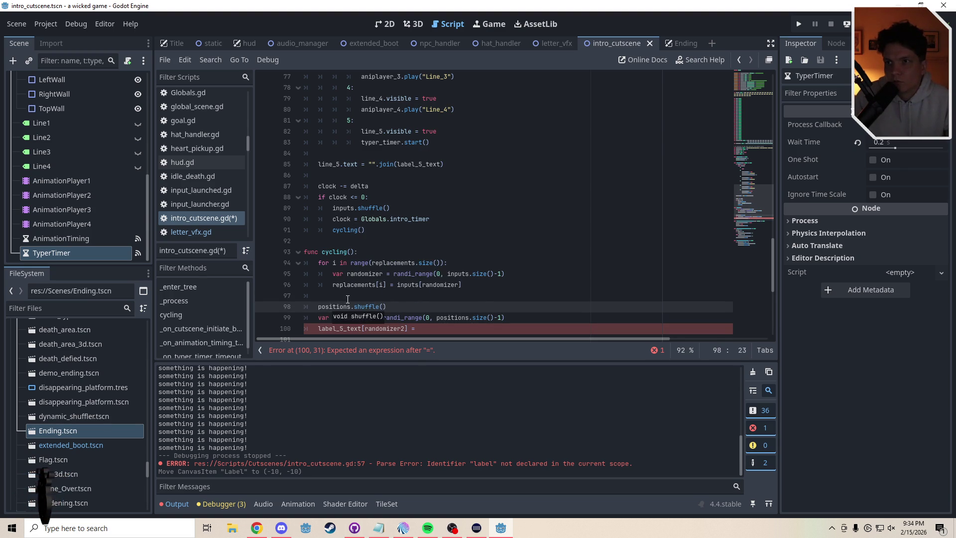
Replace randomizer2's randi_range call with positions[0].
key(ctrl+End)
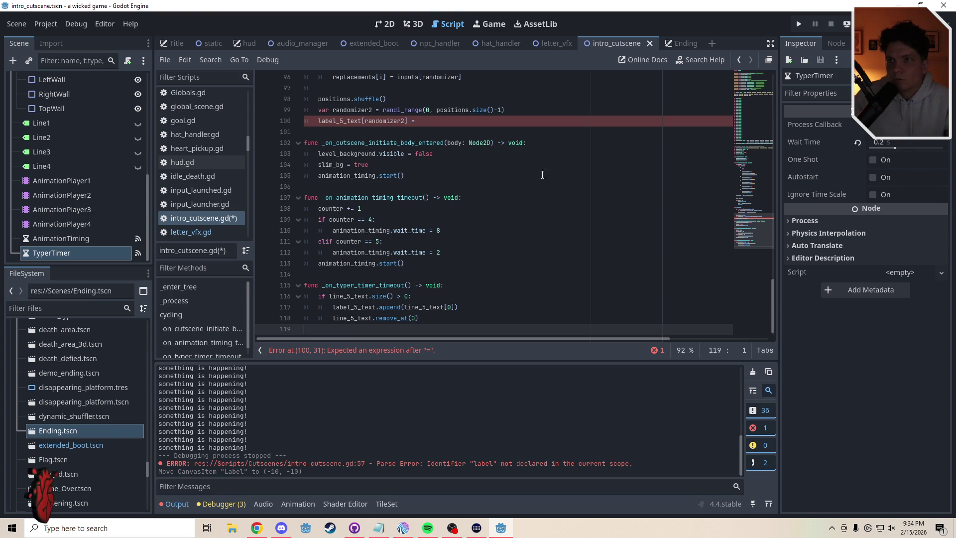
scroll(409, 213, up, 3)
click(427, 209)
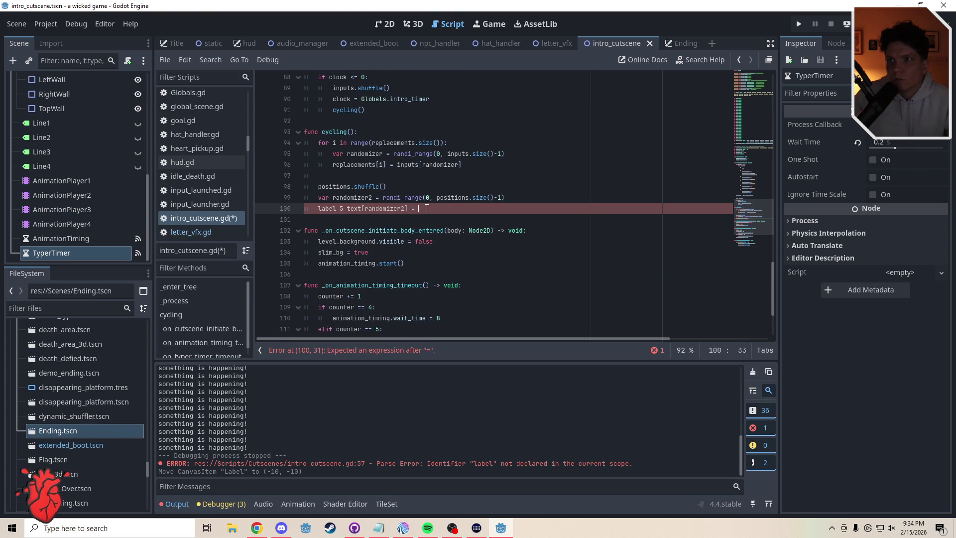
drag(528, 198, 382, 198)
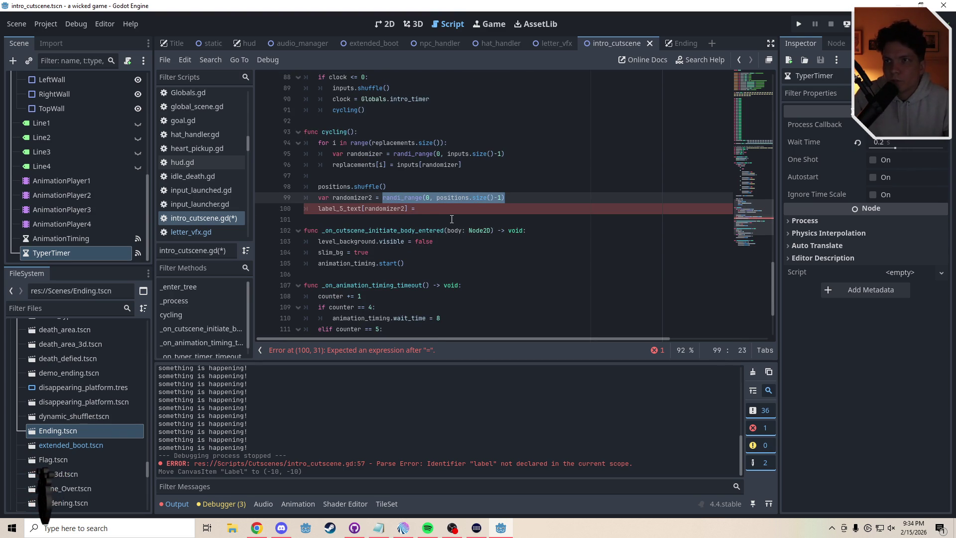
text(positions)
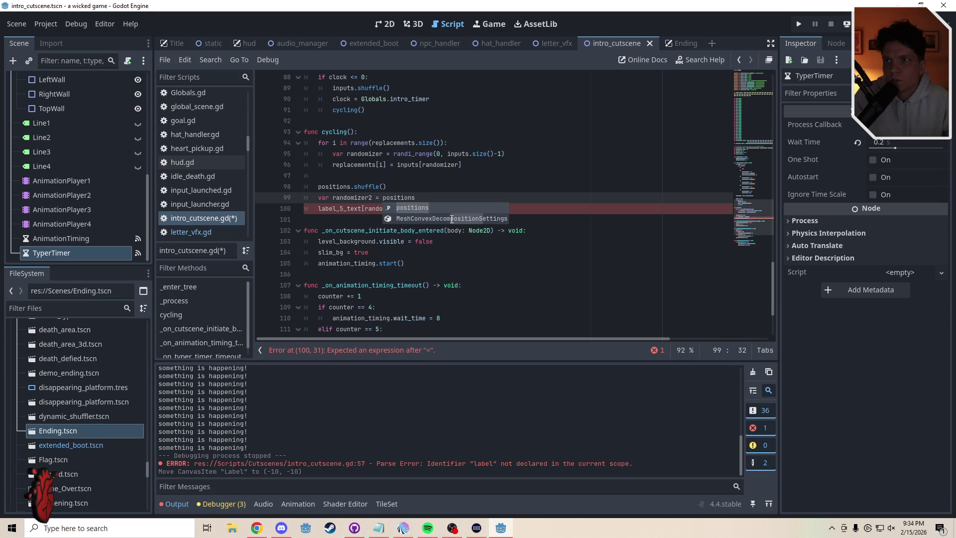
text([0)
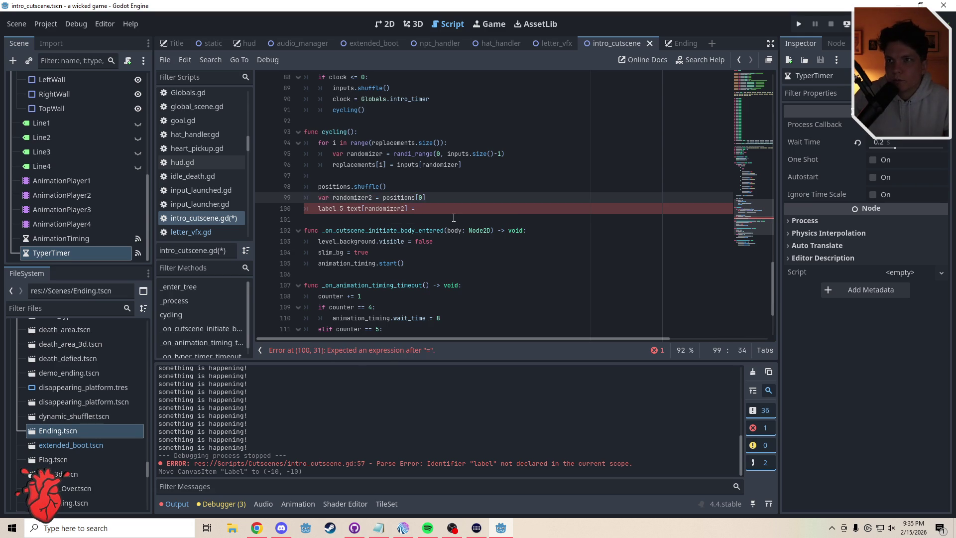
click(431, 209)
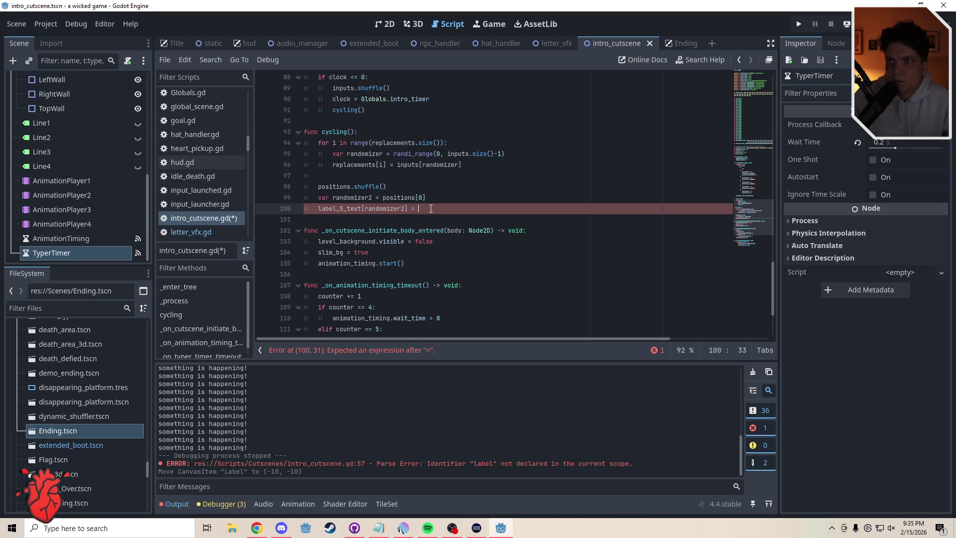
Complete the label line as label_5_text[randomizer2] = replacements[randomizer2].
click(294, 201)
key(BackSpace)
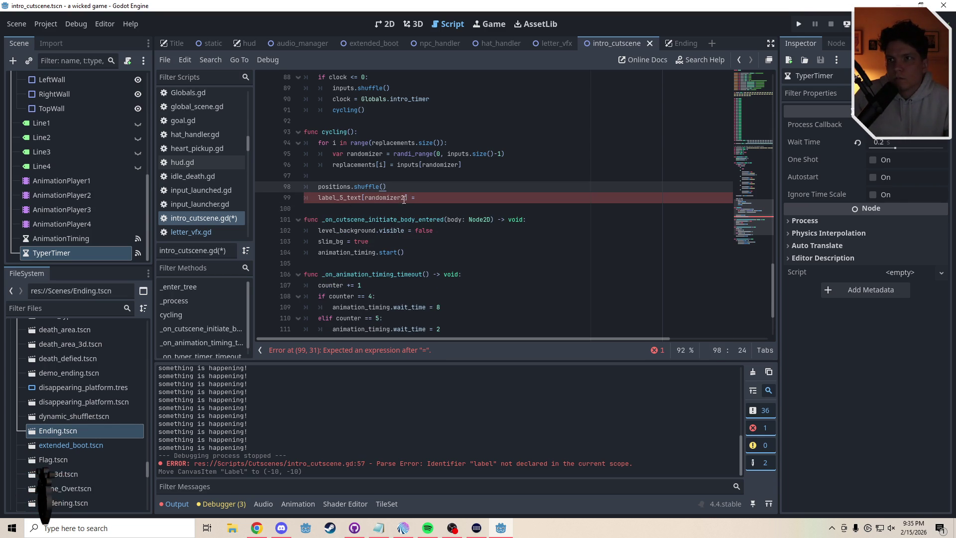
drag(404, 199, 362, 201)
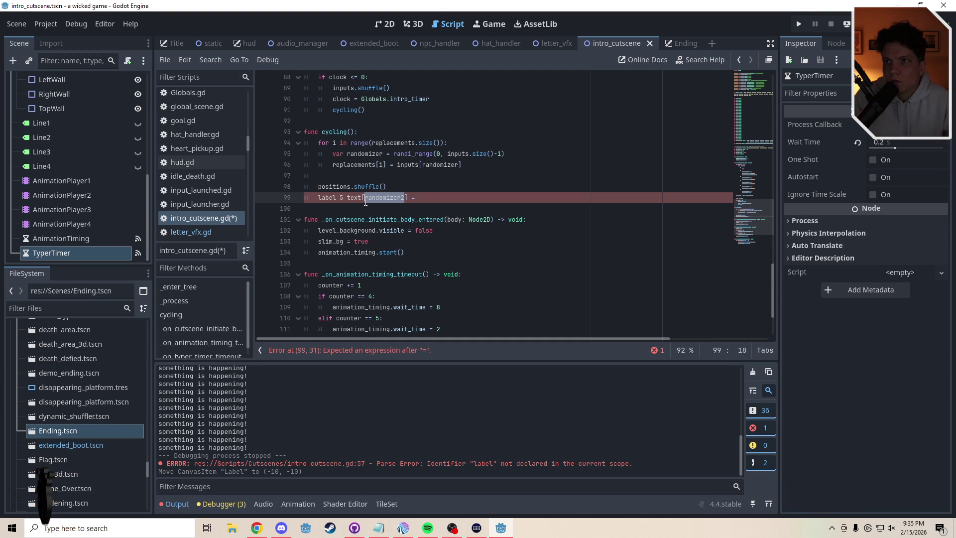
key(ctrl+z)
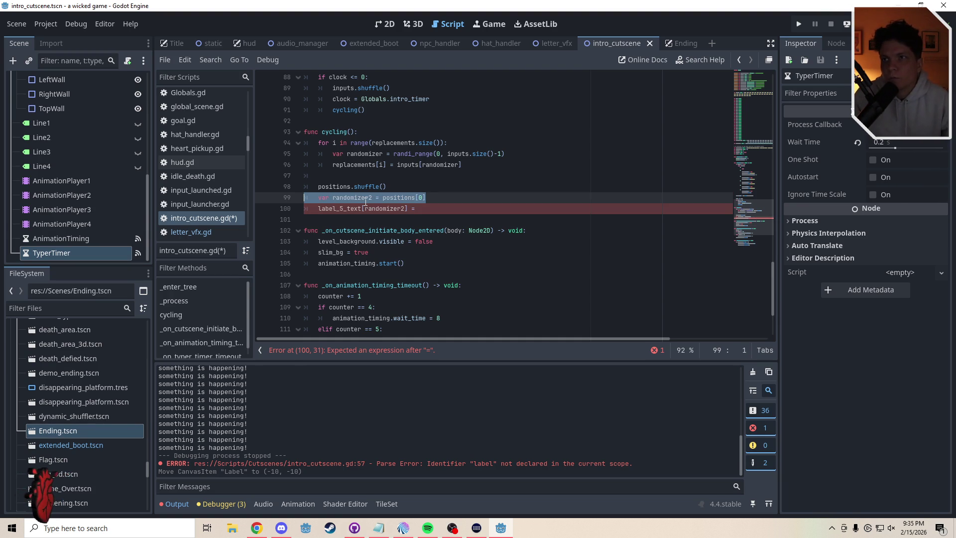
click(384, 191)
click(433, 213)
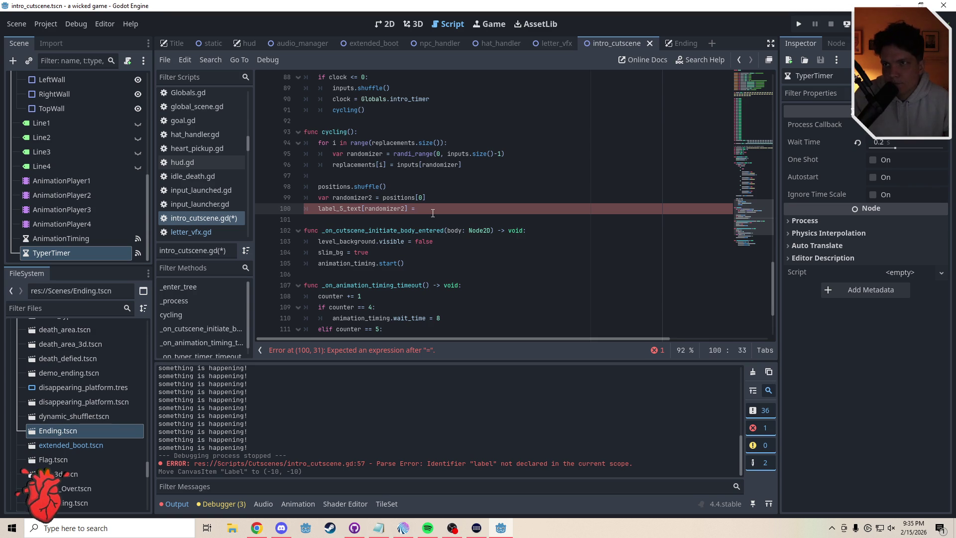
drag(746, 141, 752, 231)
text(re)
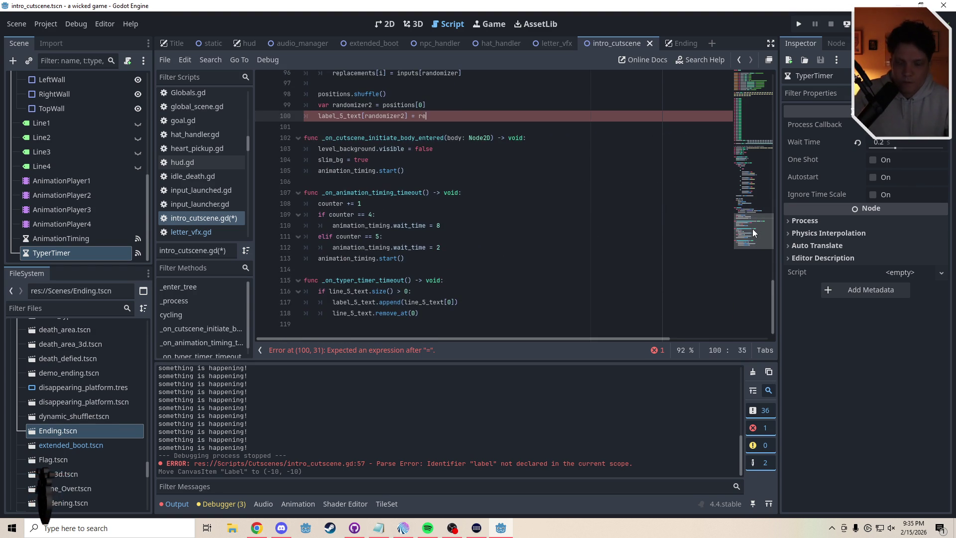
text(placement)
text(s[r)
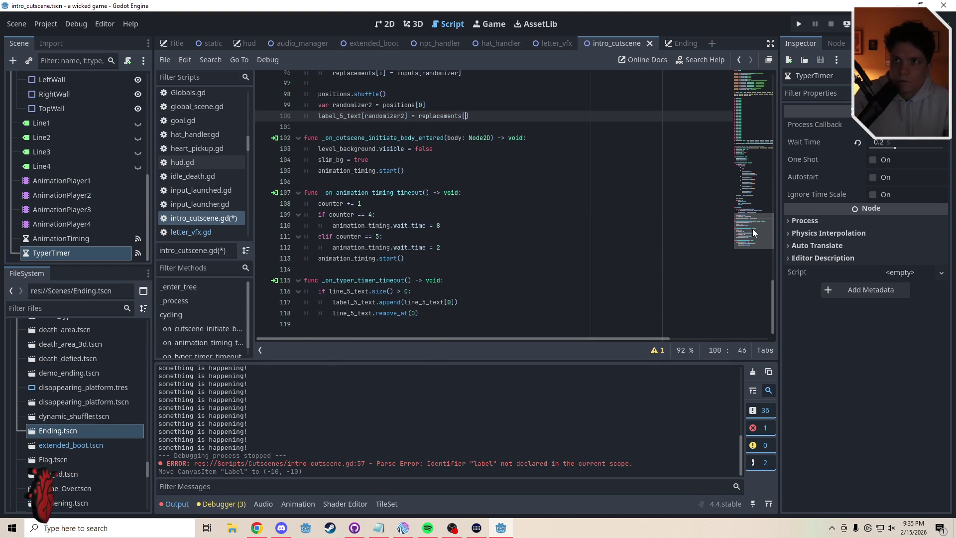
text(andomizer2)
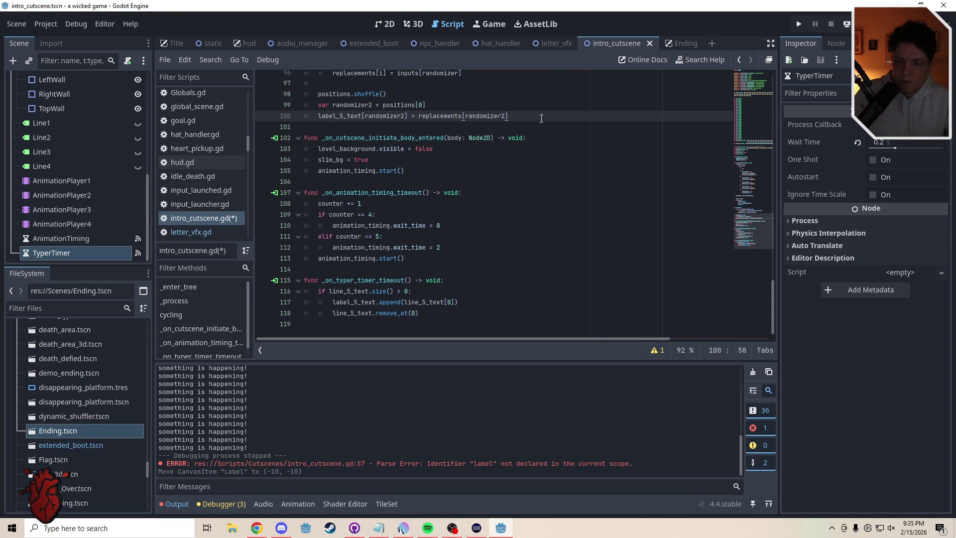
key(Return)
text(positions)
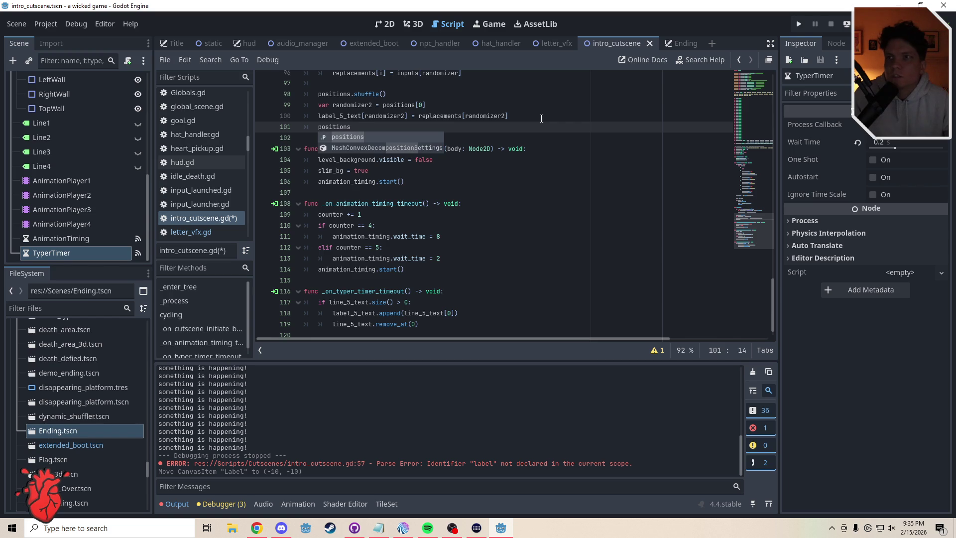
End cycling() with positions.remove_at(0) to drop the used position.
text([)
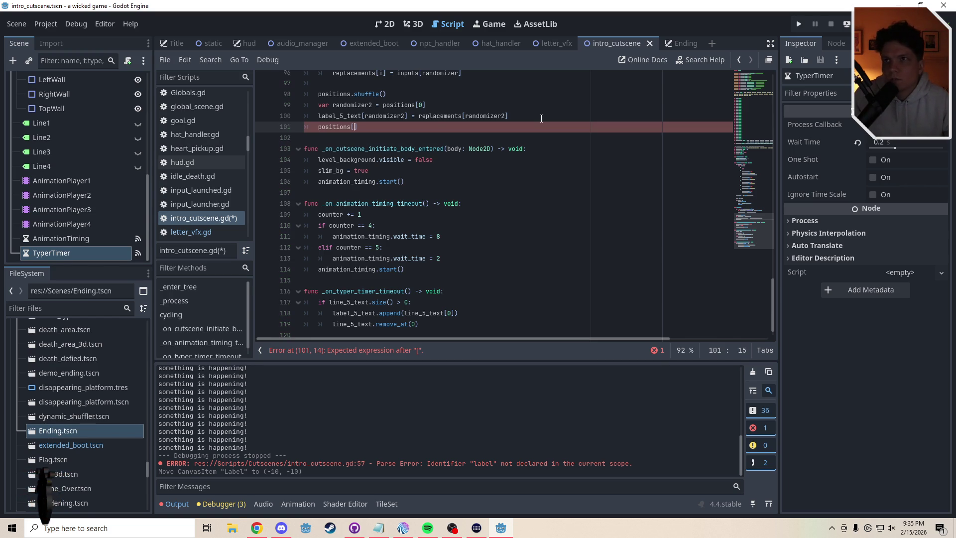
text(0].)
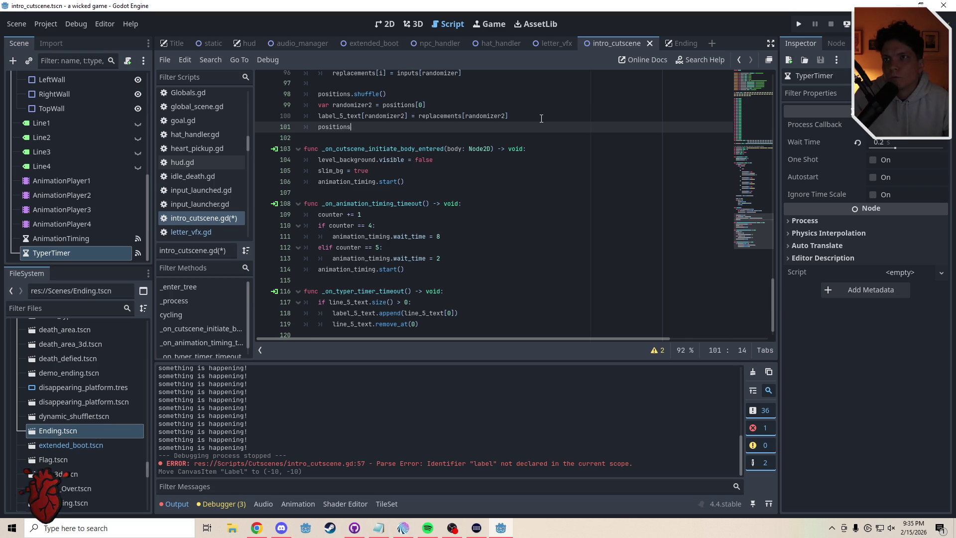
text(.)
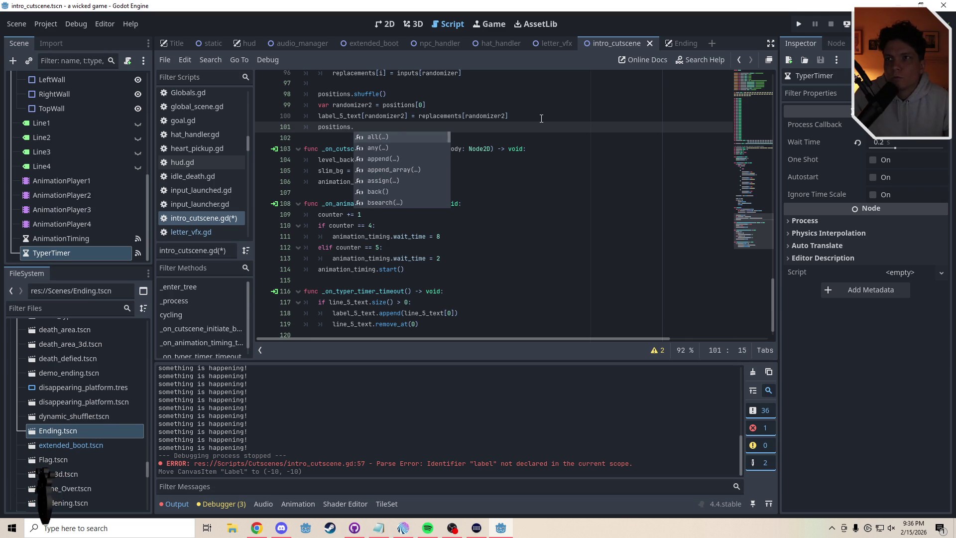
text(remove)
key(Return)
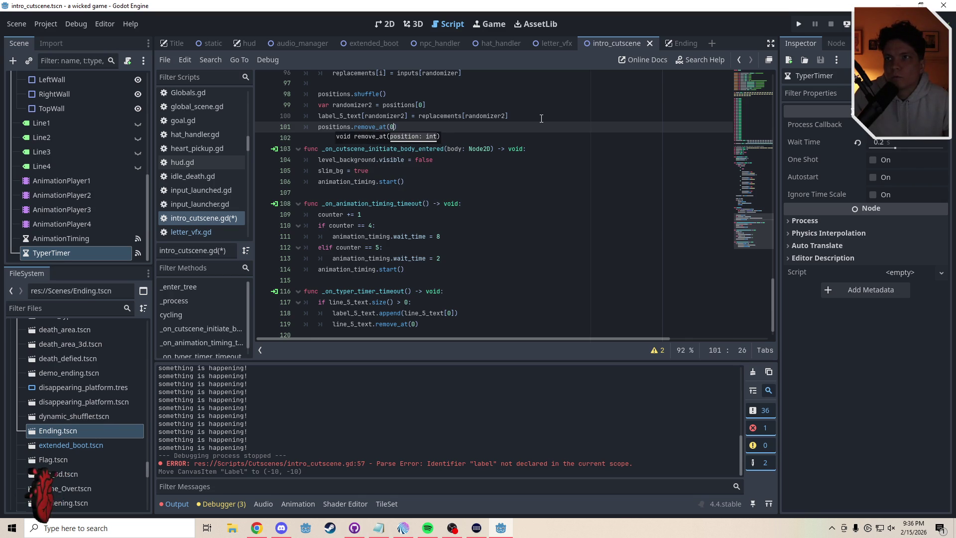
key(Up)
key(Up)
key(Up)
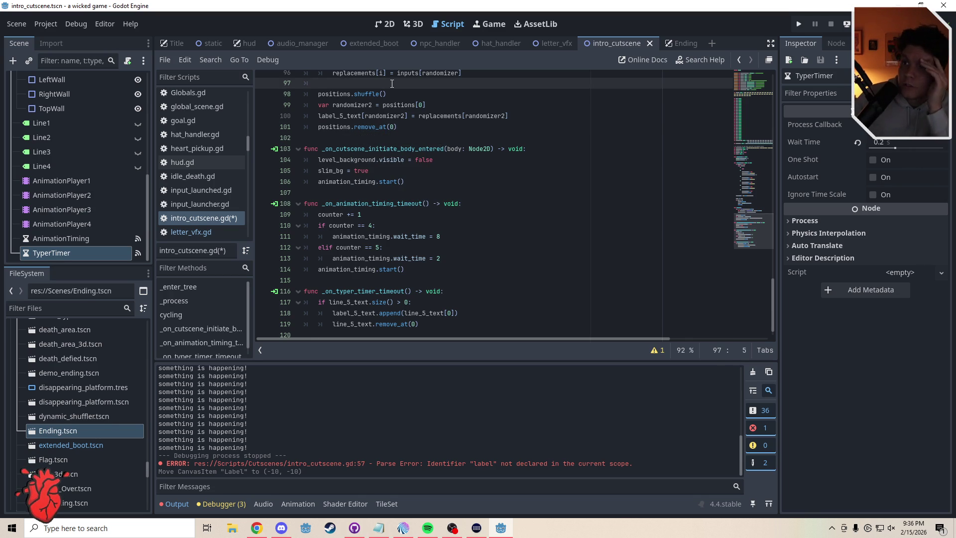
scroll(410, 112, up, 1)
scroll(414, 117, up, 3)
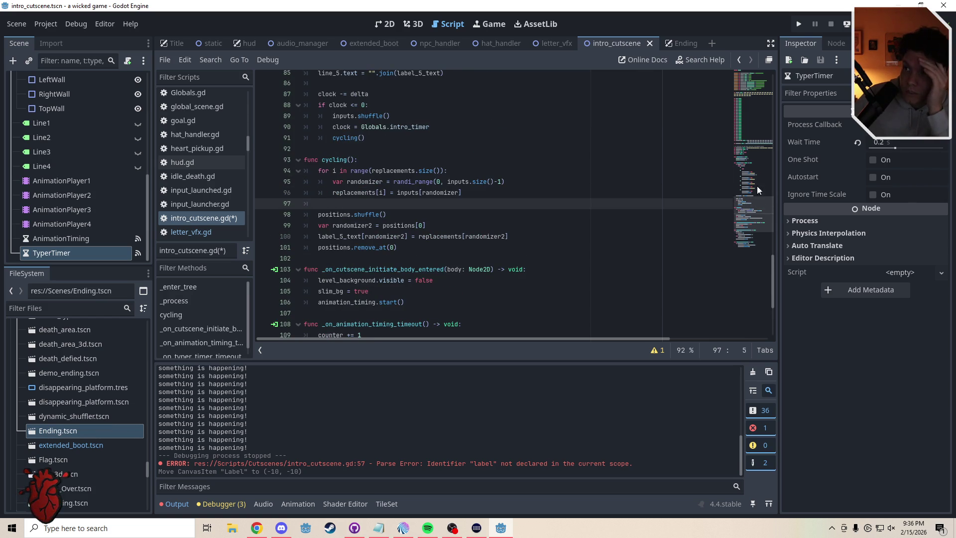
scroll(752, 202, up, 3)
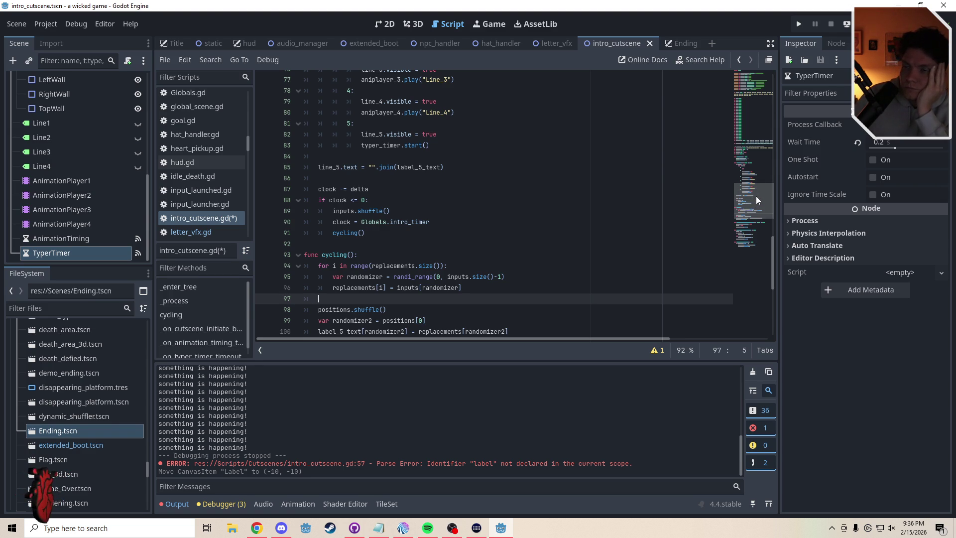
scroll(756, 197, down, 1)
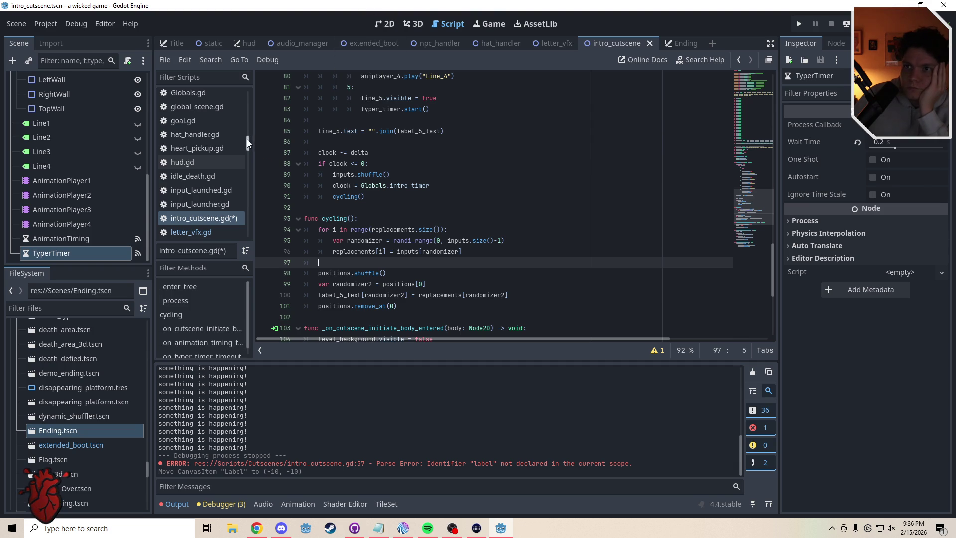
drag(248, 145, 248, 130)
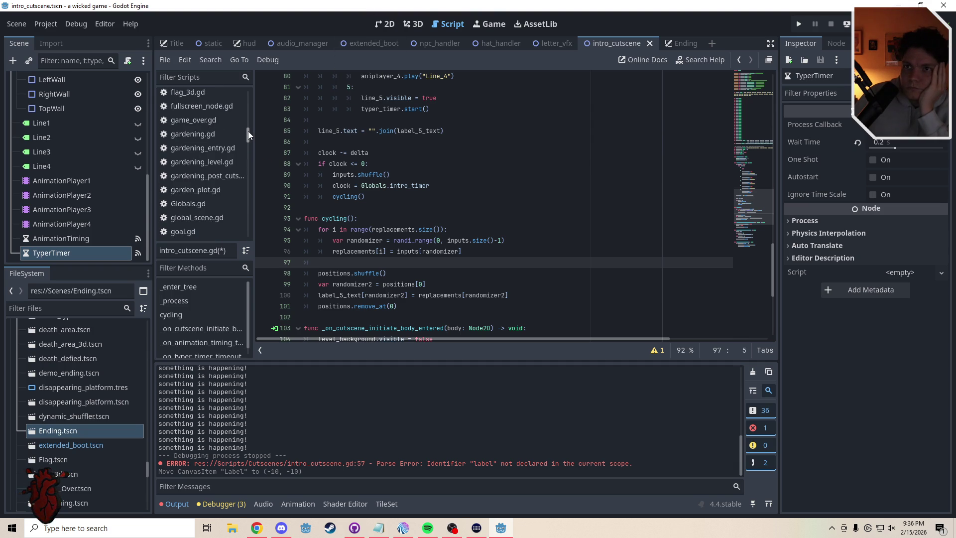
click(198, 199)
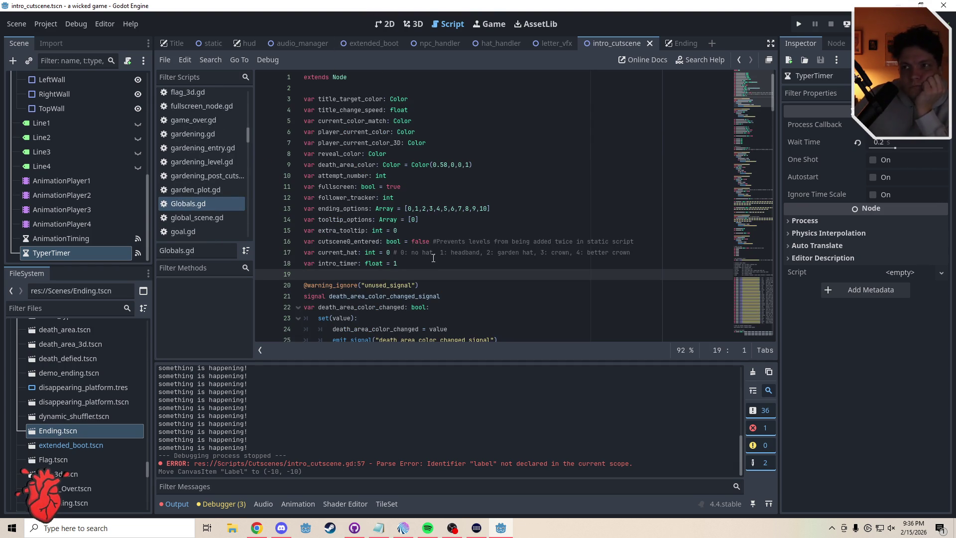
click(545, 44)
click(604, 43)
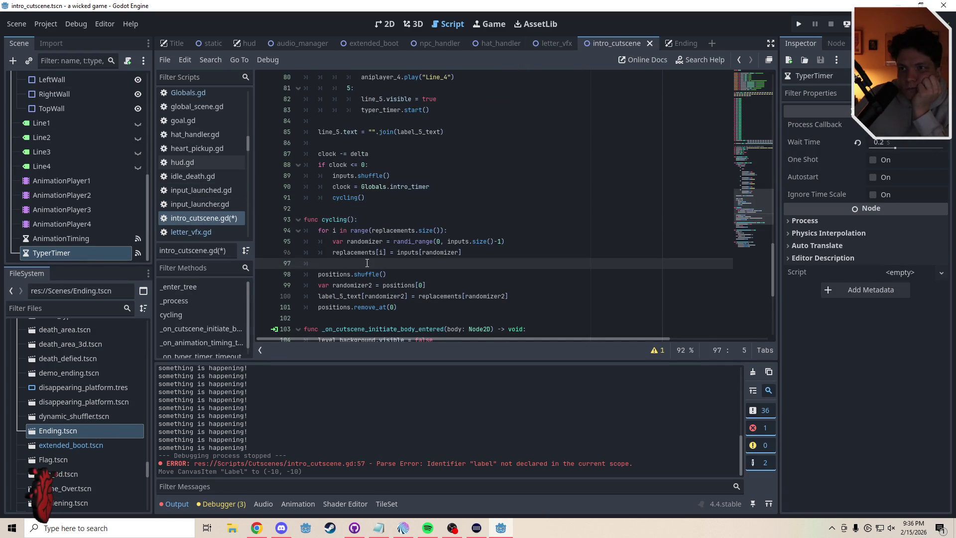
click(408, 308)
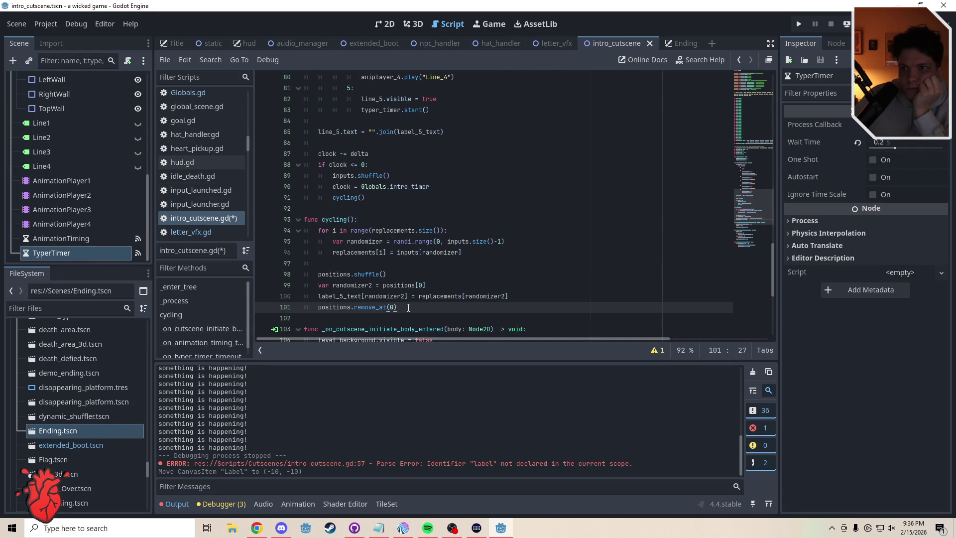
click(380, 265)
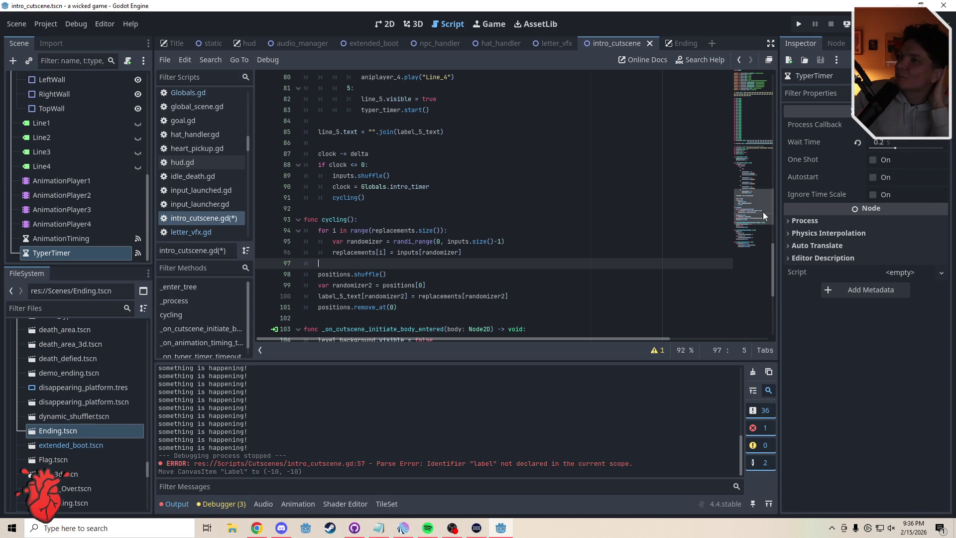
mouse_move(763, 211)
mouse_down()
mouse_move(763, 166)
mouse_move(751, 167)
mouse_move(749, 156)
mouse_up()
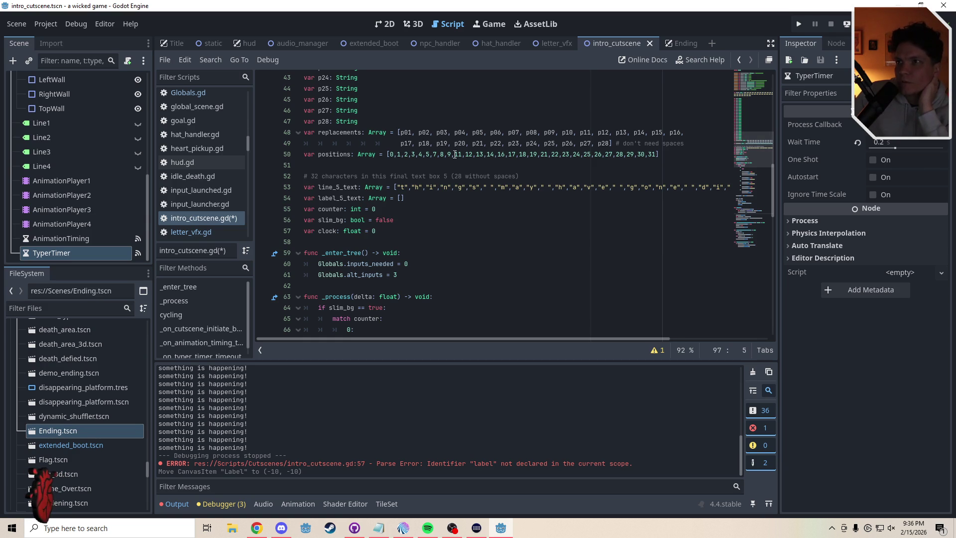
mouse_move(749, 155)
mouse_down()
mouse_move(749, 202)
mouse_move(724, 207)
mouse_up()
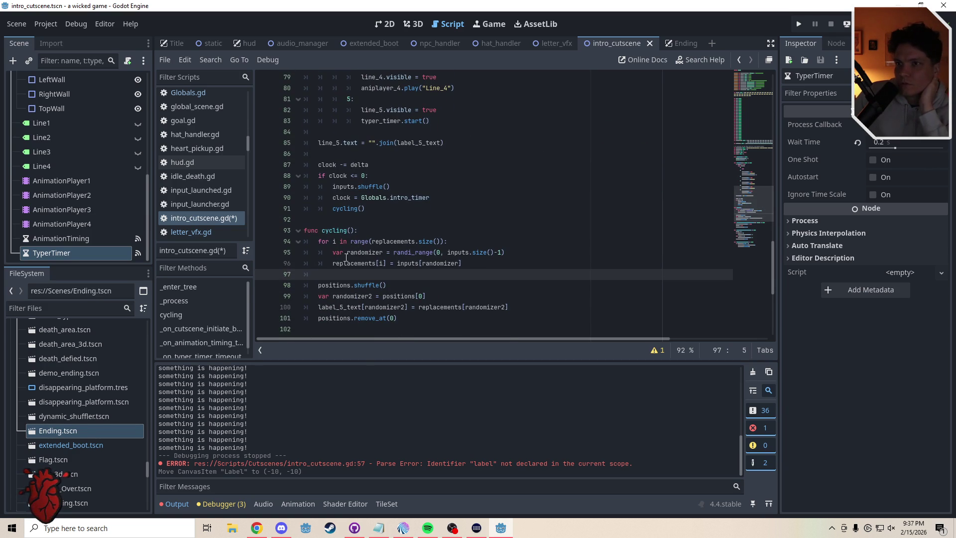
Rename randomizer2 to current_pos on line 99 and in the label_5_text line's indexes.
drag(333, 296, 372, 297)
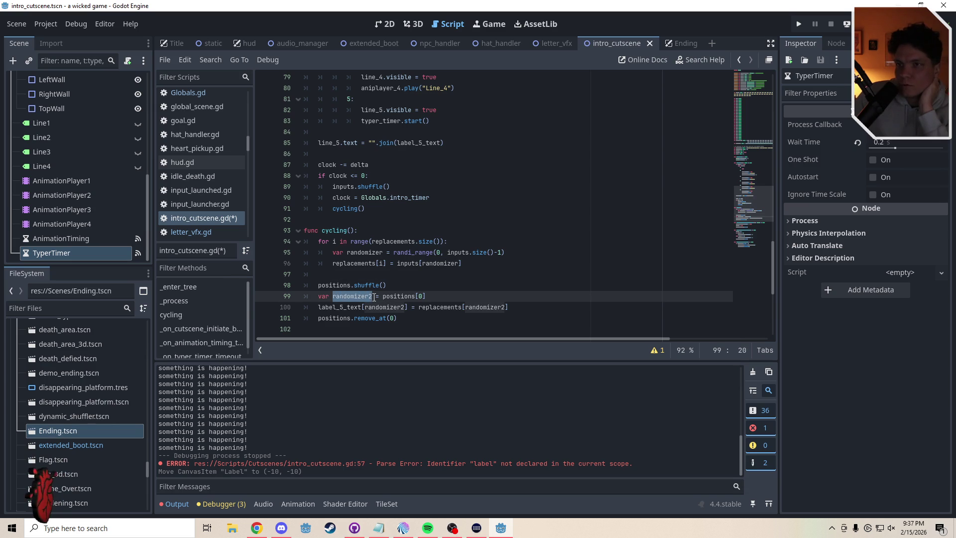
click(379, 296)
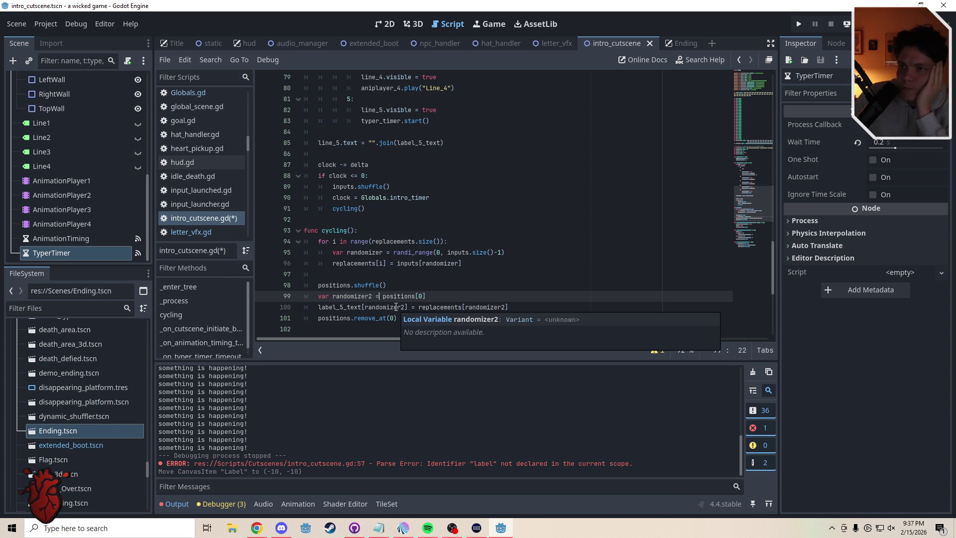
drag(371, 297, 334, 297)
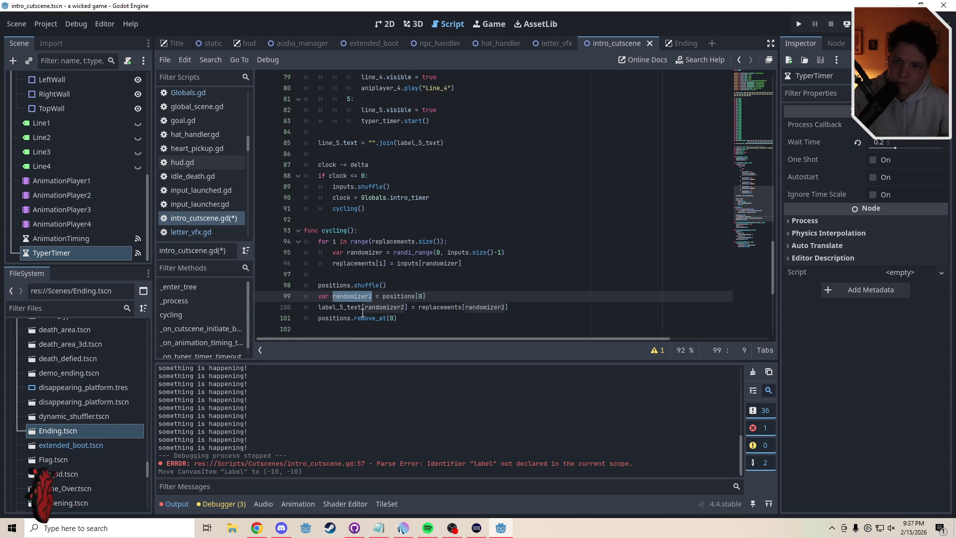
text(current)
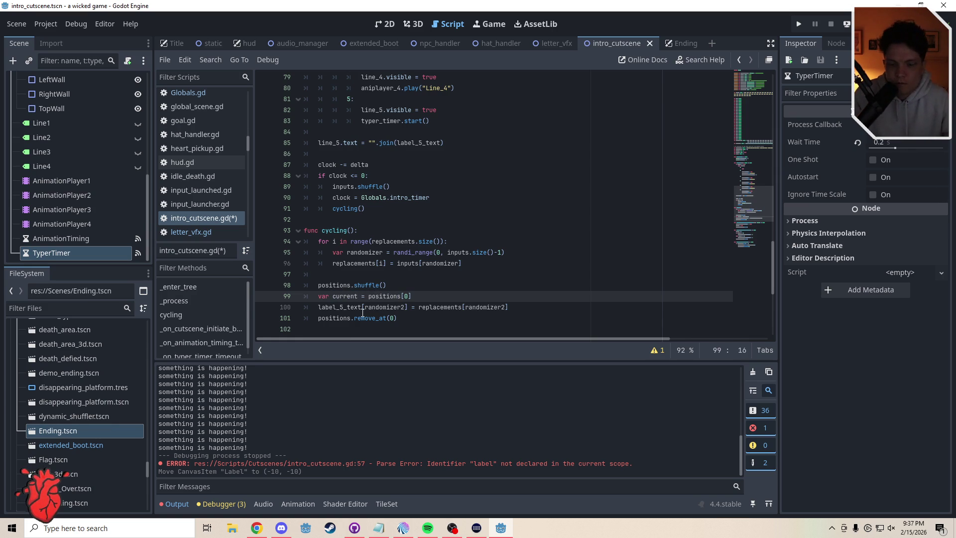
text(_pos)
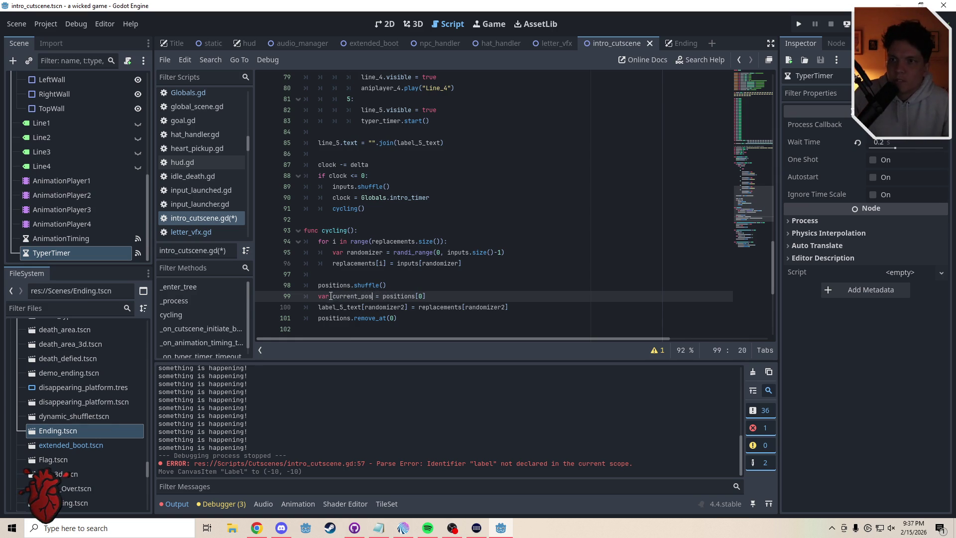
key(ctrl+shift+Left)
key(ctrl+c)
drag(366, 308, 408, 309)
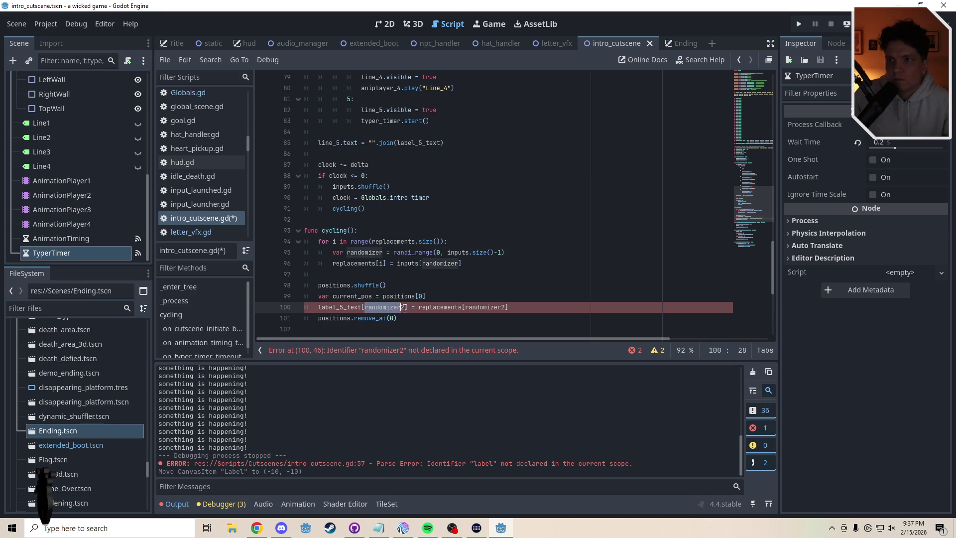
key(ctrl+v)
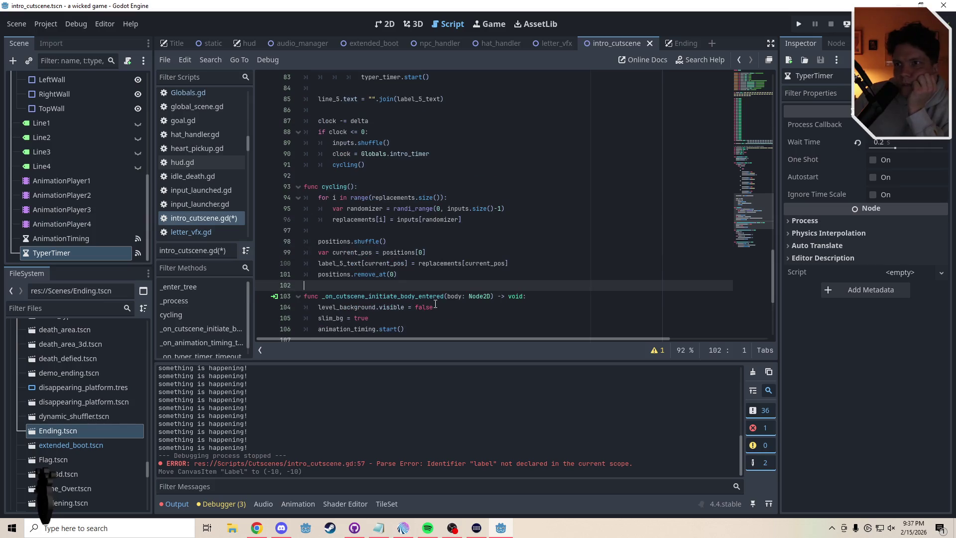
Review the updated cycling() code: the shuffle call, the label_5_text assignment and the for loop.
key(Up)
key(Up)
key(Up)
key(Up)
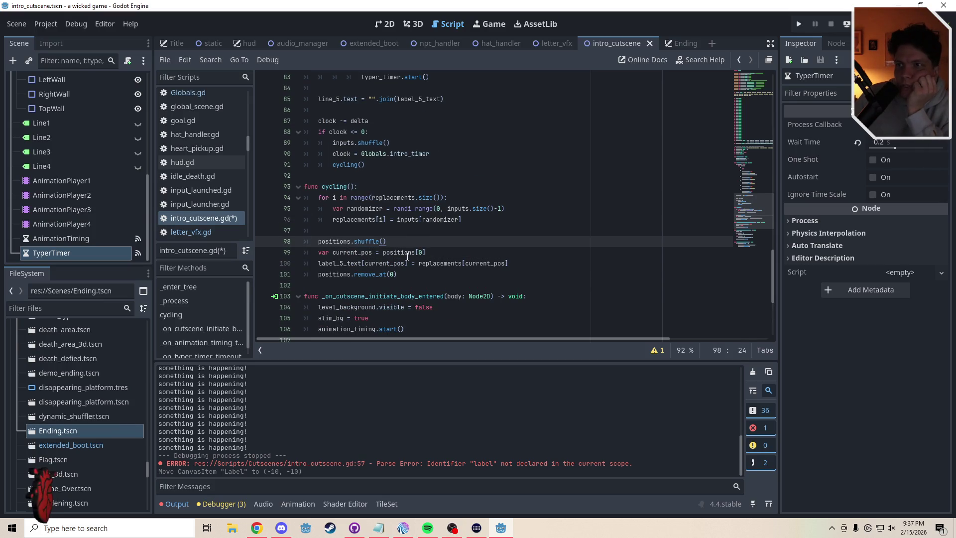
key(Down)
key(End)
key(Left)
key(shift+Left)
drag(387, 241, 319, 243)
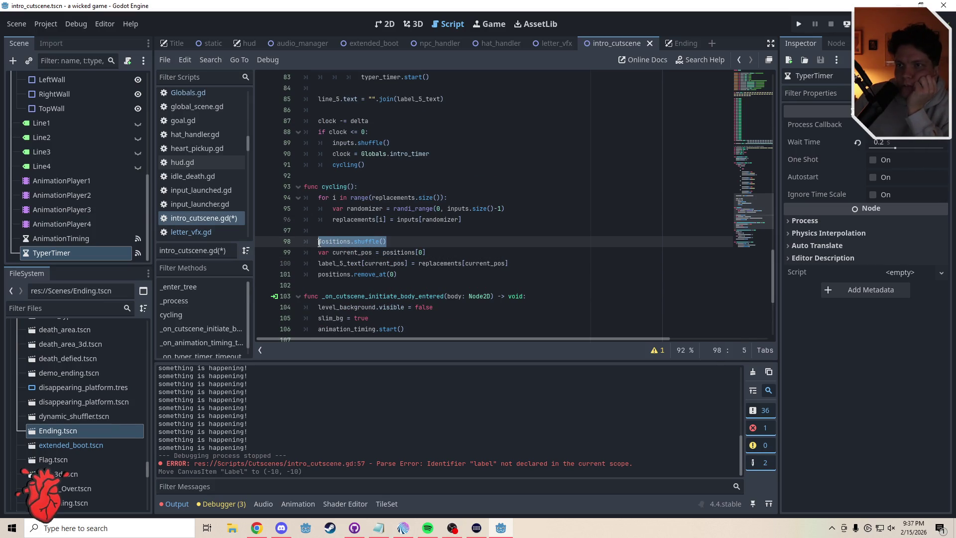
double_click(413, 247)
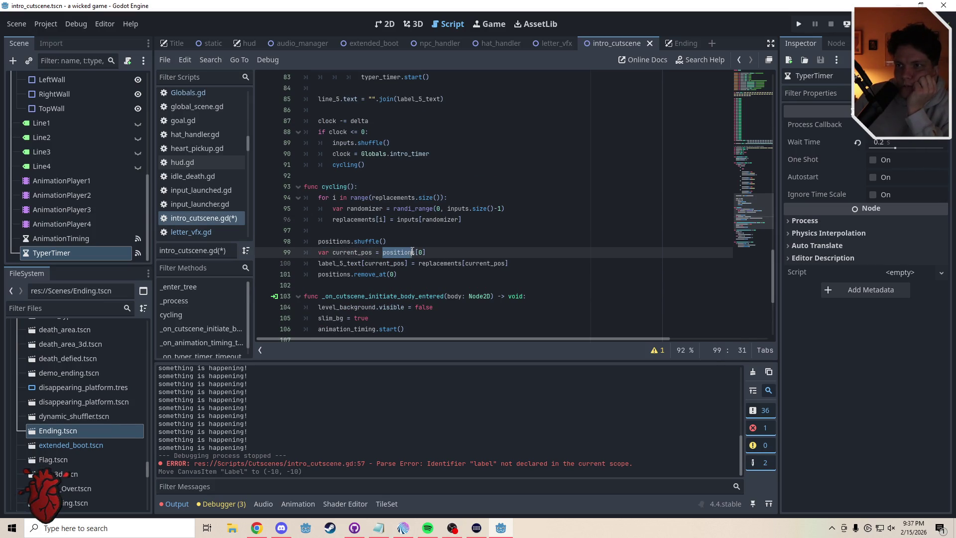
key(End)
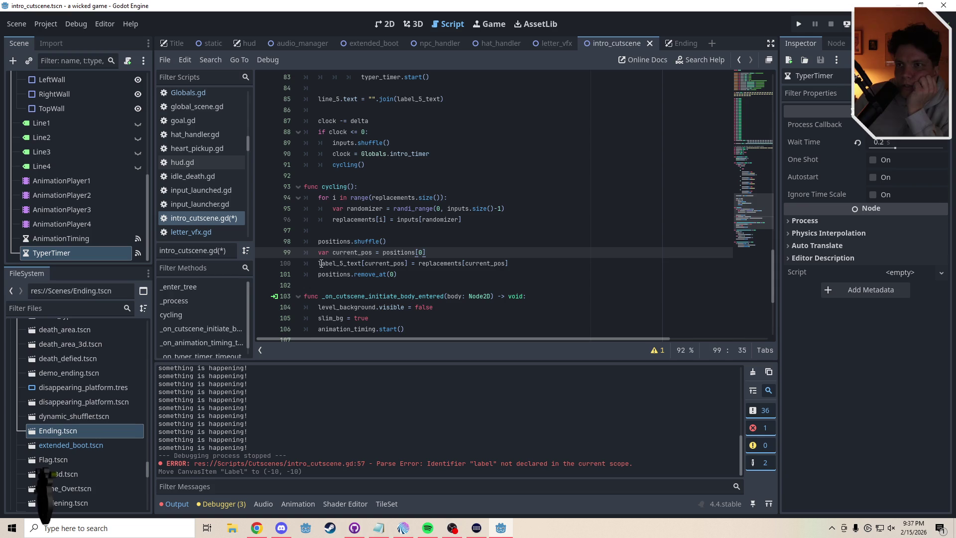
drag(320, 263, 407, 265)
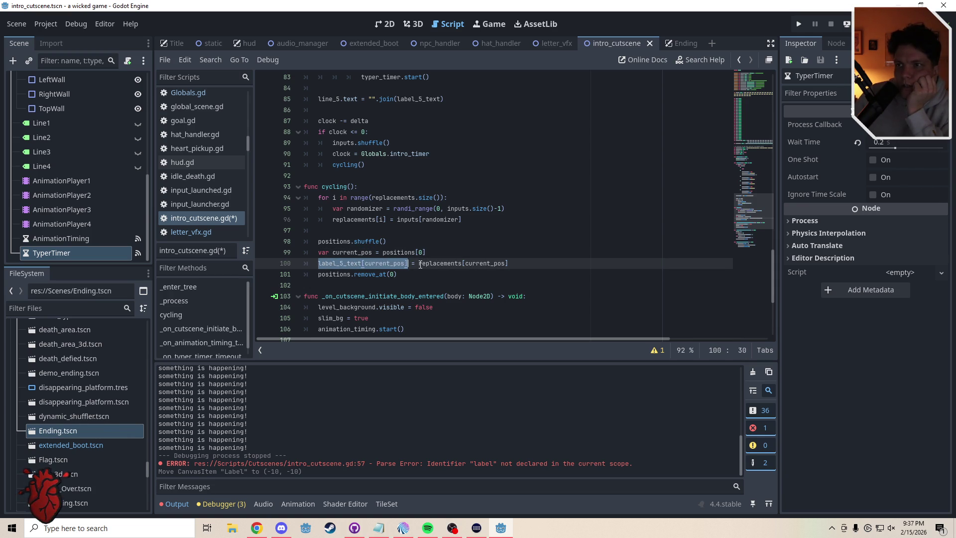
click(420, 264)
drag(438, 265, 508, 264)
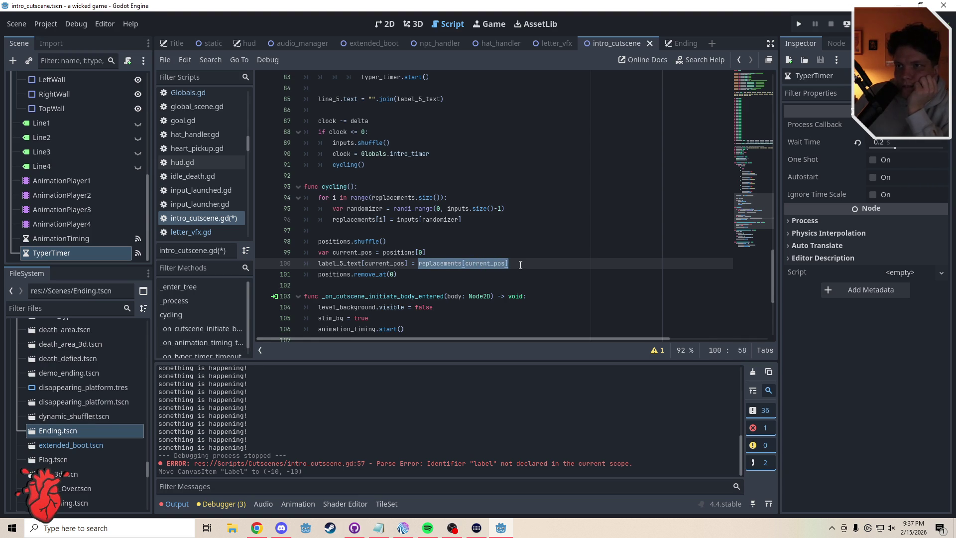
click(517, 265)
drag(463, 221, 321, 198)
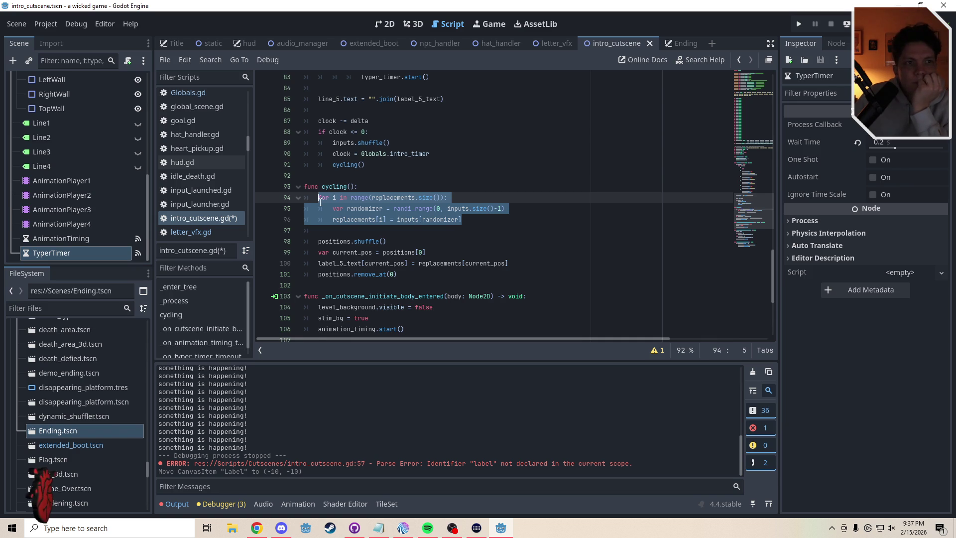
click(429, 208)
drag(470, 219, 311, 199)
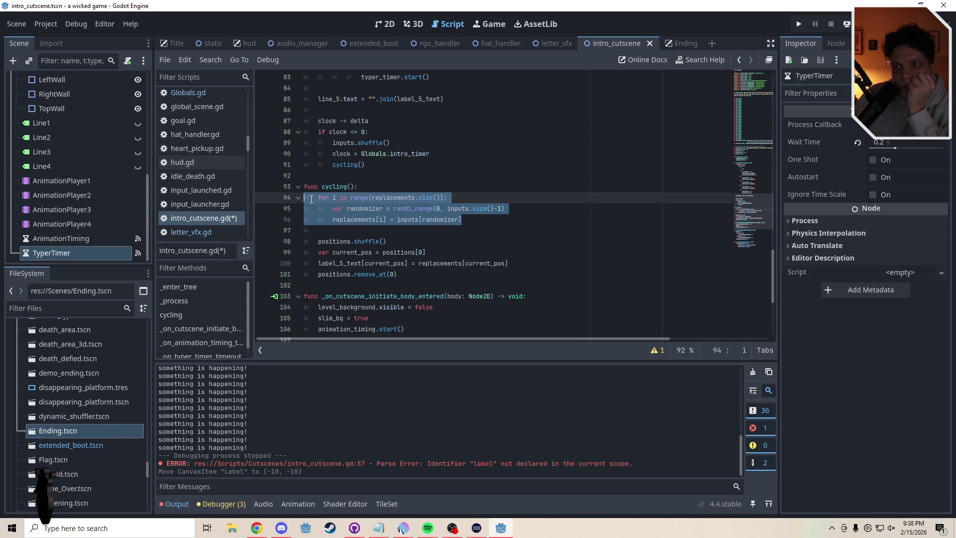
drag(429, 153, 344, 154)
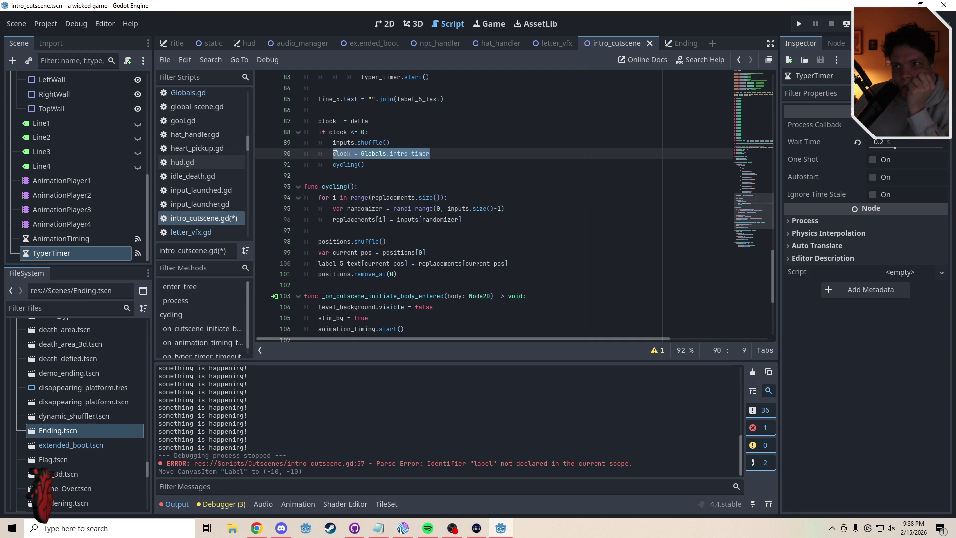
click(386, 167)
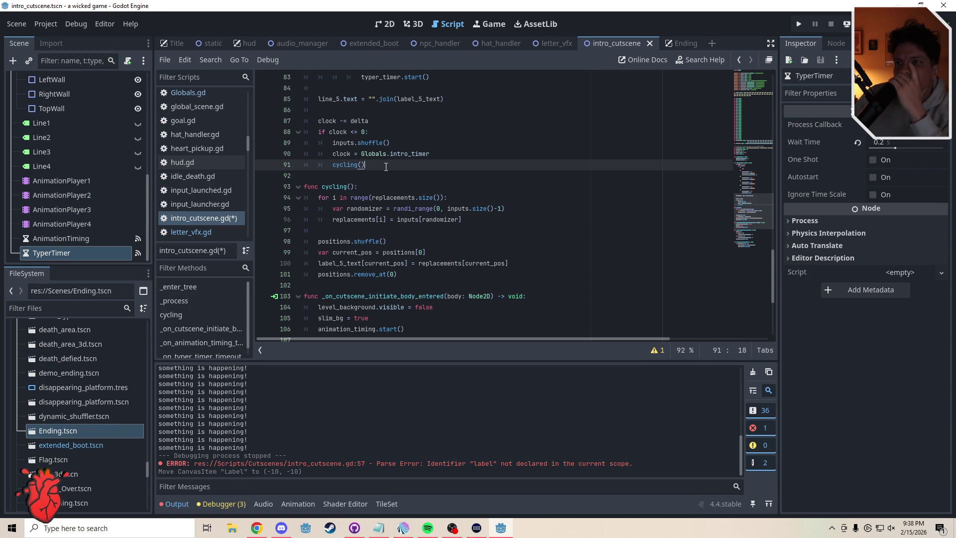
mouse_move(406, 276)
mouse_down()
mouse_move(318, 264)
mouse_move(292, 249)
mouse_up()
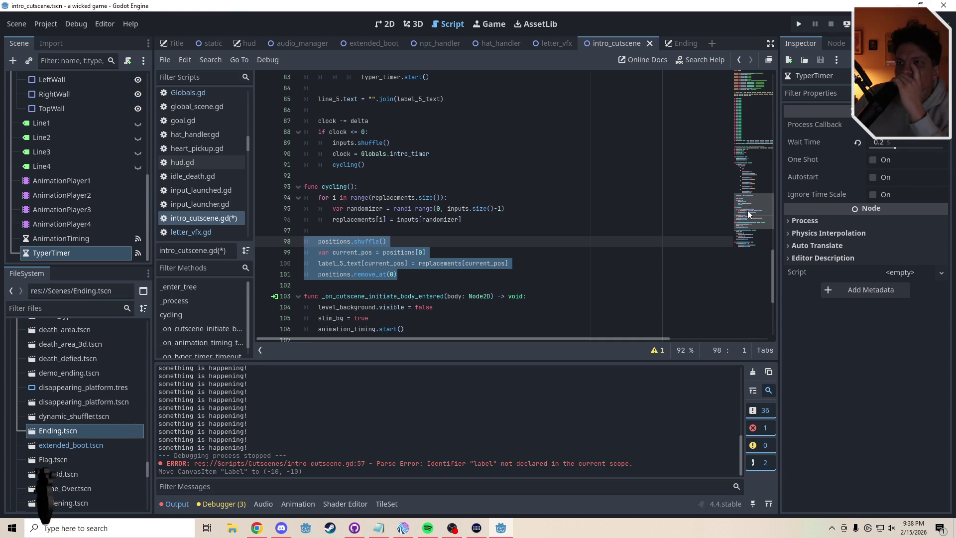
Add 'var replacement_clock: float = 0' on a new line below the clock declaration.
mouse_move(748, 210)
mouse_down()
mouse_move(744, 138)
mouse_move(744, 148)
mouse_up()
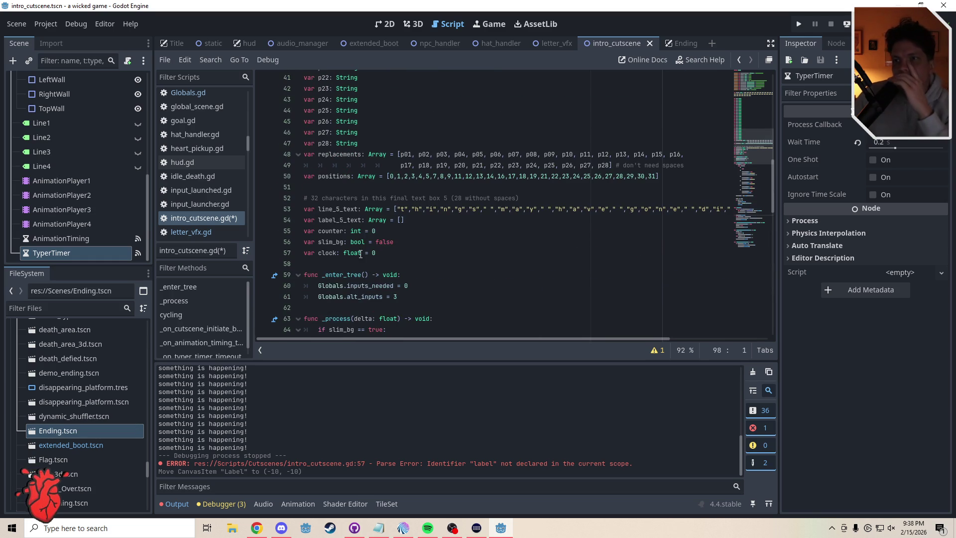
click(386, 254)
key(Return)
text(var replacement_c)
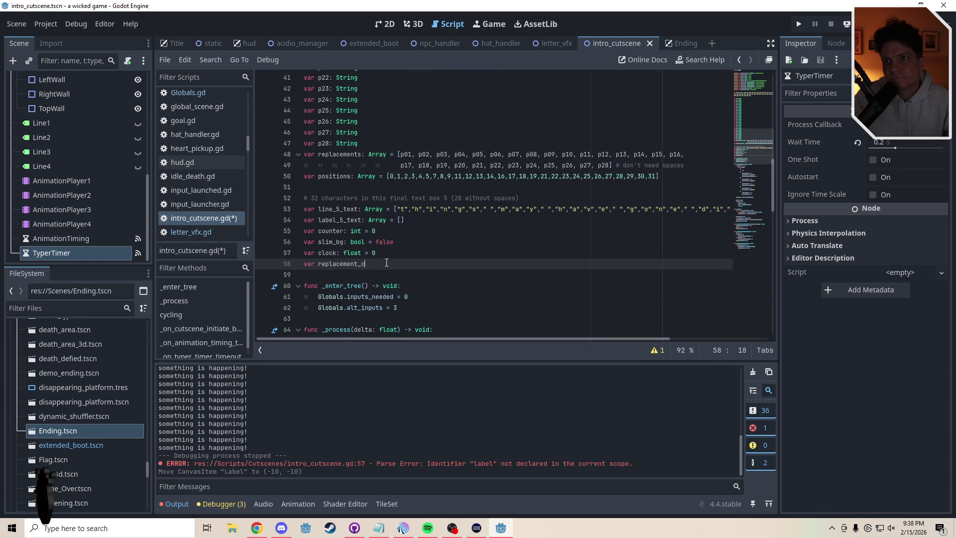
text(lock: float)
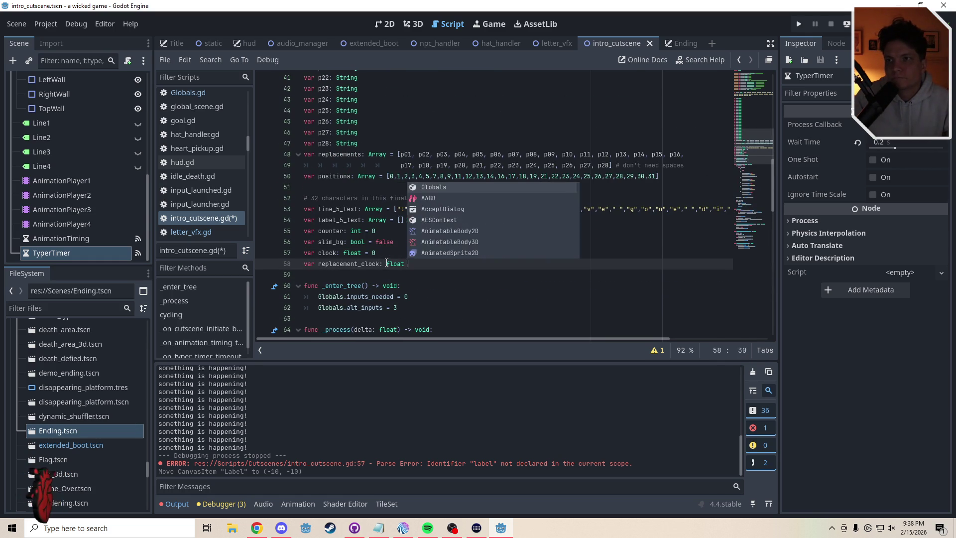
text( = 0)
scroll(760, 167, down, 10)
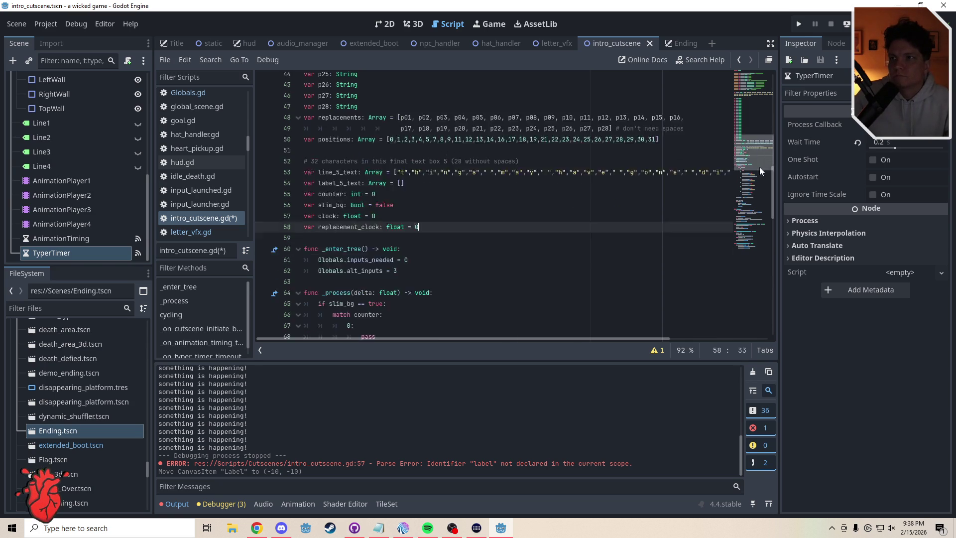
click(766, 211)
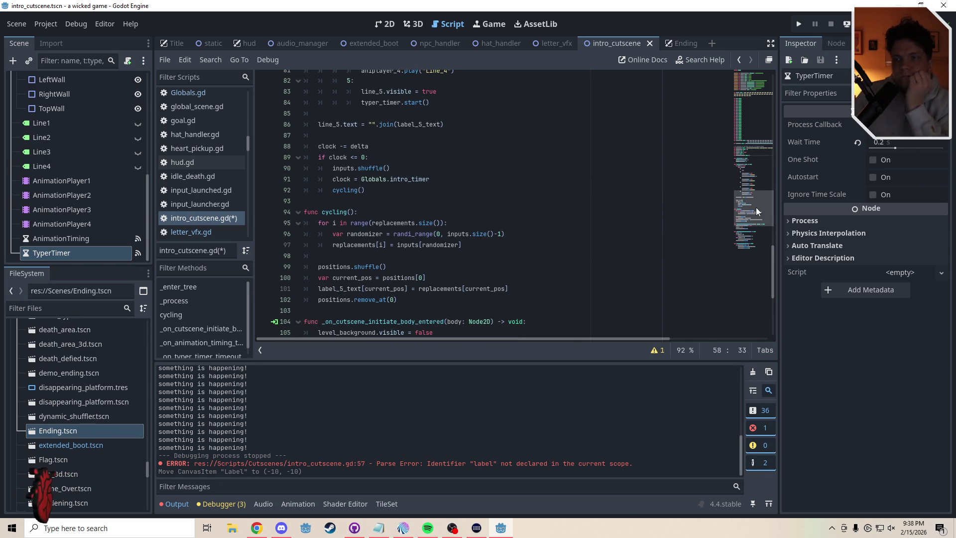
mouse_move(756, 207)
mouse_down()
mouse_move(749, 178)
mouse_move(751, 201)
mouse_up()
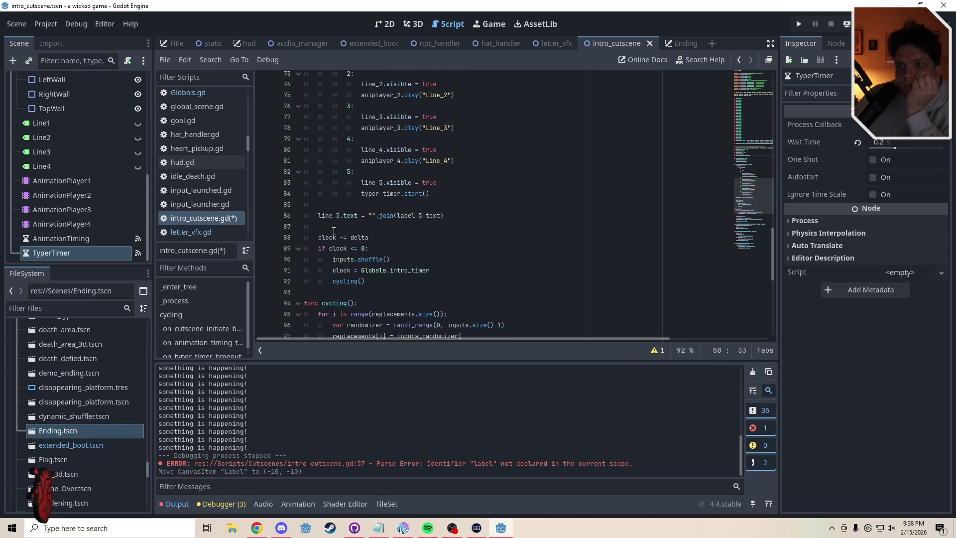
Wrap the clock countdown lines in an 'if counter >= 7:' block.
click(361, 227)
key(Return)
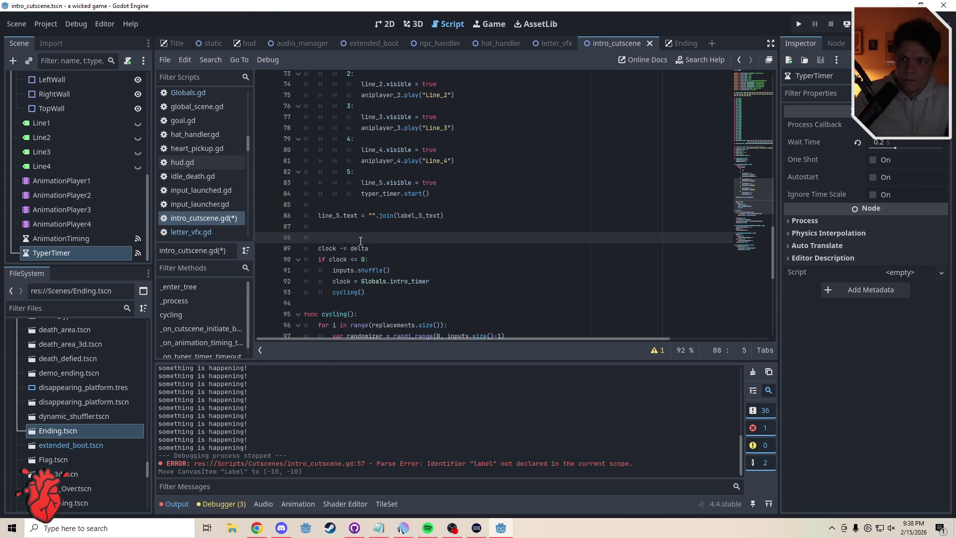
text(if counter)
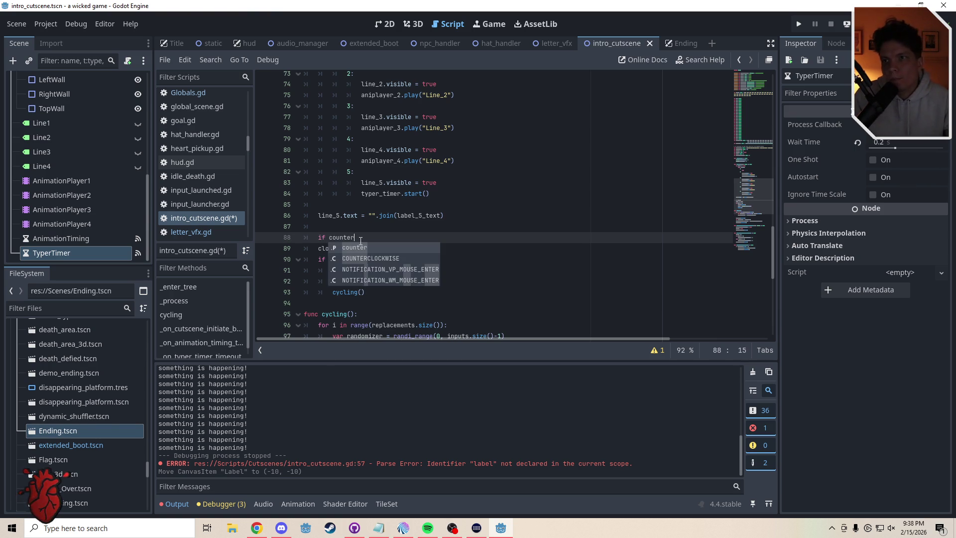
text( >=)
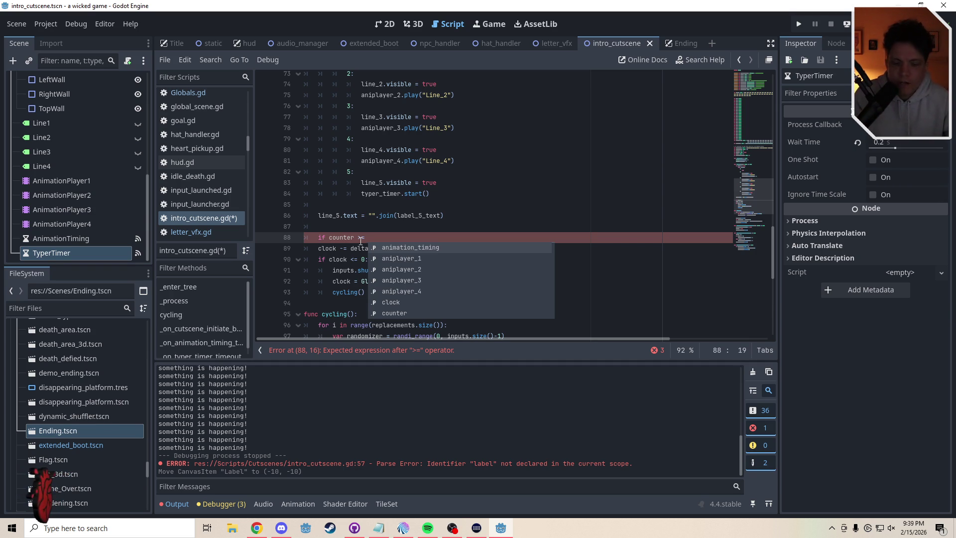
text(7:)
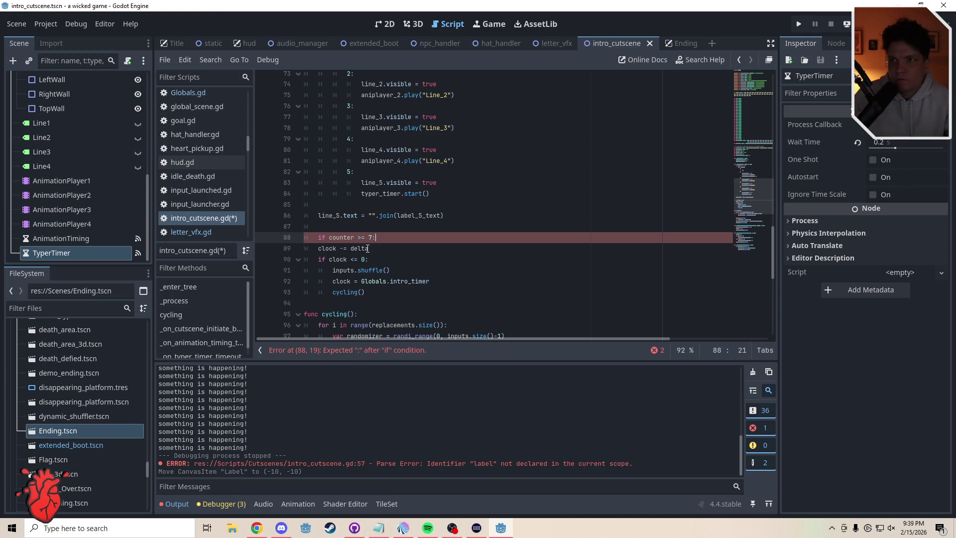
drag(381, 298, 314, 248)
key(Tab)
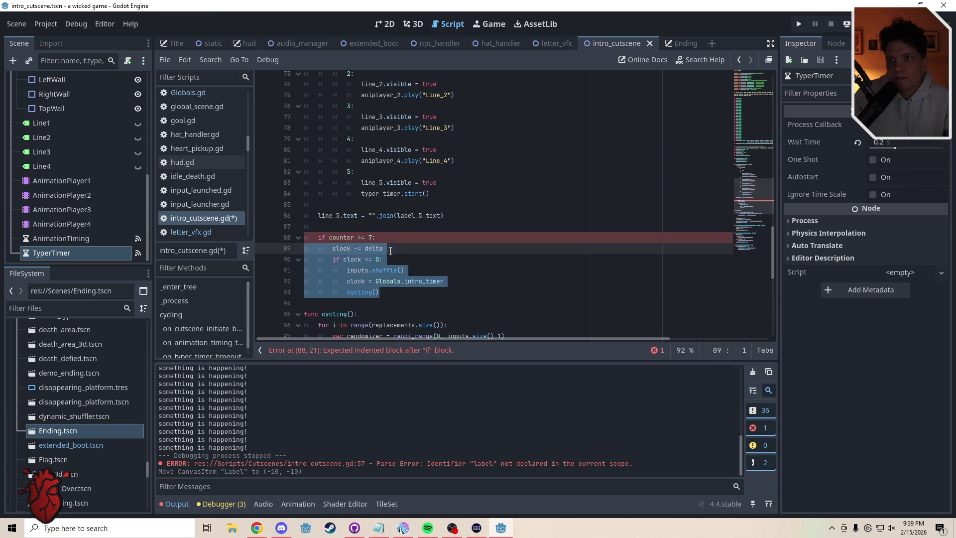
Add 'replacement_clock -= delta' inside the block, right after the cycling() call.
click(391, 251)
key(Return)
text(repl)
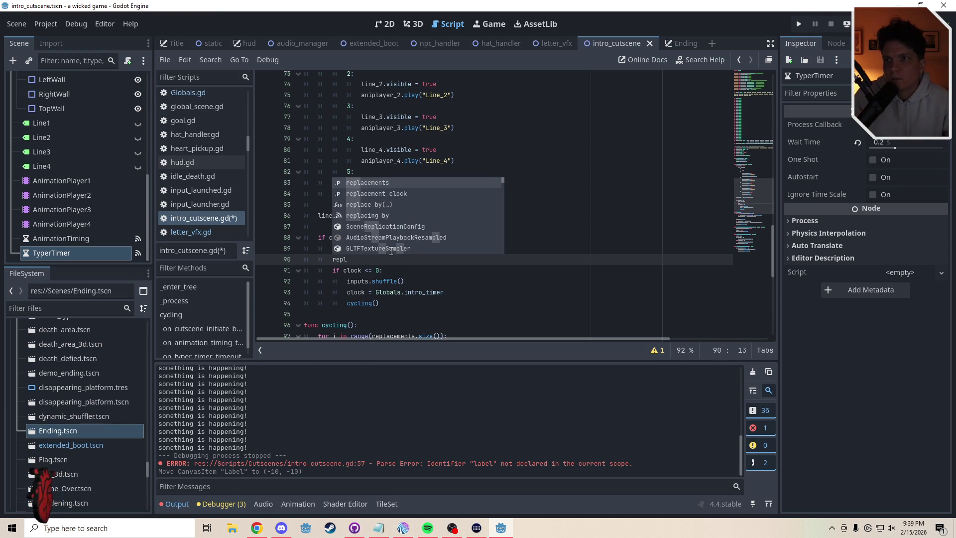
key(Down)
key(Return)
text(-= d)
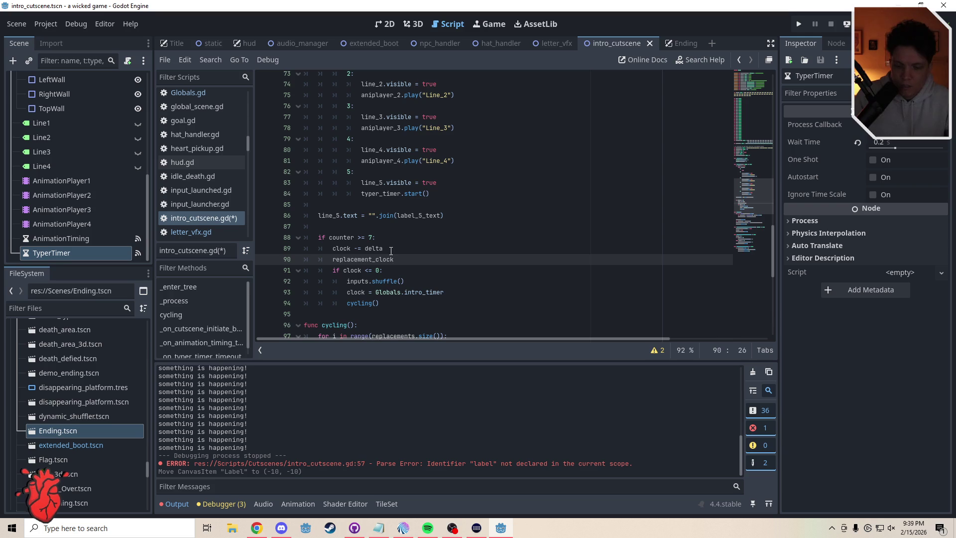
text(elta)
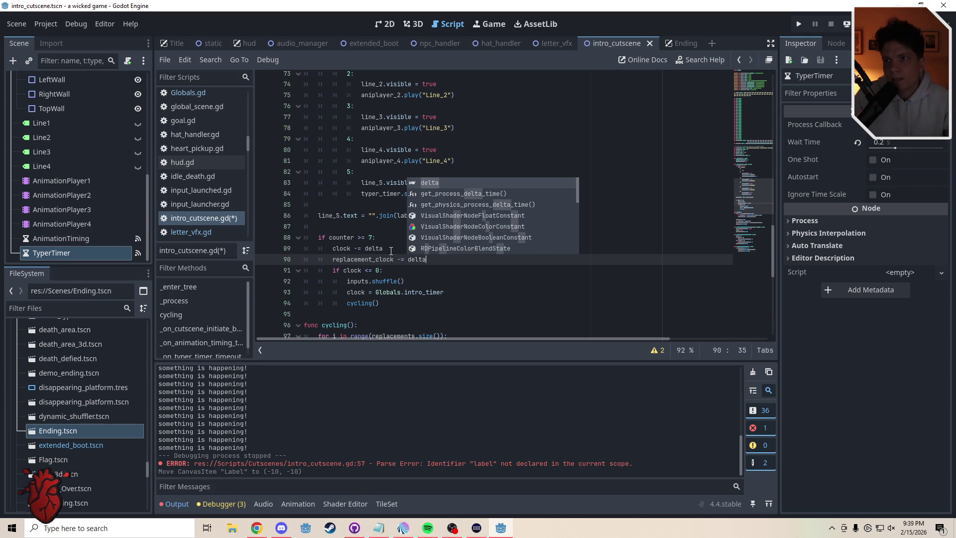
click(347, 231)
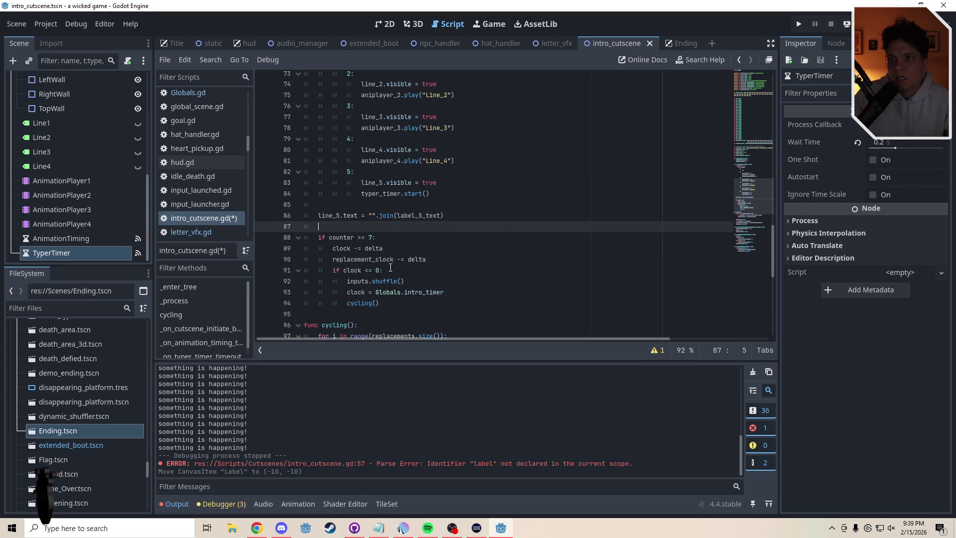
drag(436, 263, 291, 257)
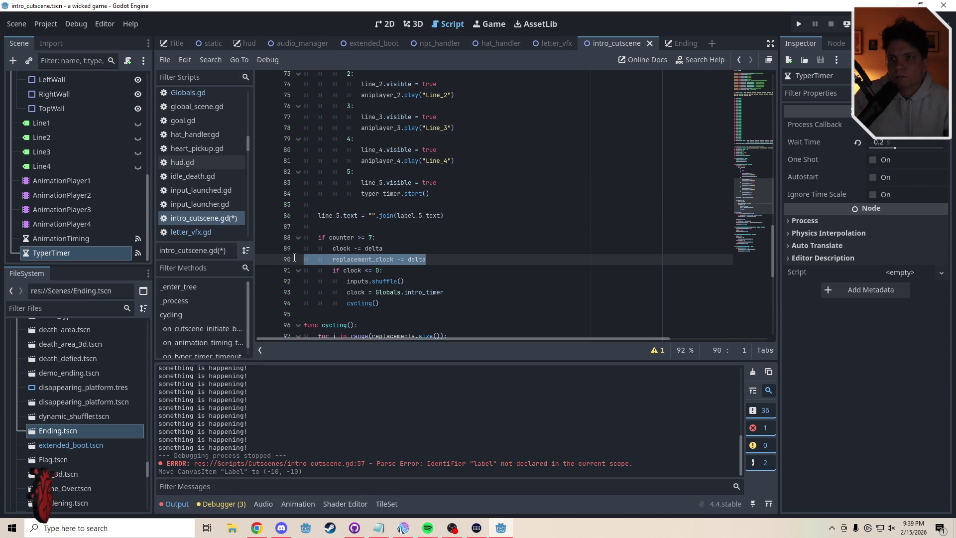
key(BackSpace)
key(BackSpace)
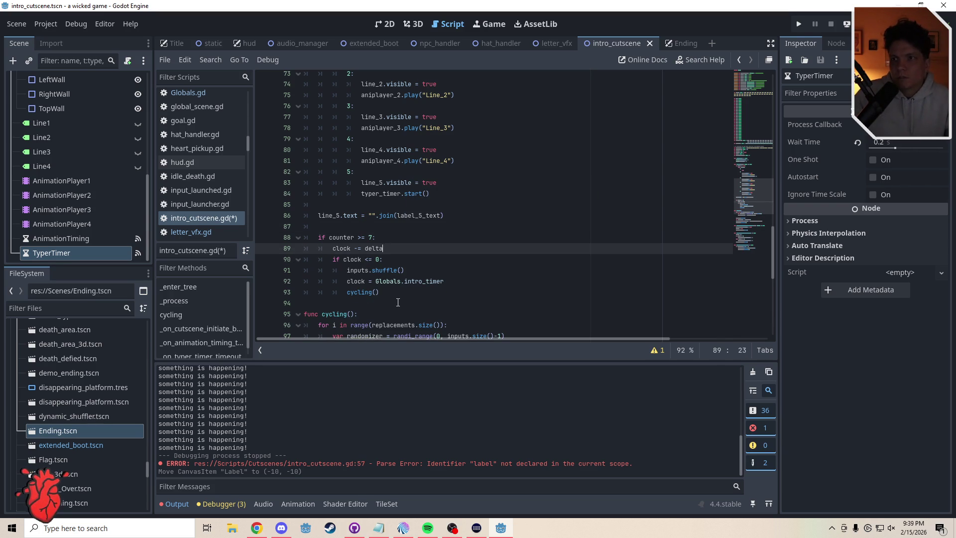
click(401, 293)
key(Return)
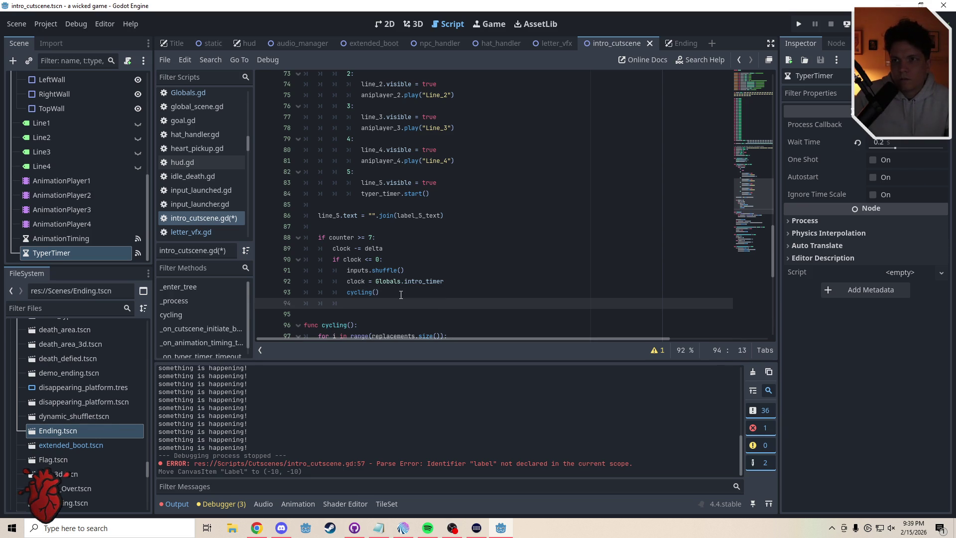
text(replacement_clock -= delta)
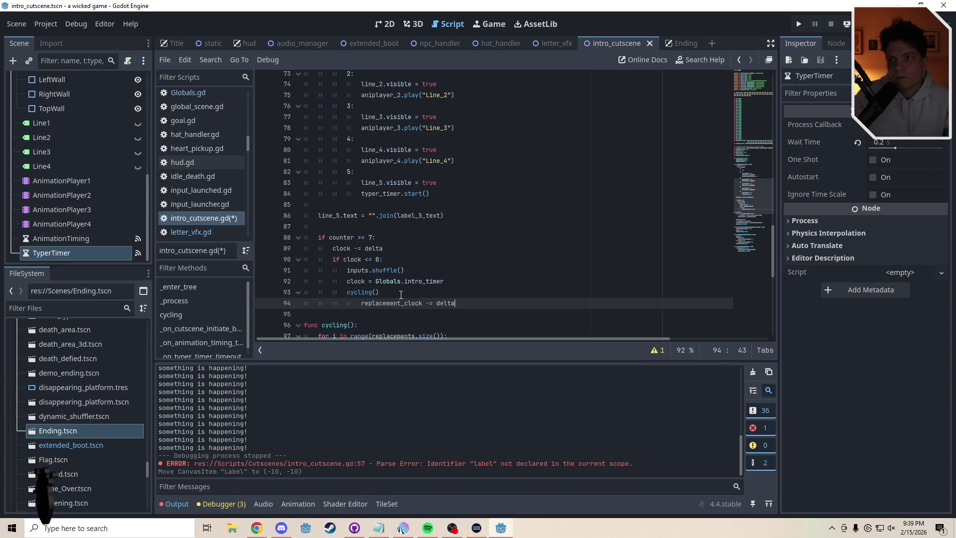
key(ctrl+z)
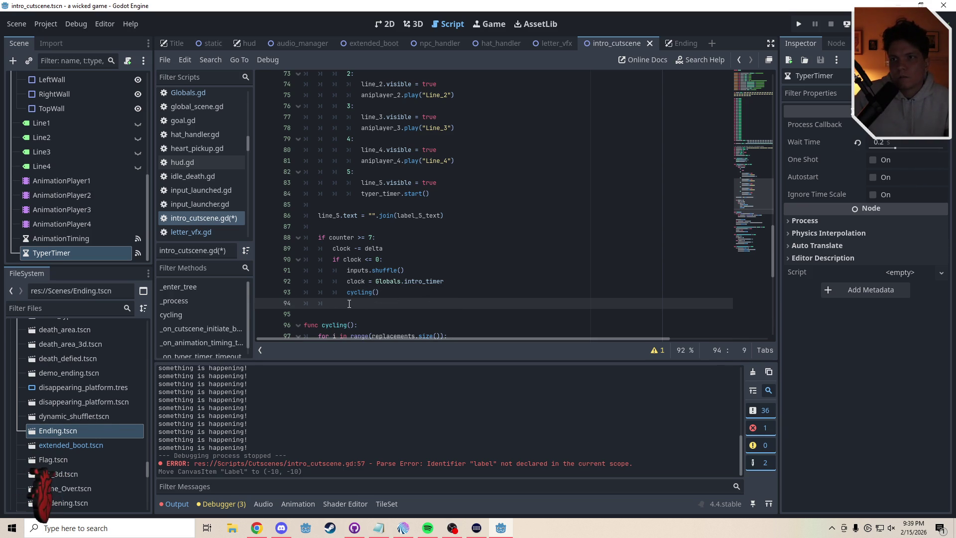
text(replacement_clock -= delta)
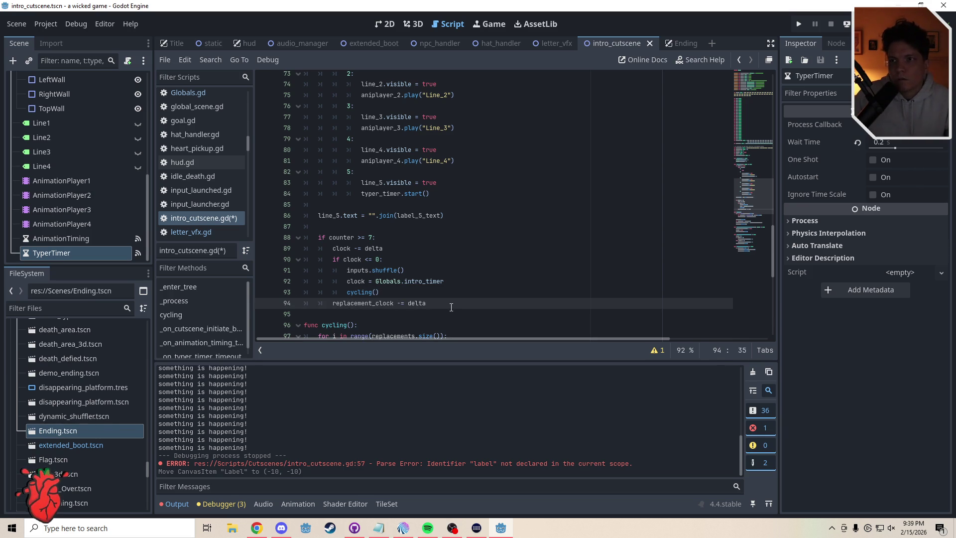
scroll(451, 307, down, 5)
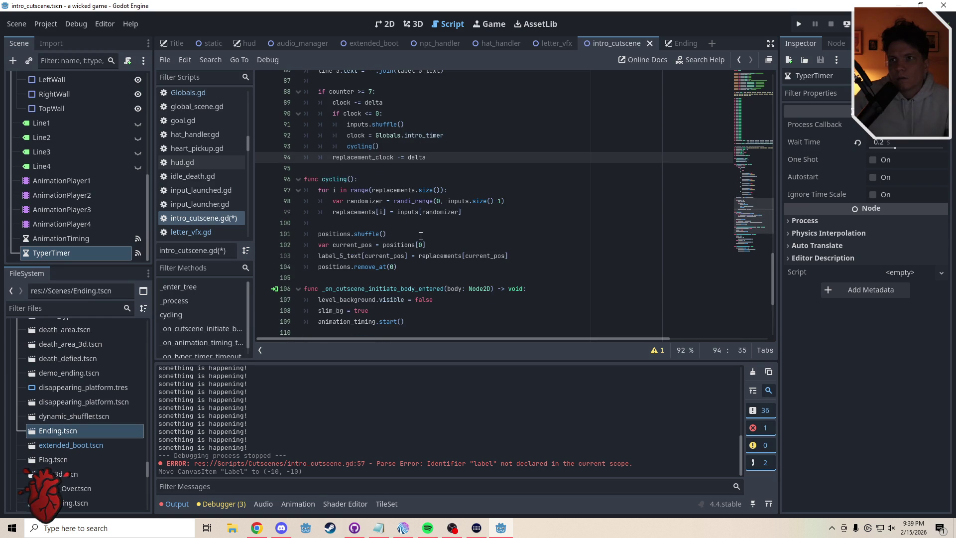
Add an 'if replacement_clock <= 0:' check below the decrement and open its indented body.
key(Return)
text(if)
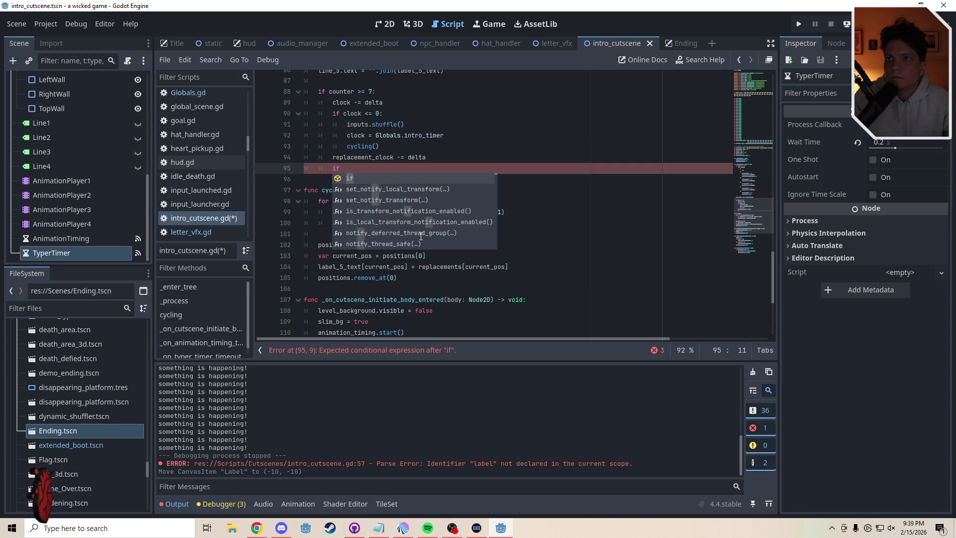
text( repl)
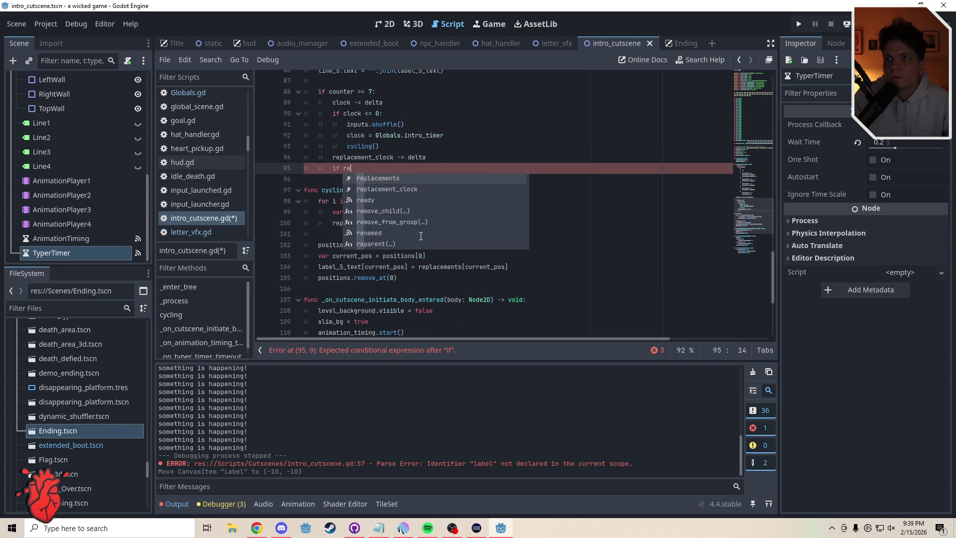
key(Return)
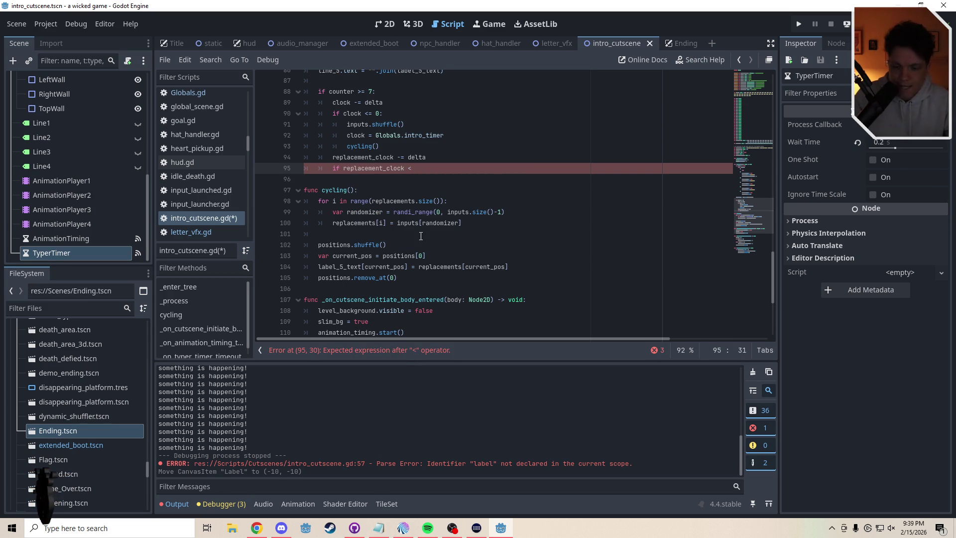
text(= 0:)
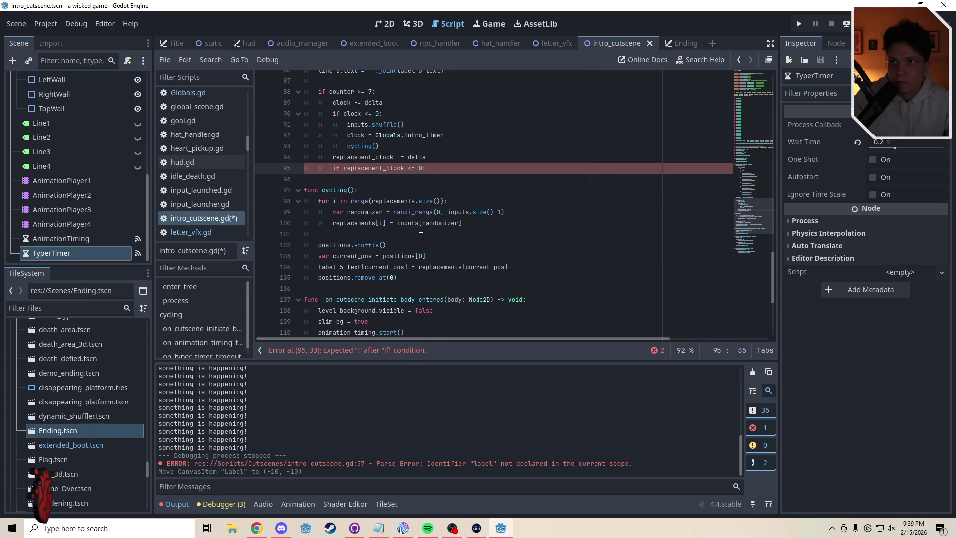
key(Return)
text(replacing())
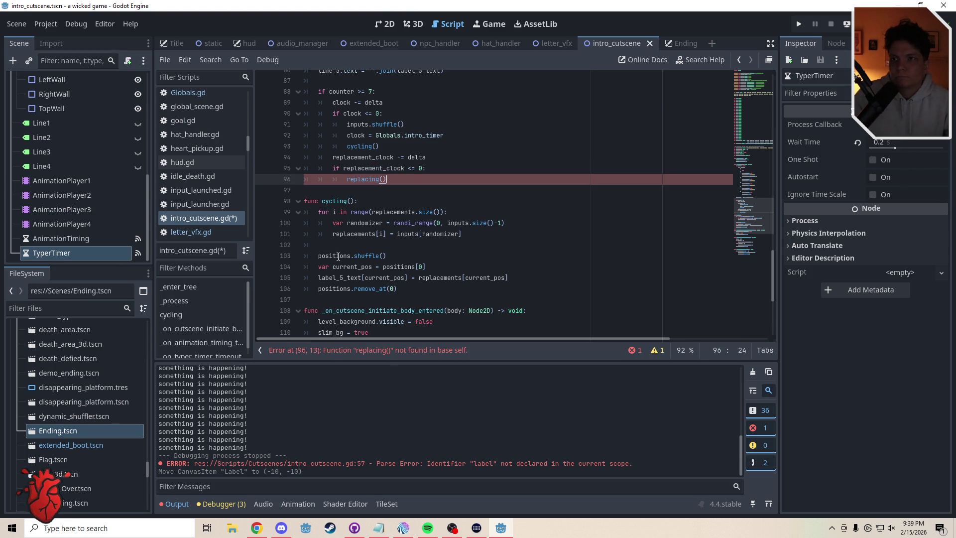
Create an unindented 'func replacing()' header below cycling() to hold the position-shuffling lines.
click(323, 245)
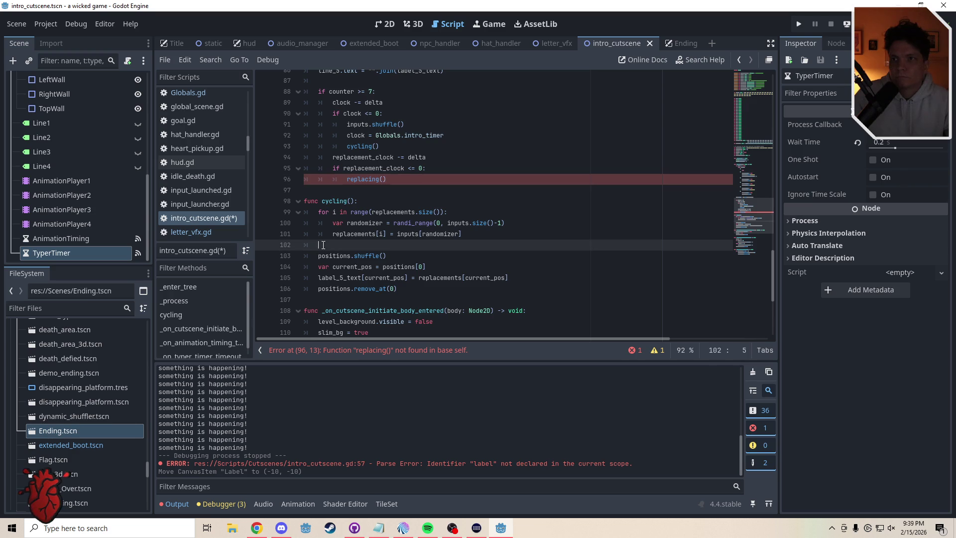
key(BackSpace)
key(Return)
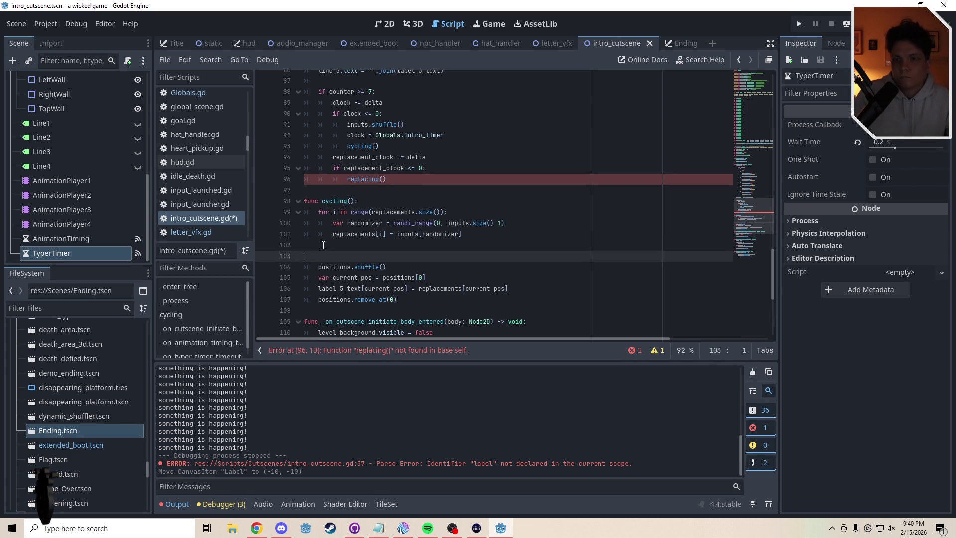
text(func repl)
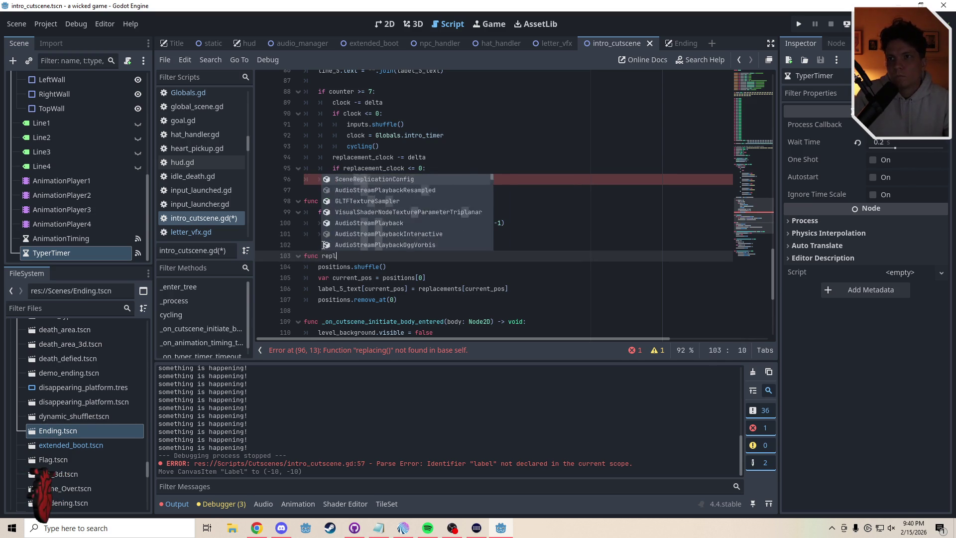
text(acing():)
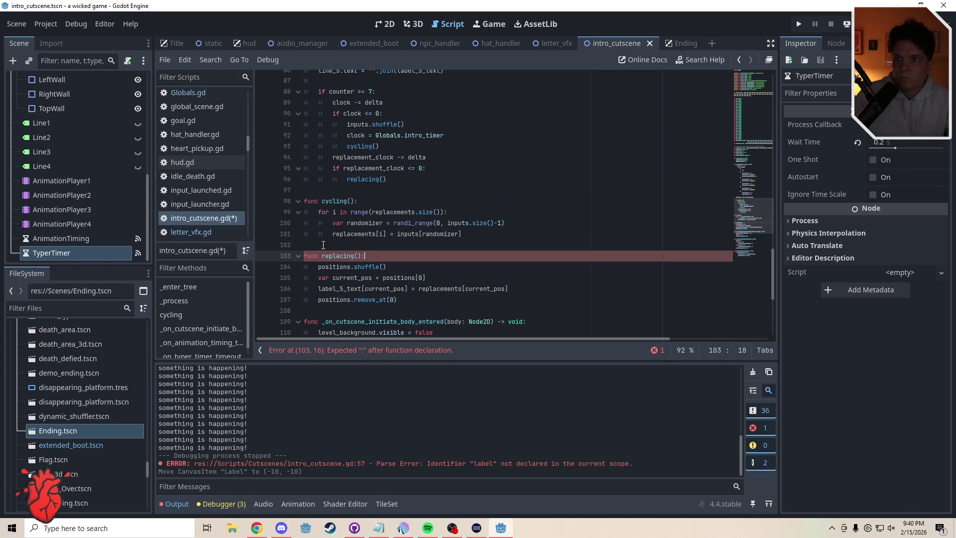
click(323, 245)
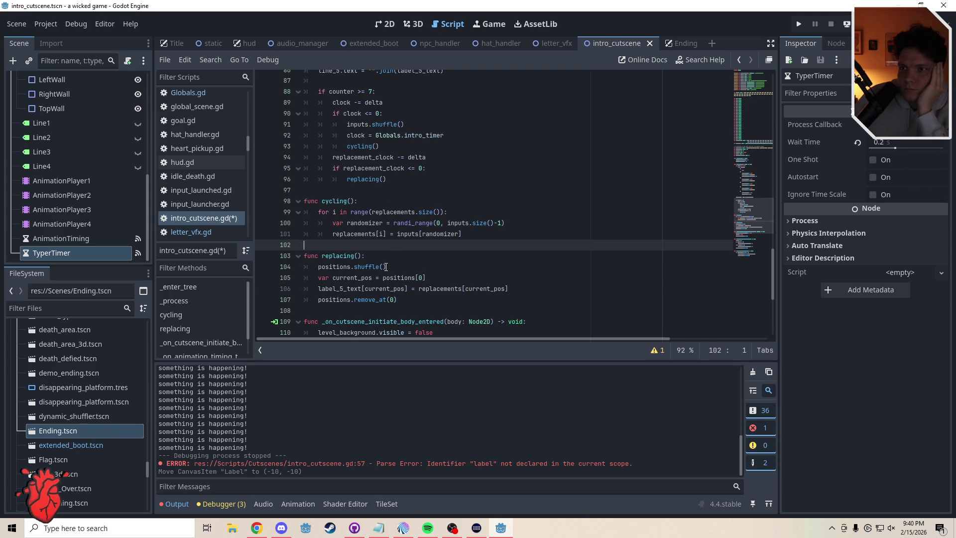
click(405, 297)
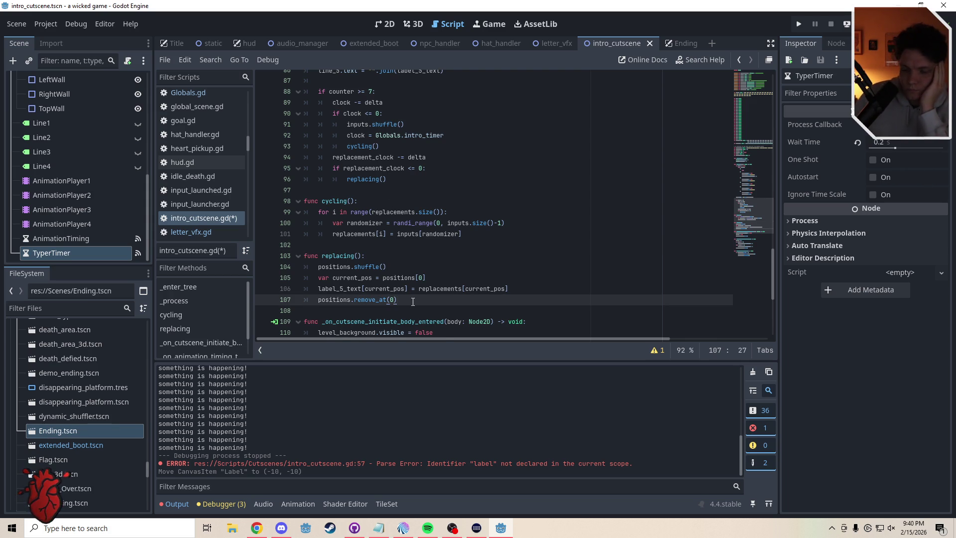
End replacing() with 'replacement_clock = randf_range()' and start a new line at the end of cycling().
key(Return)
text(replace)
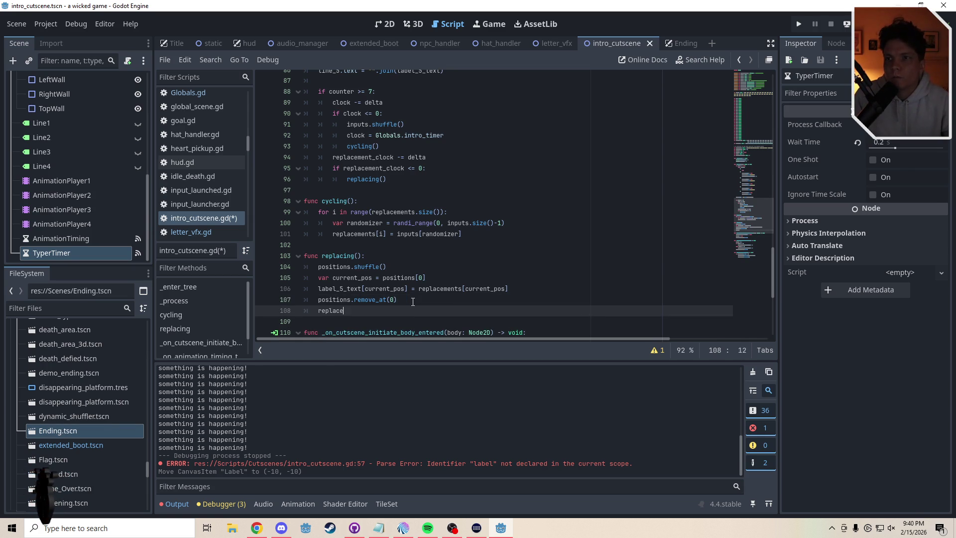
text(ment)
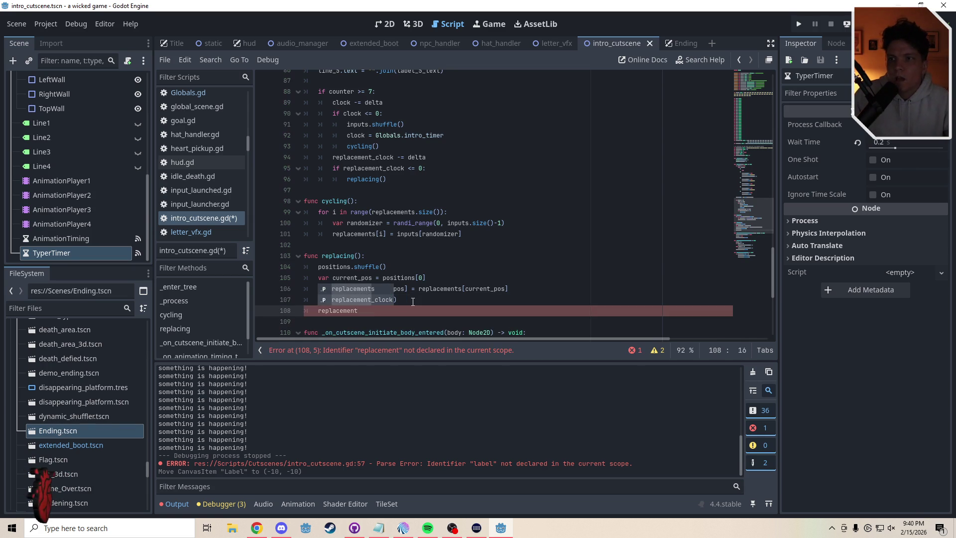
text(_clock )
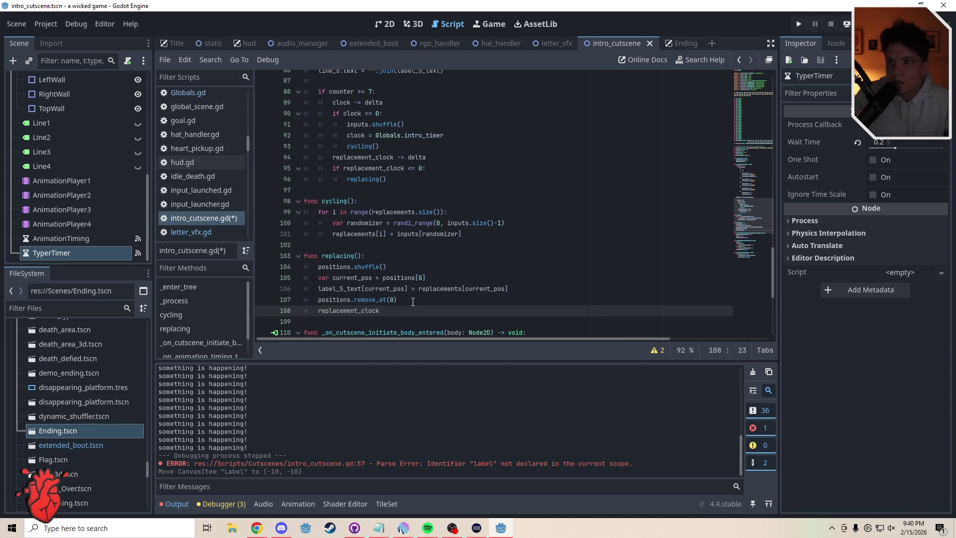
text(= rand)
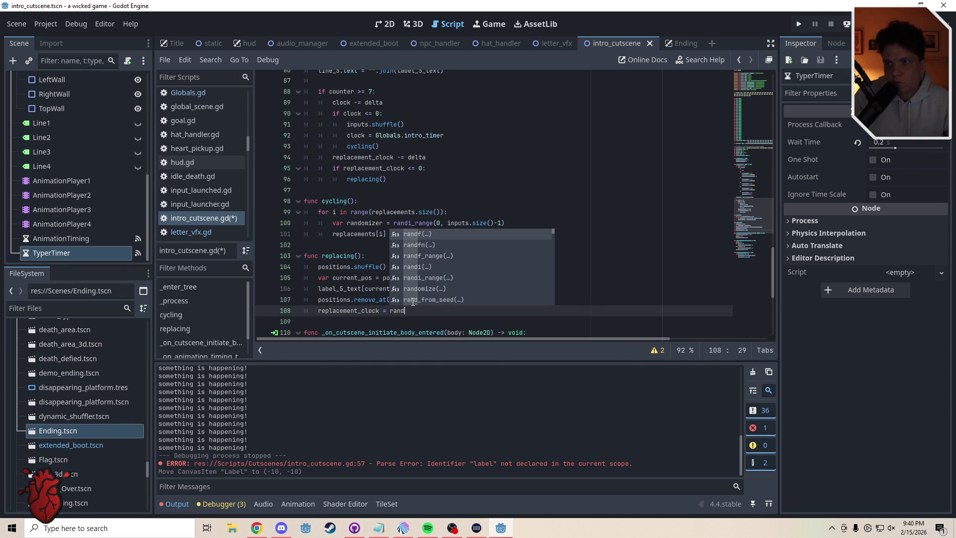
text(f_)
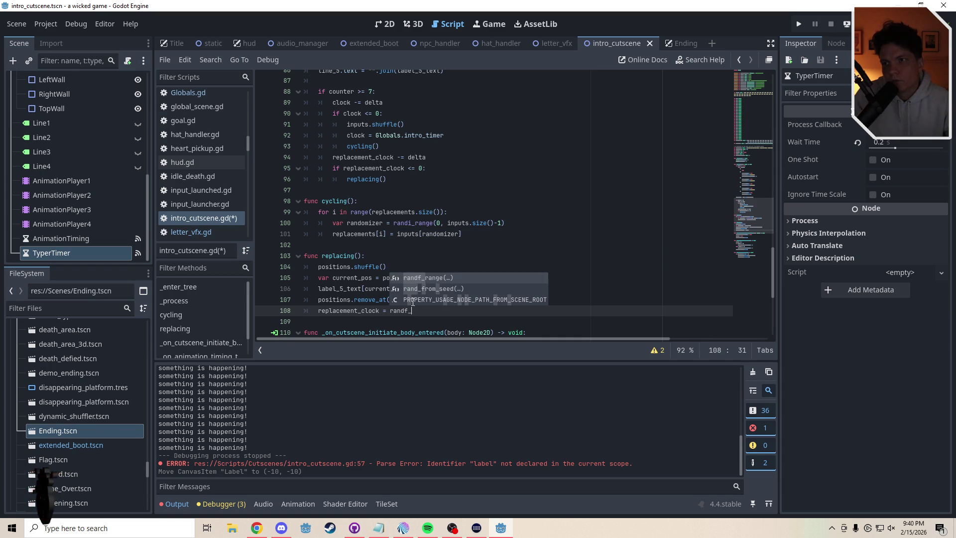
text(ran)
key(Return)
key(Escape)
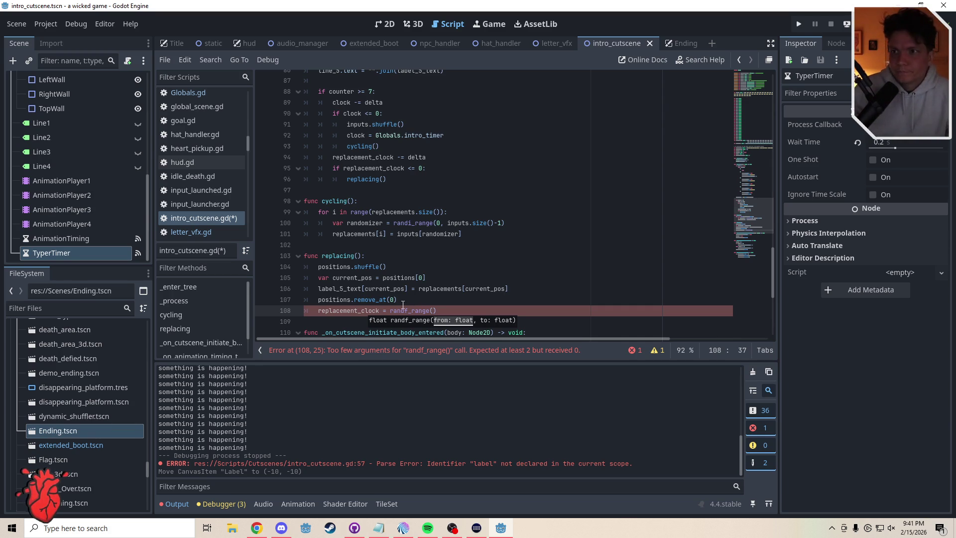
click(413, 302)
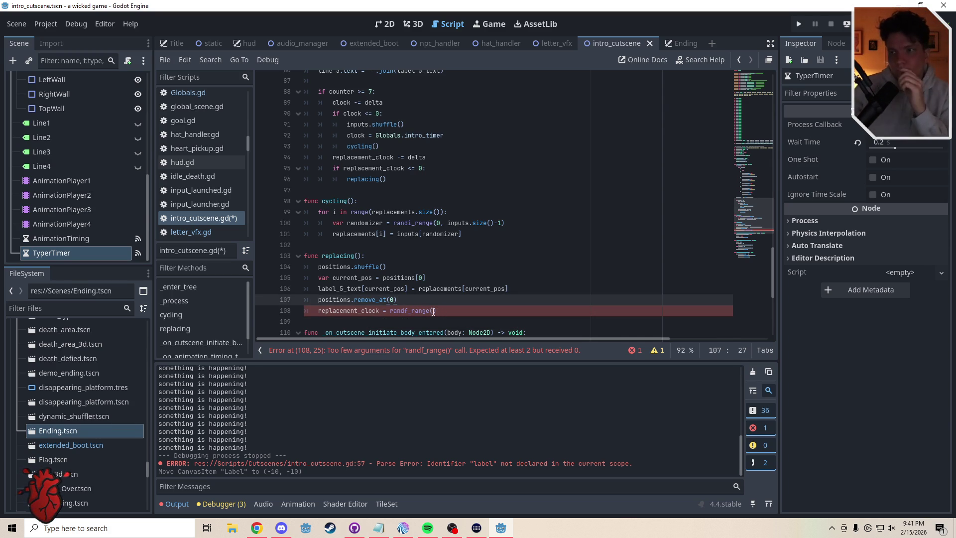
click(445, 311)
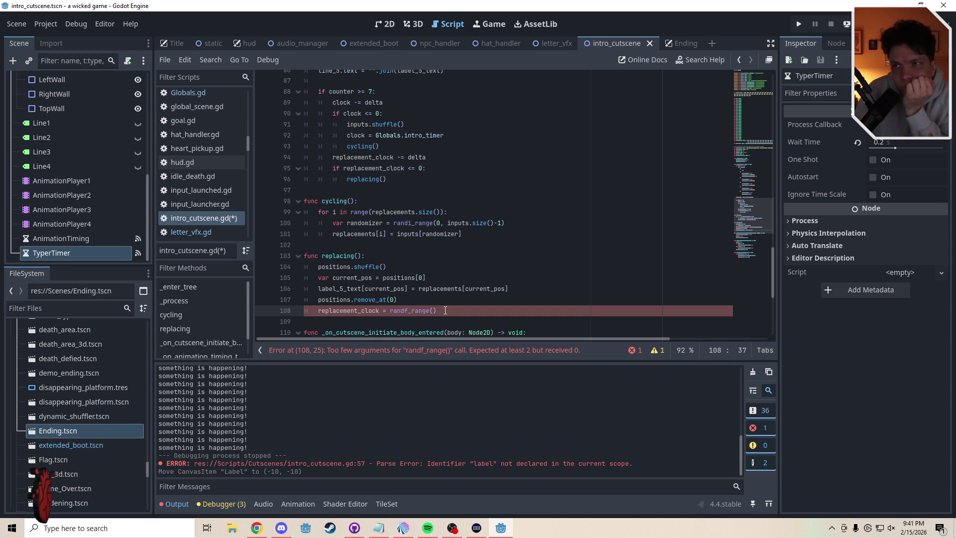
click(493, 234)
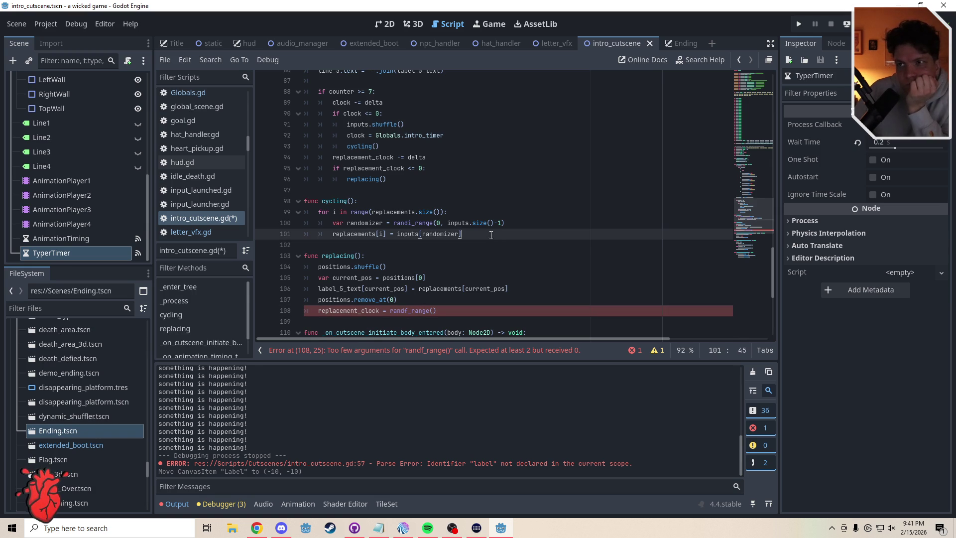
key(Return)
Below cycling()'s for loop, add the condition 'if Globals.intro_timer >= 0.1:'.
key(BackSpace)
text(if)
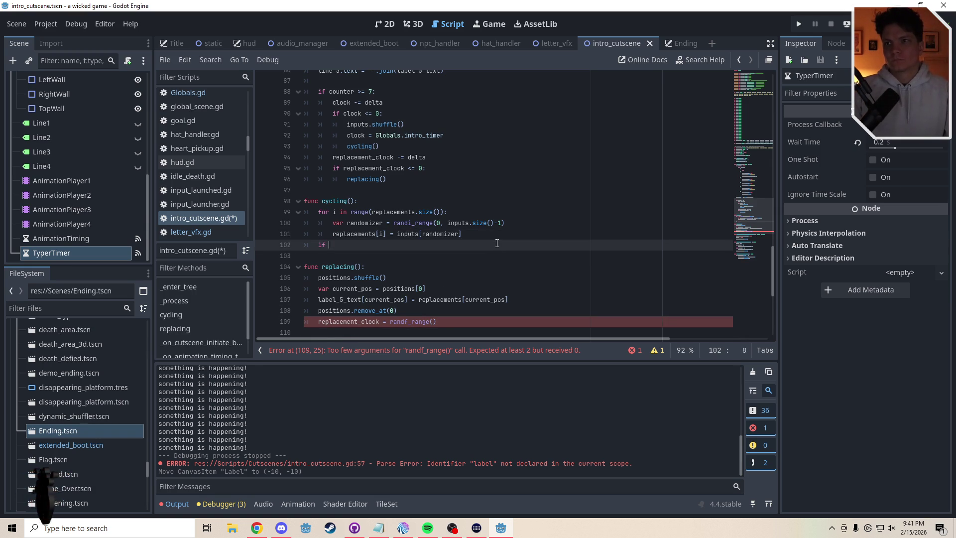
text(Glovals)
key(BackSpace)
key(BackSpace)
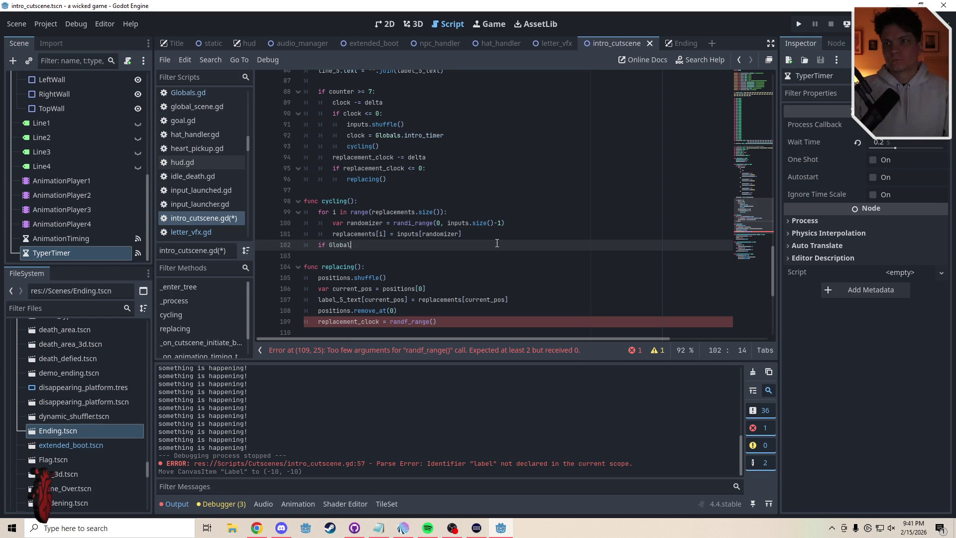
text(bals.intr)
key(Return)
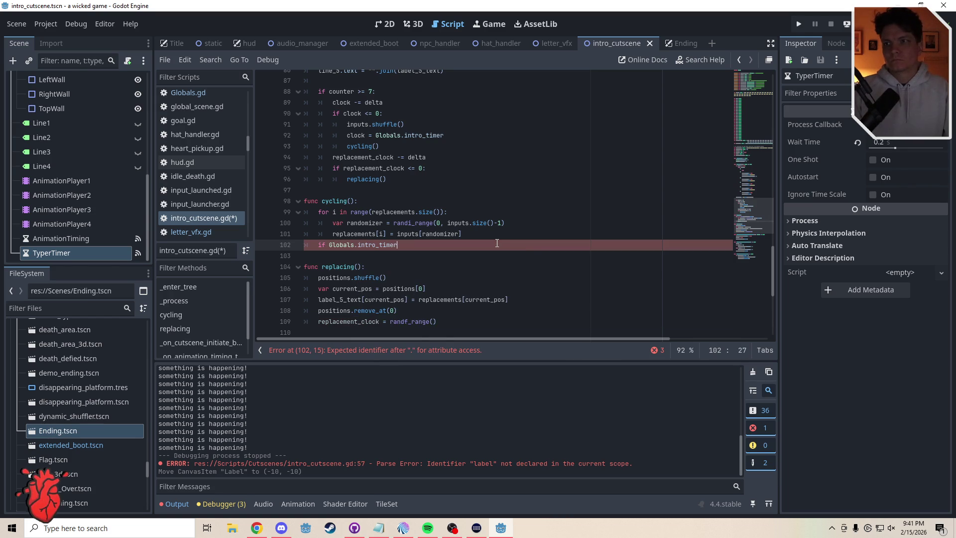
text(>)
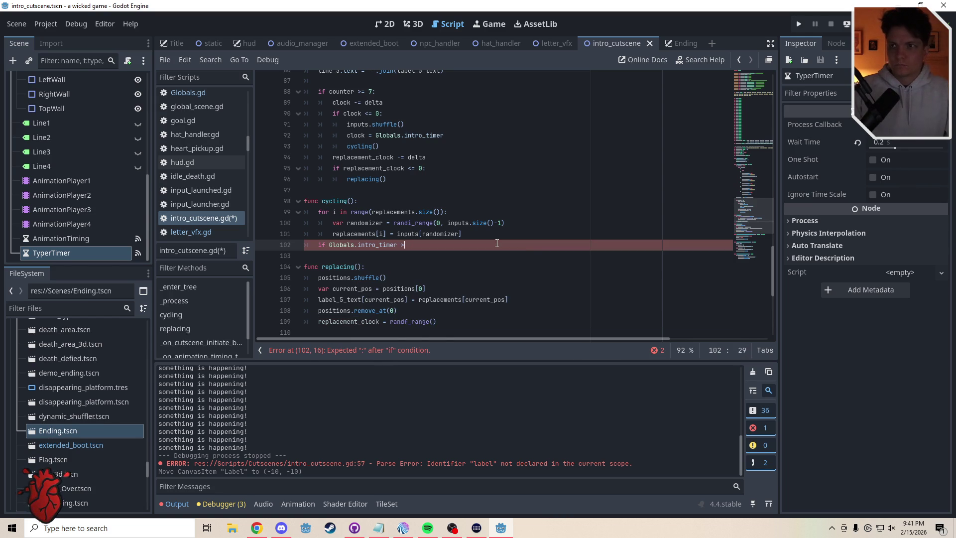
text(= 0.1)
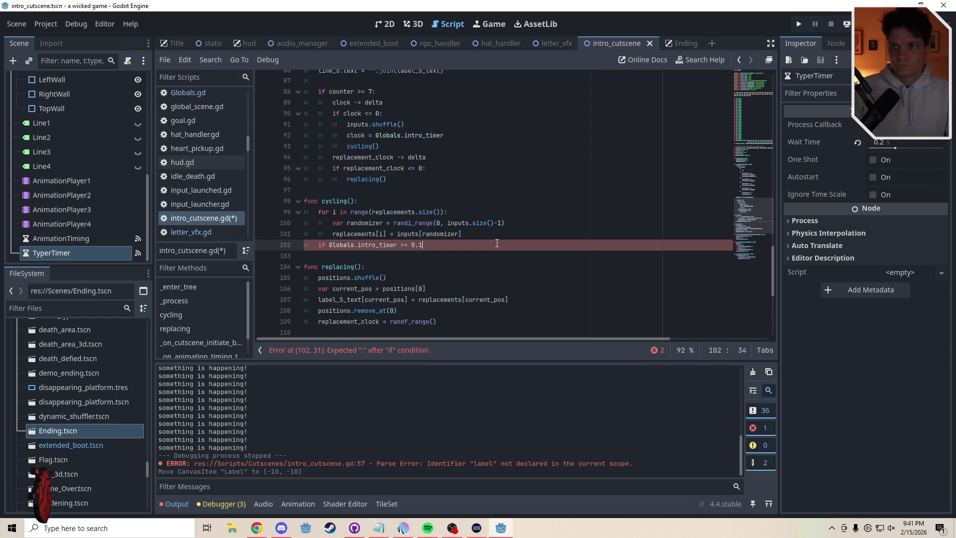
text(:)
key(Return)
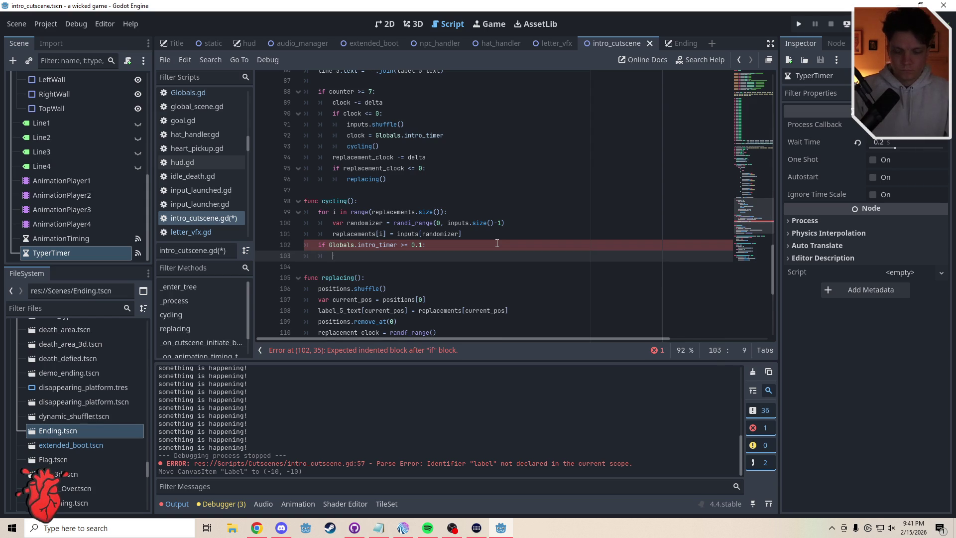
text(GLobals)
Indent 'Globals.intro_timer -= 0.08' under the condition, correcting the typed 0.05 to 0.08.
key(BackSpace)
key(BackSpace)
key(BackSpace)
text(lobals.)
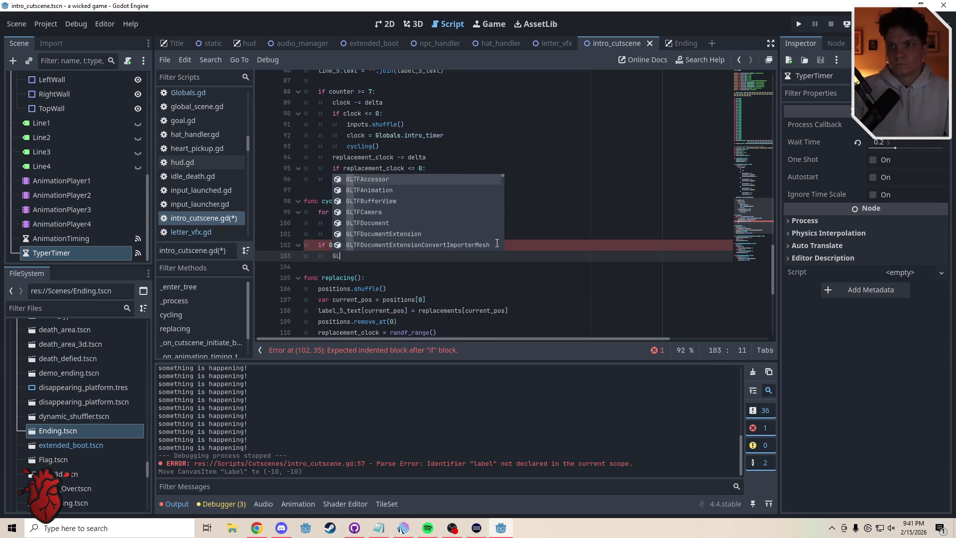
text(intro_timer- )
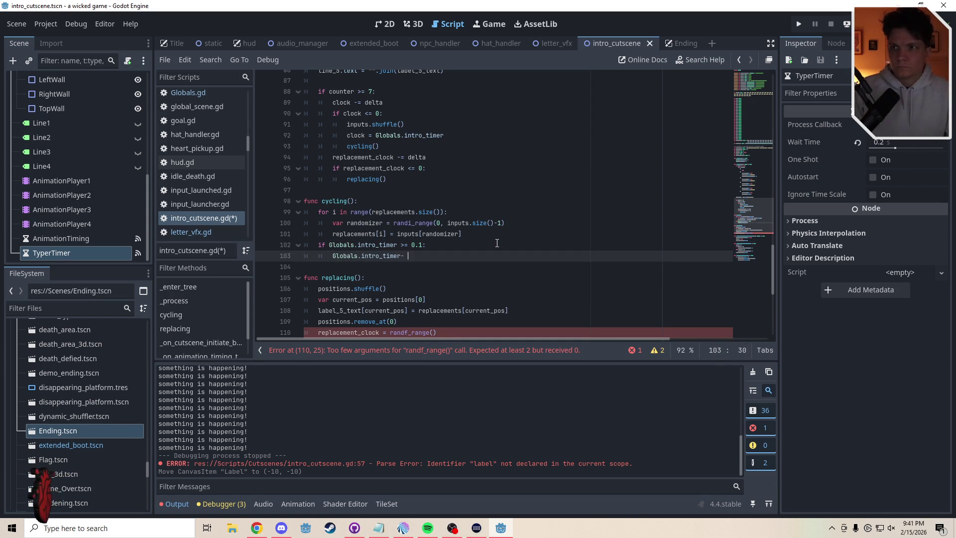
key(BackSpace)
key(BackSpace)
text( -= )
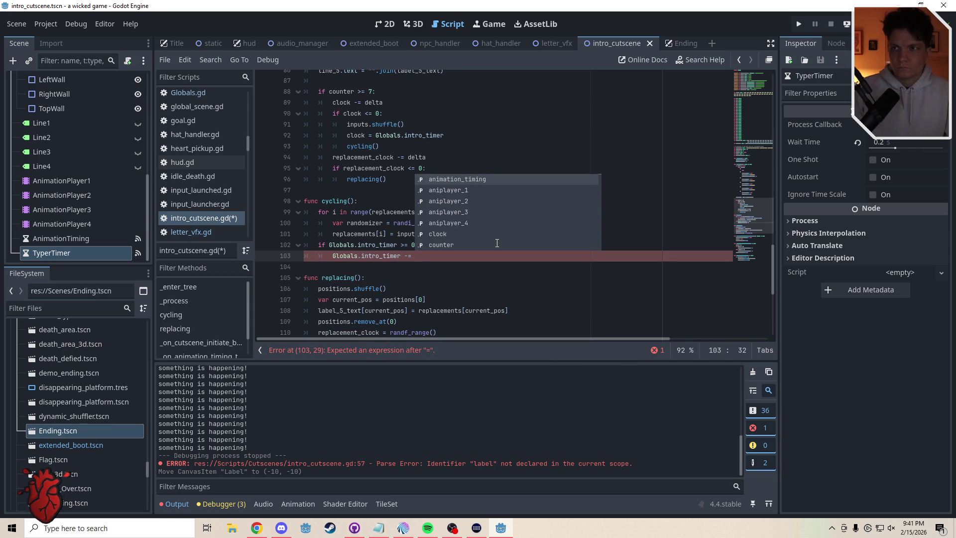
text(0)
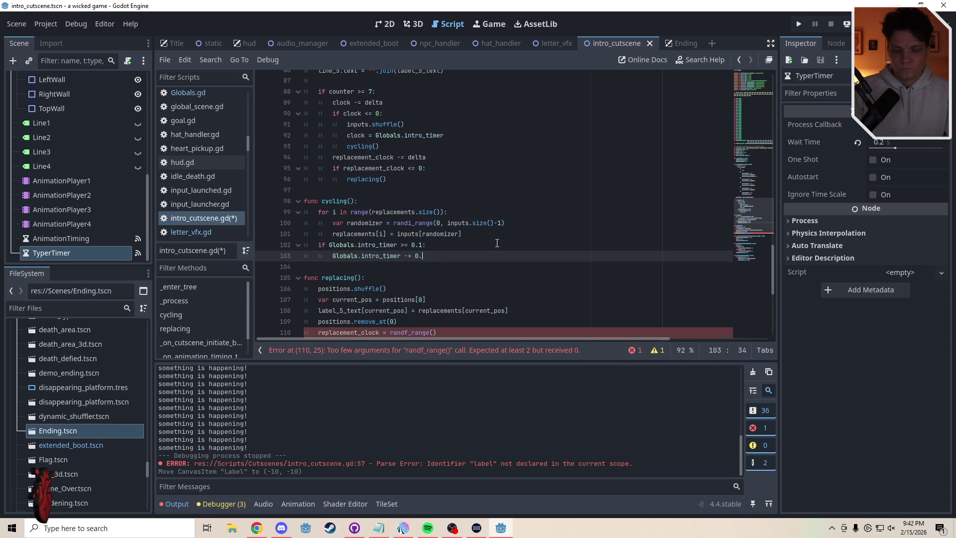
text(.05)
click(361, 267)
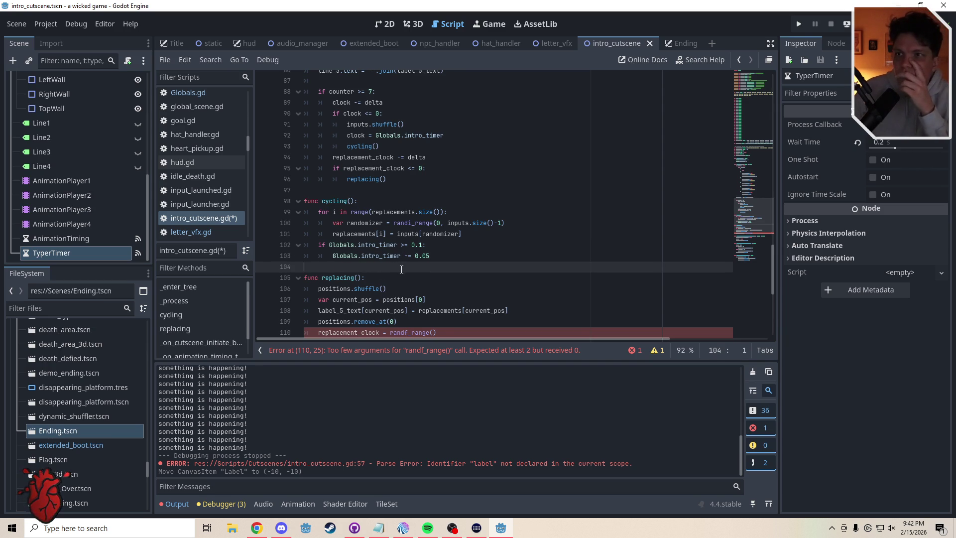
drag(429, 256, 422, 256)
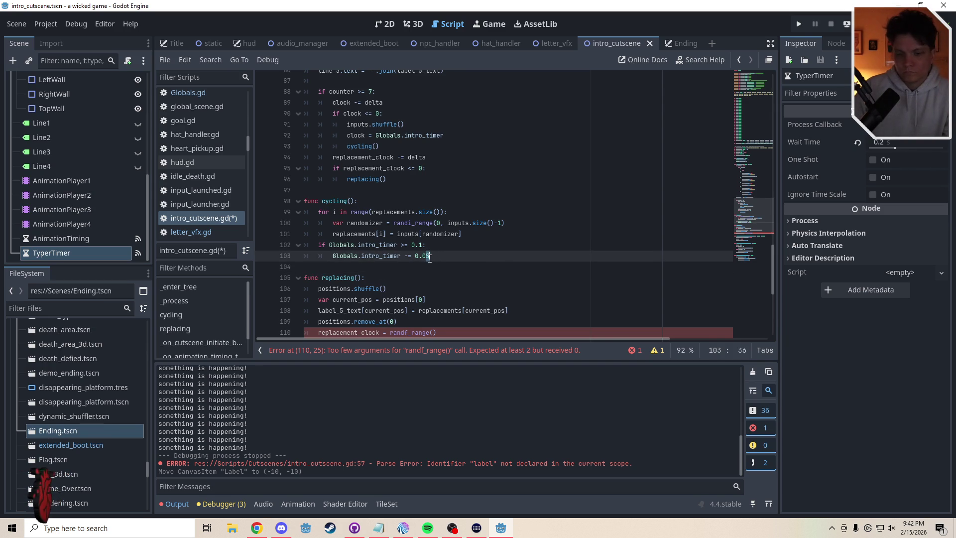
key(BackSpace)
text(8)
click(394, 266)
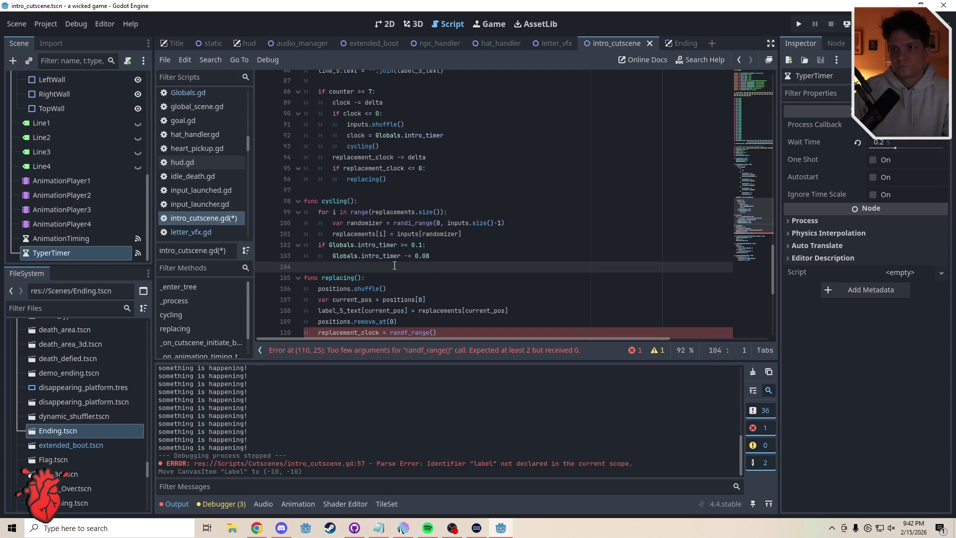
Declare 'var replacement_clock_reset: float = 1.5' on line 59, right below replacement_clock.
scroll(728, 211, down, 2)
click(450, 261)
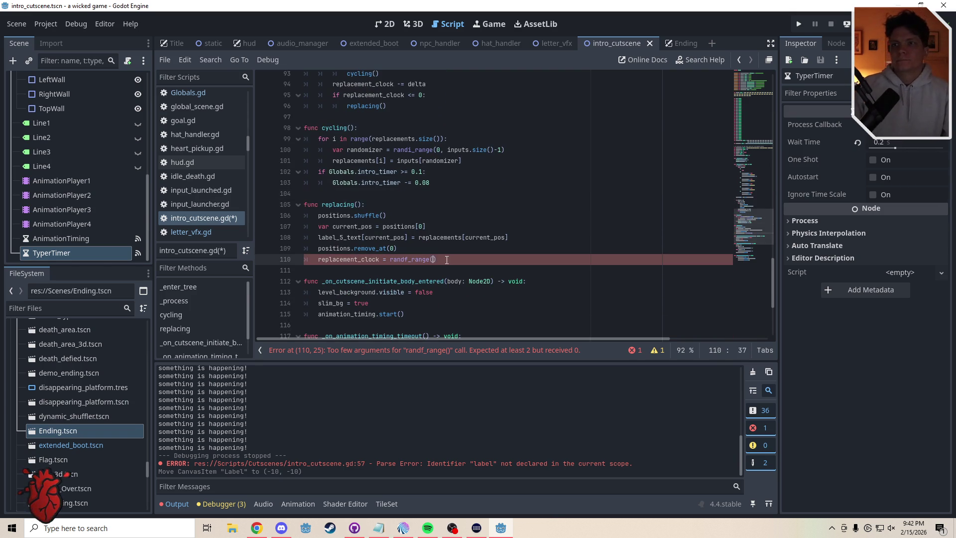
key(Left)
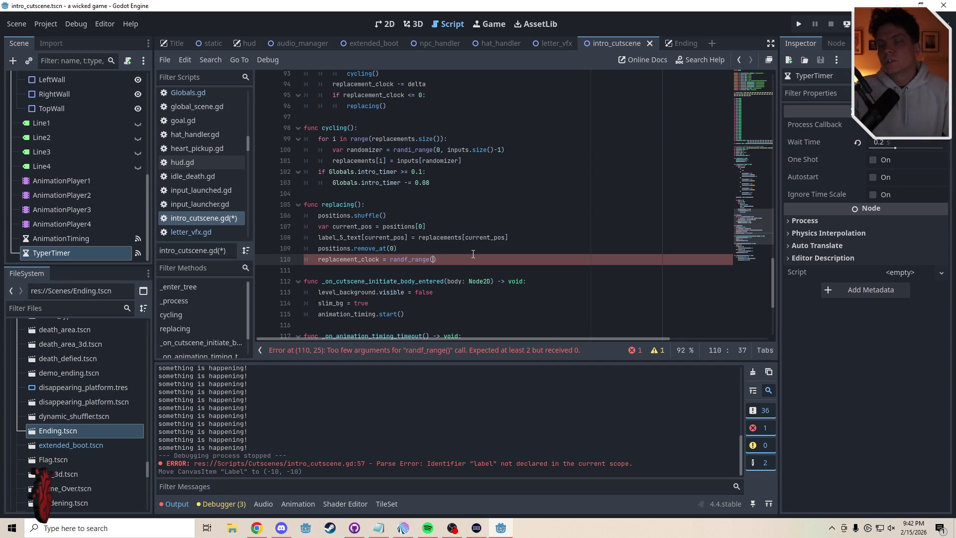
mouse_move(757, 222)
mouse_down()
mouse_move(753, 118)
mouse_move(754, 143)
mouse_up()
click(429, 300)
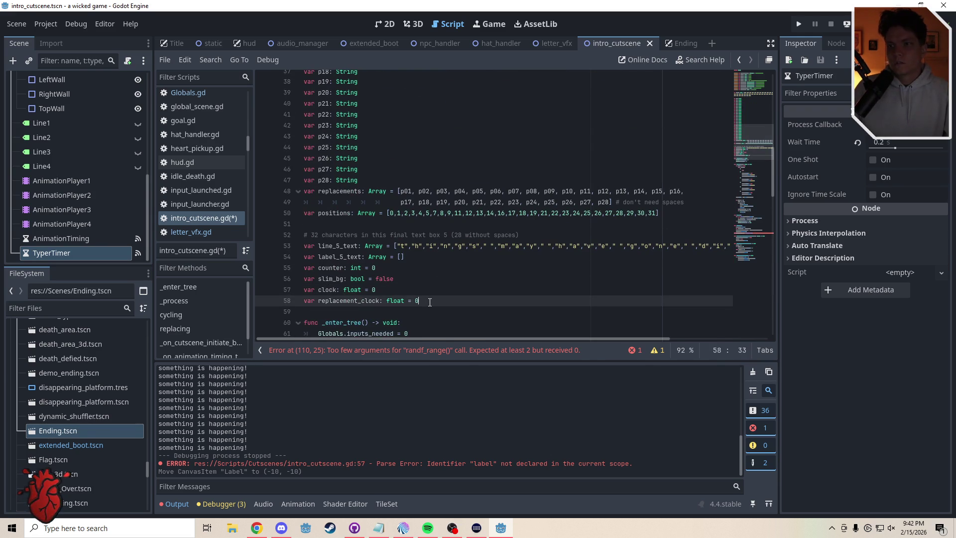
key(Return)
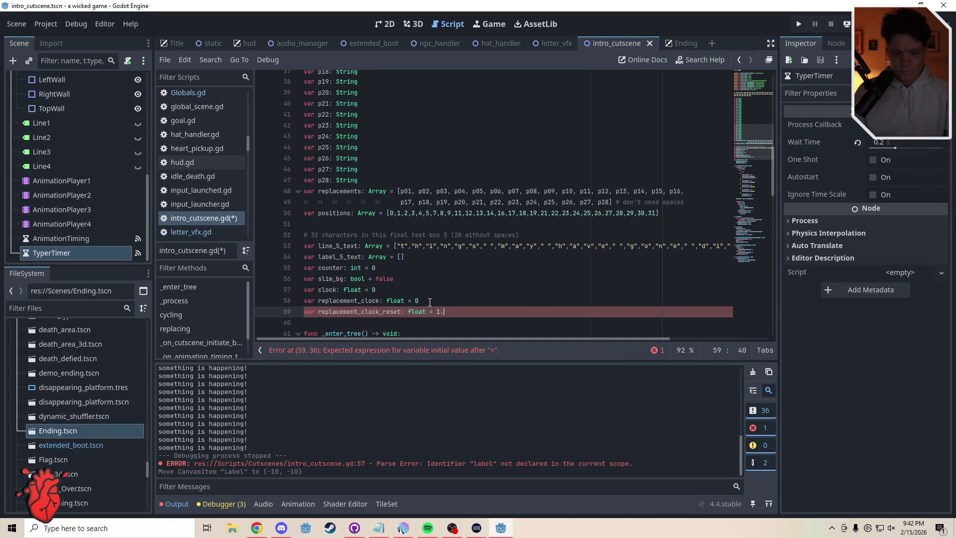
text(5)
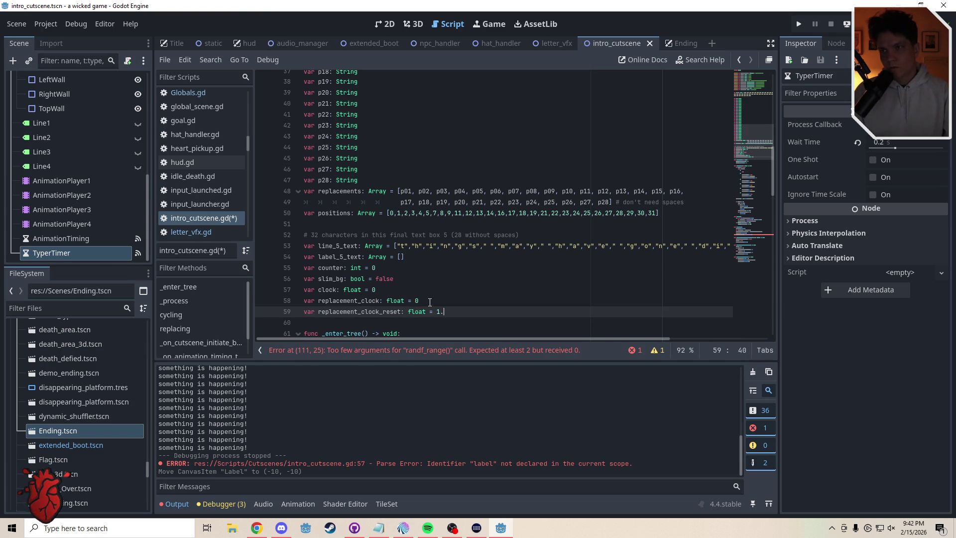
scroll(622, 229, down, 15)
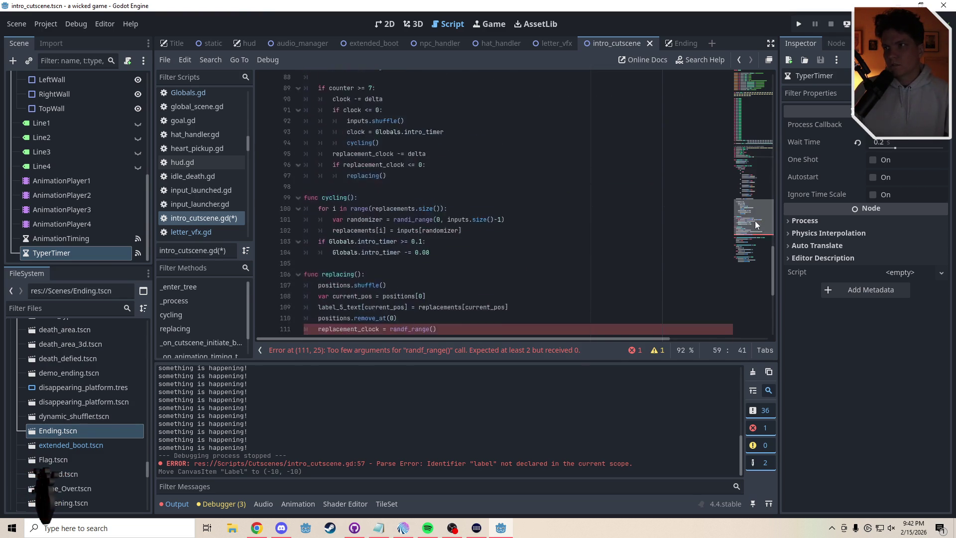
Change line 111 to 'replacement_clock = replacement_clock_reset', replacing the empty randf_range() call.
click(449, 213)
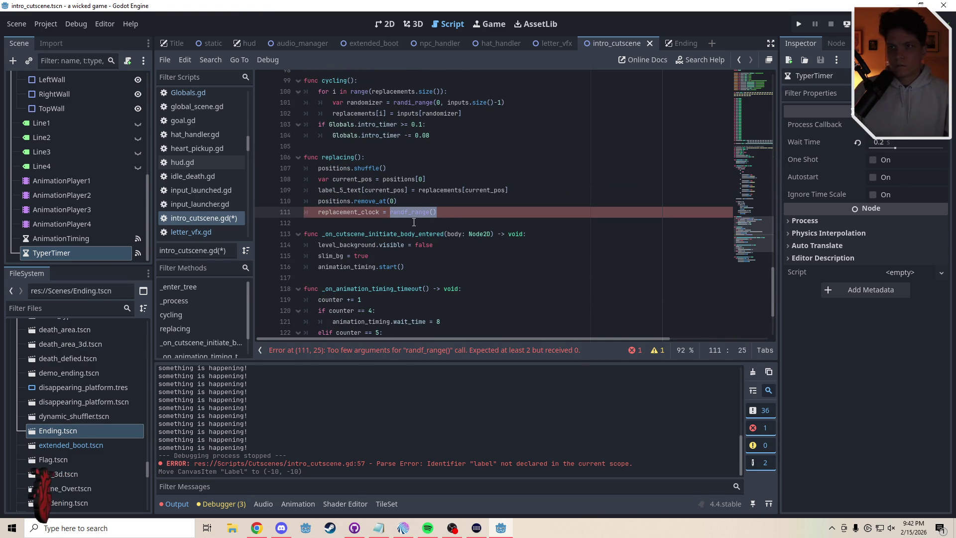
text(replace)
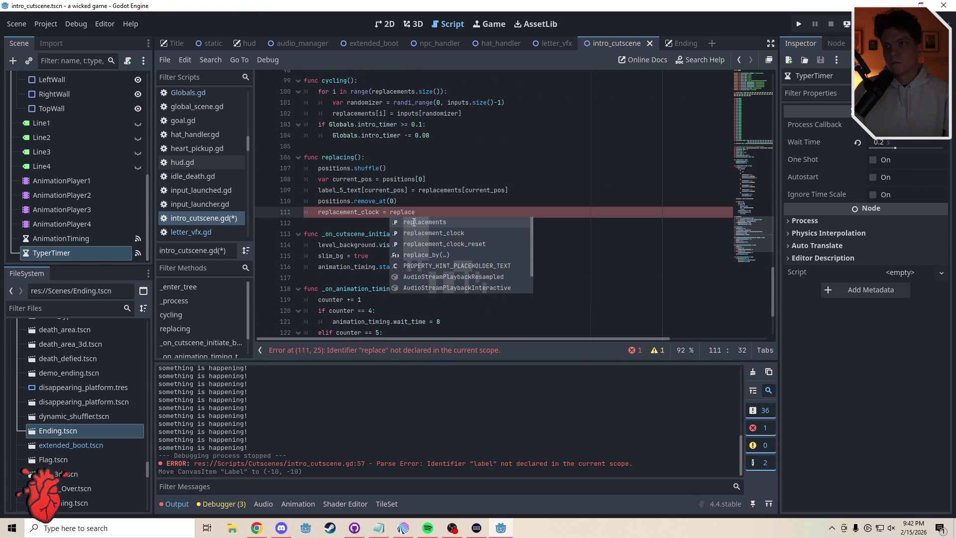
key(Down)
key(Down)
key(Return)
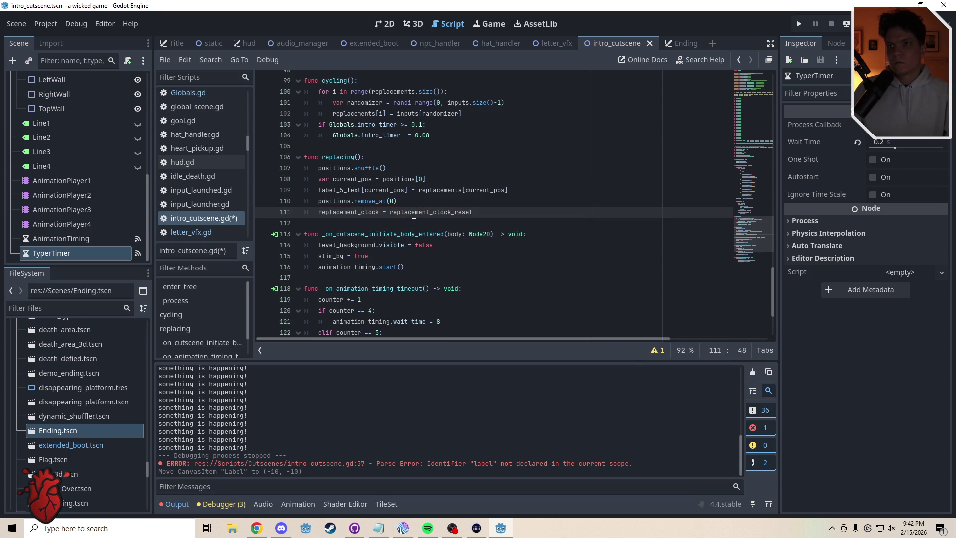
Insert a new line above the assignment holding a copy of the replacement_clock_reset name.
click(403, 202)
key(Return)
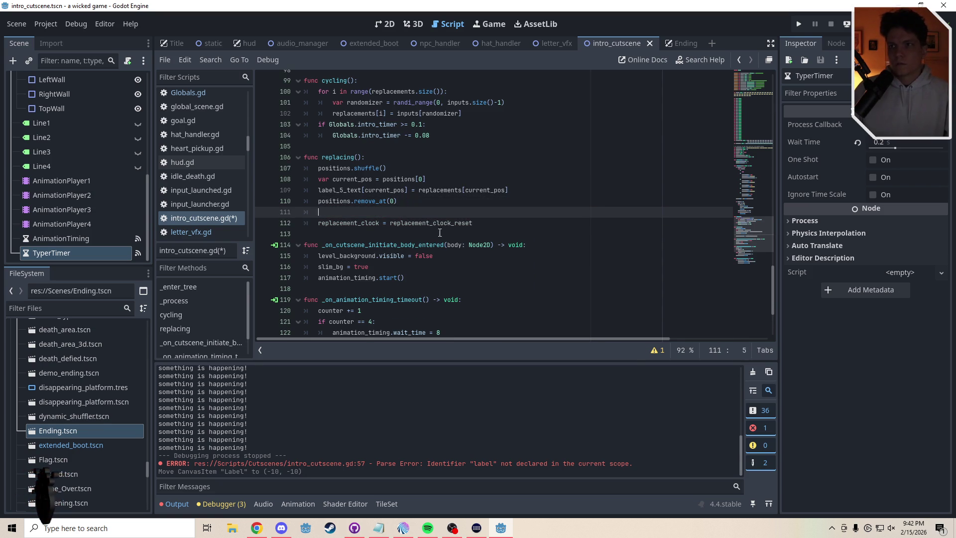
drag(472, 223, 387, 224)
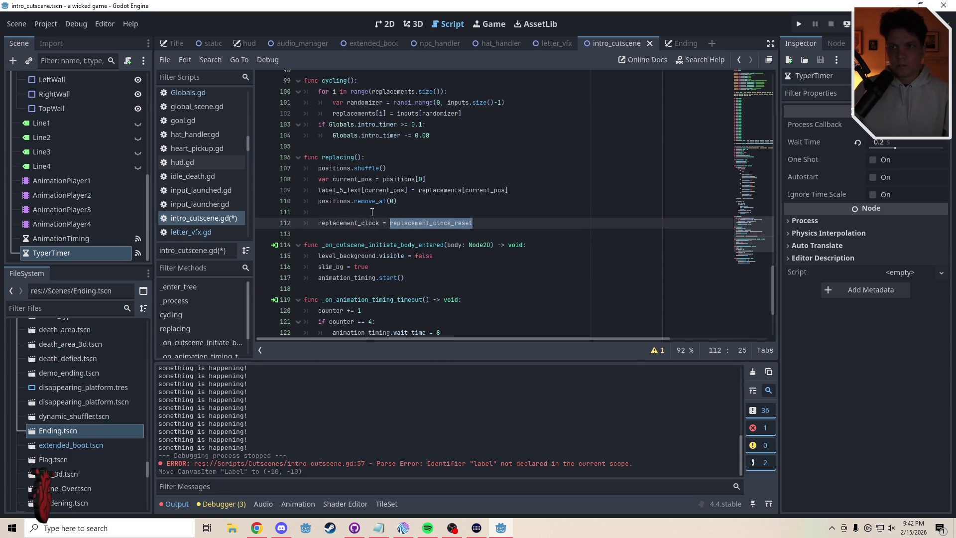
key(ctrl+c)
click(372, 212)
key(ctrl+v)
Complete the new line as 'replacement_clock_reset -= randf_range(0.04, 0.11)'.
text(-=)
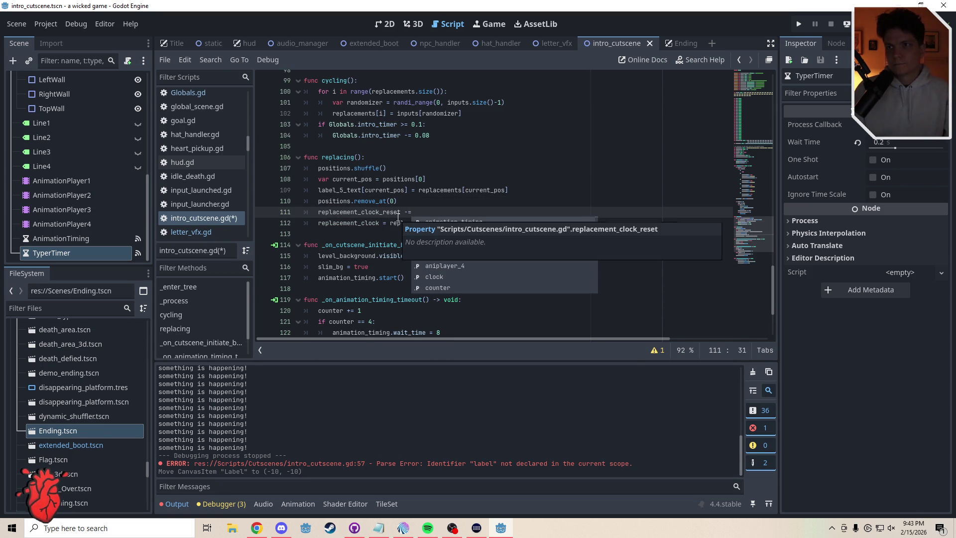
text( 0.)
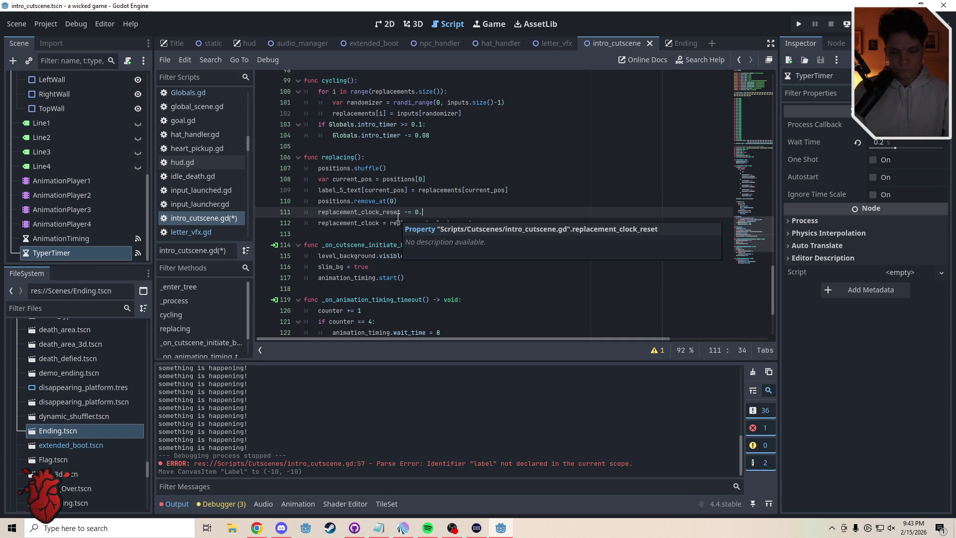
key(BackSpace)
key(BackSpace)
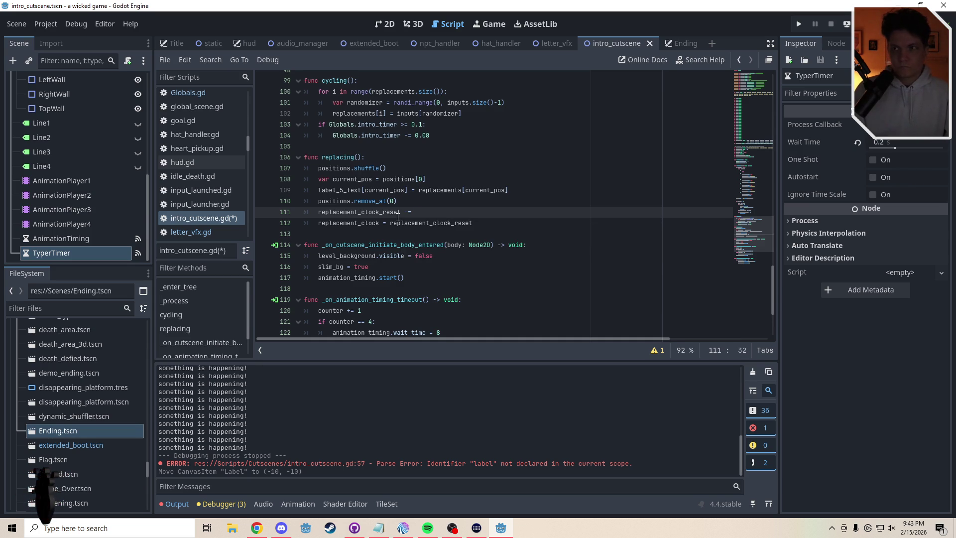
text(randf_range()
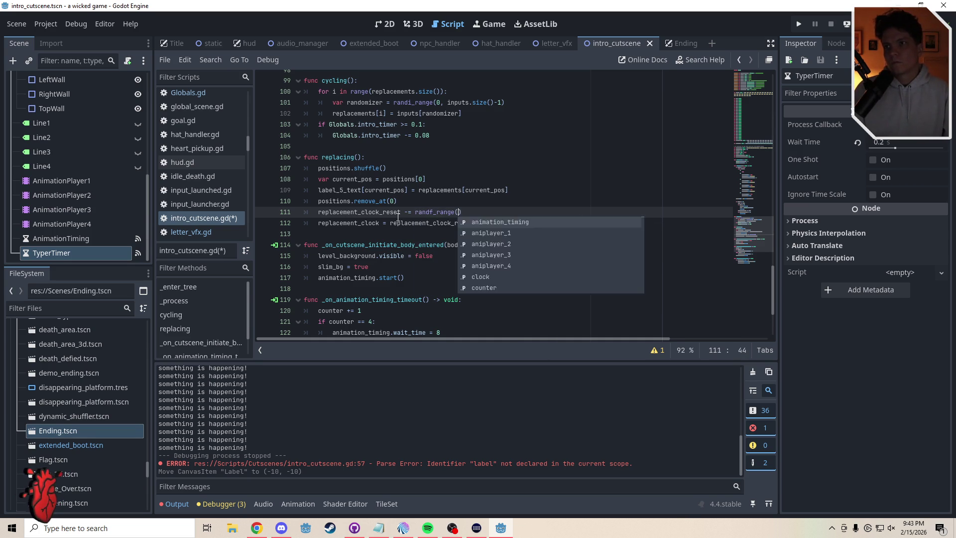
key(Return)
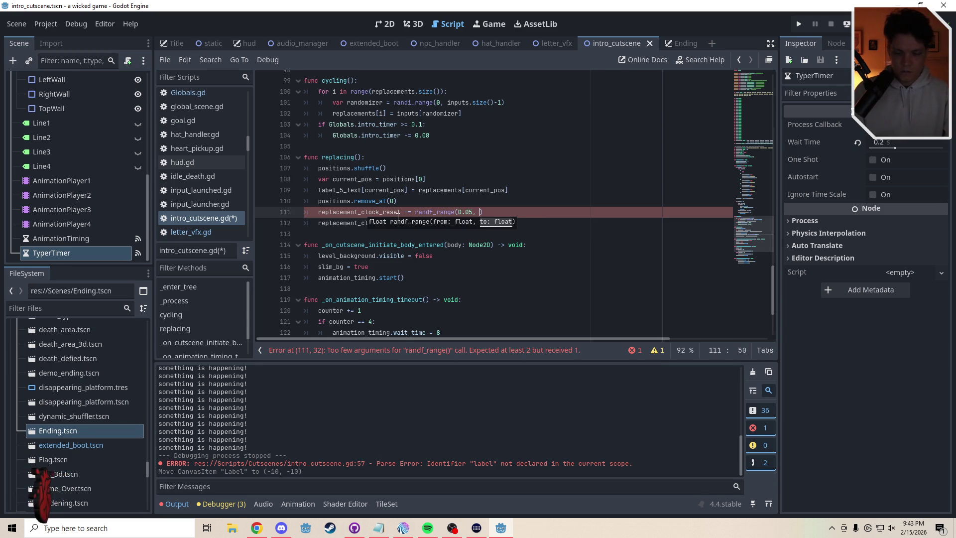
text(0.1)
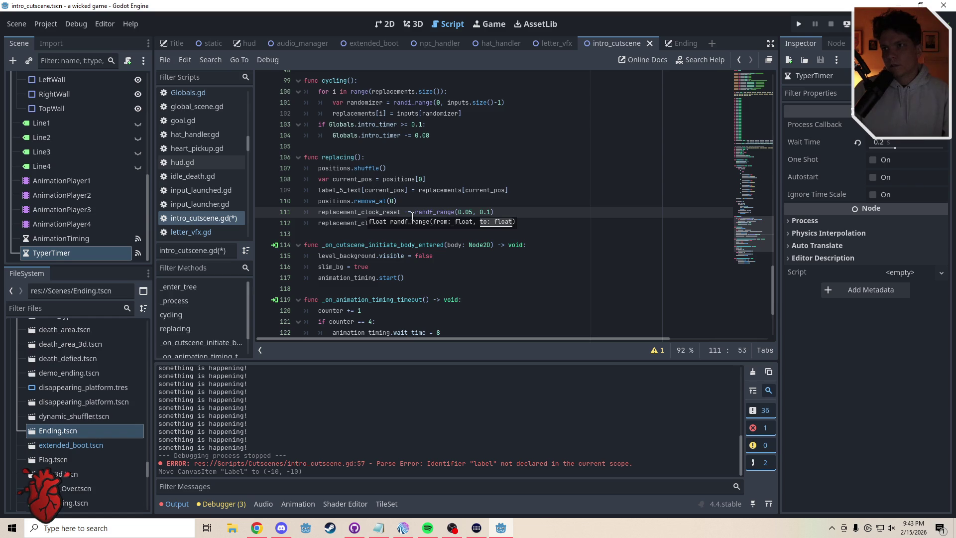
click(471, 212)
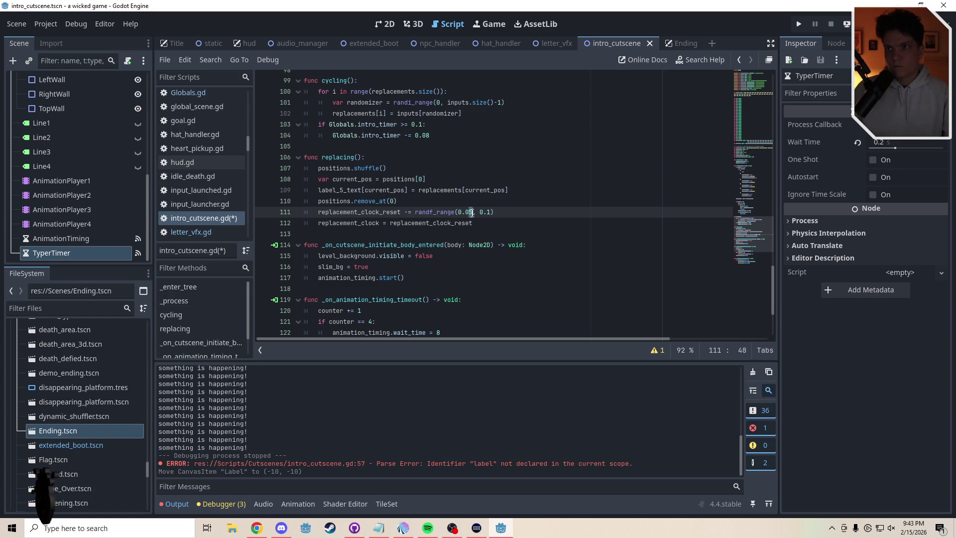
text(4)
click(441, 204)
click(491, 212)
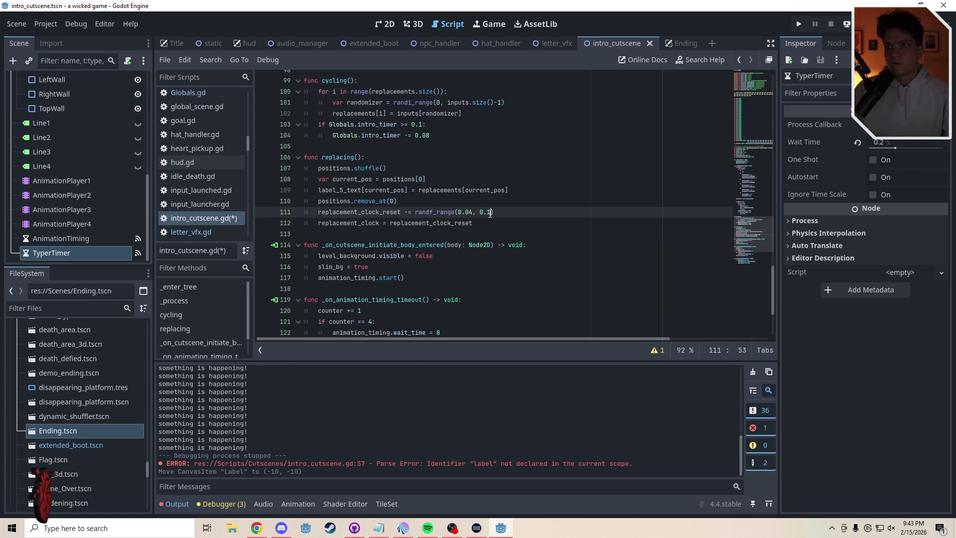
text(1)
click(474, 205)
Save intro_cutscene.gd.
key(ctrl+s)
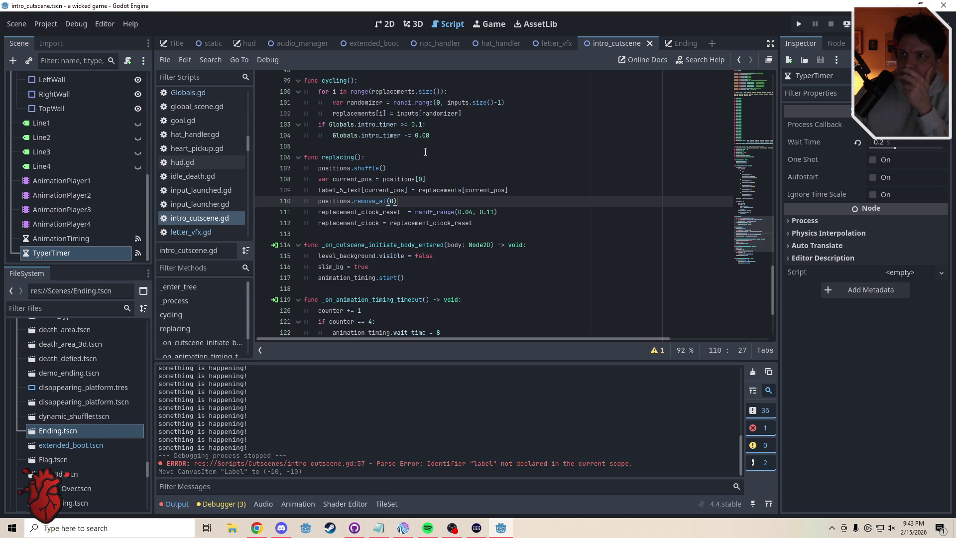
click(398, 144)
drag(749, 229, 749, 207)
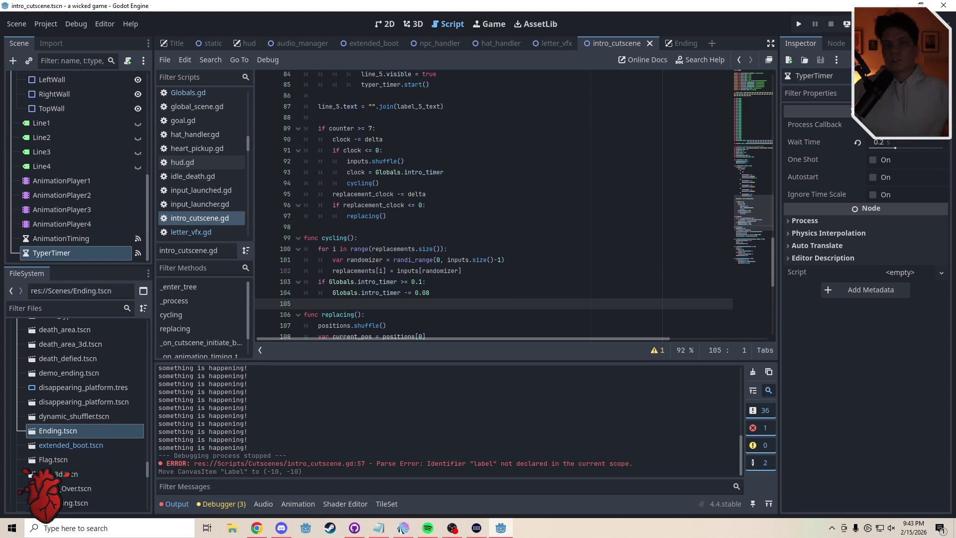
Run the game, then move the player square right, jump it several times, and move it left.
key(ctrl+s)
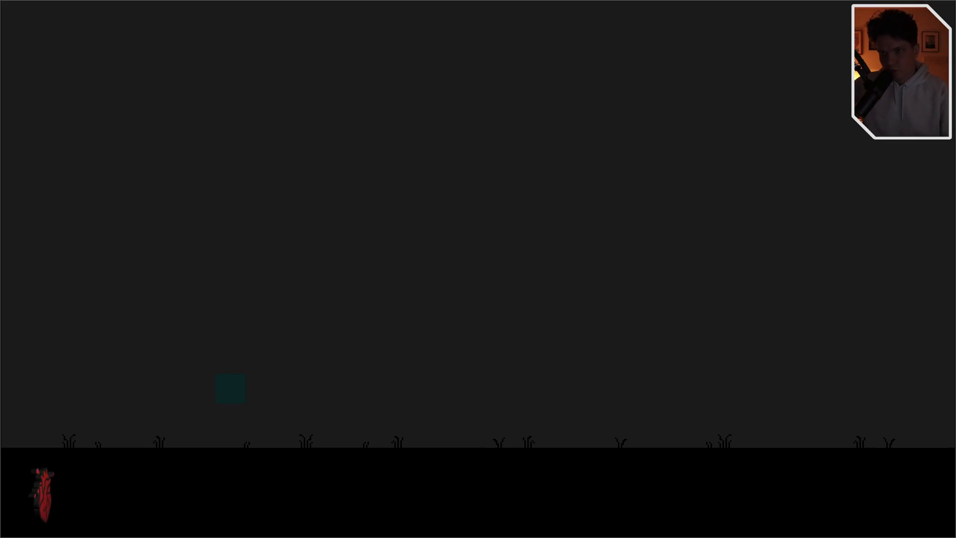
key(d)
key(space)
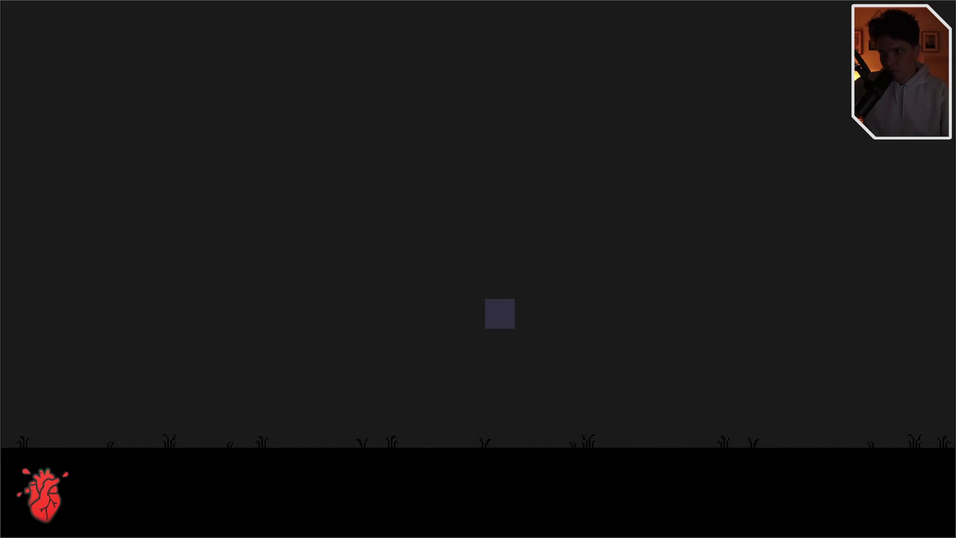
key(space)
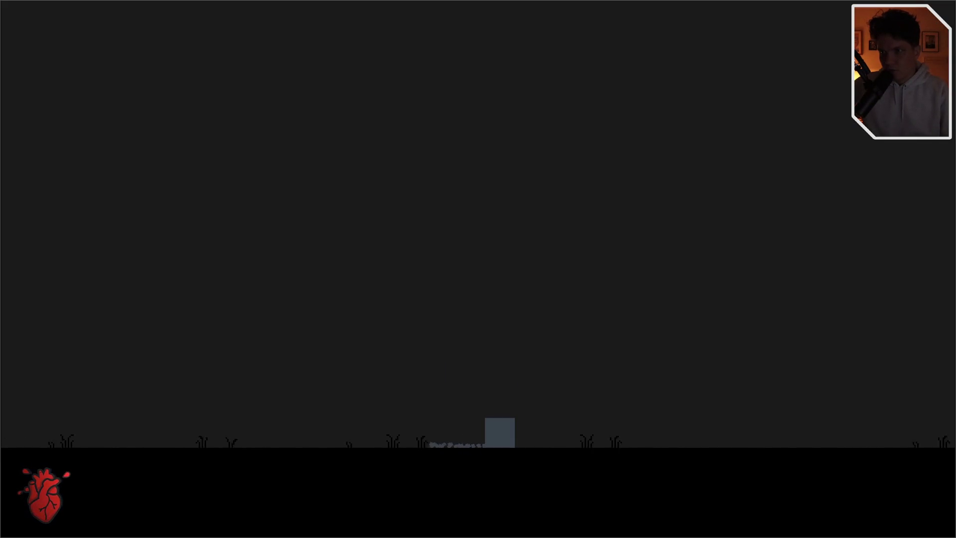
key(space)
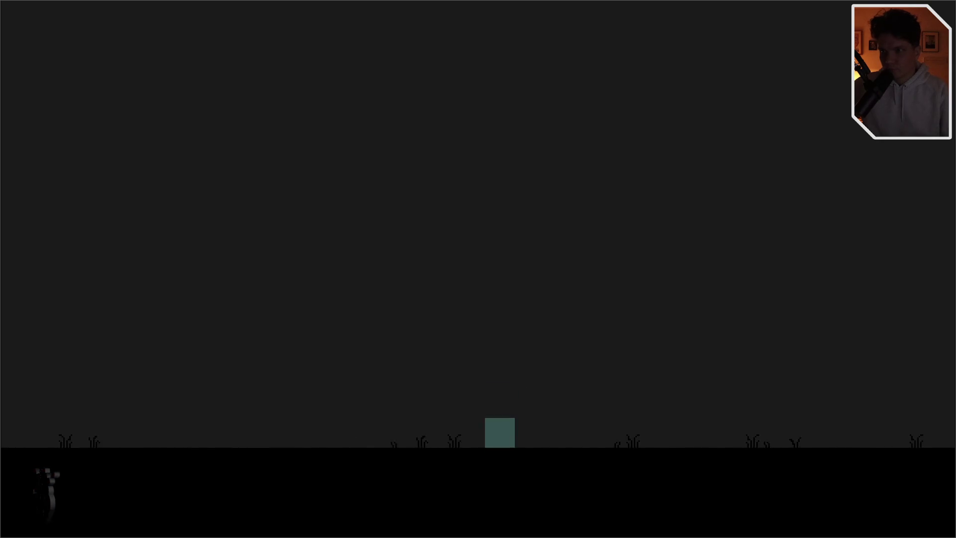
key(space)
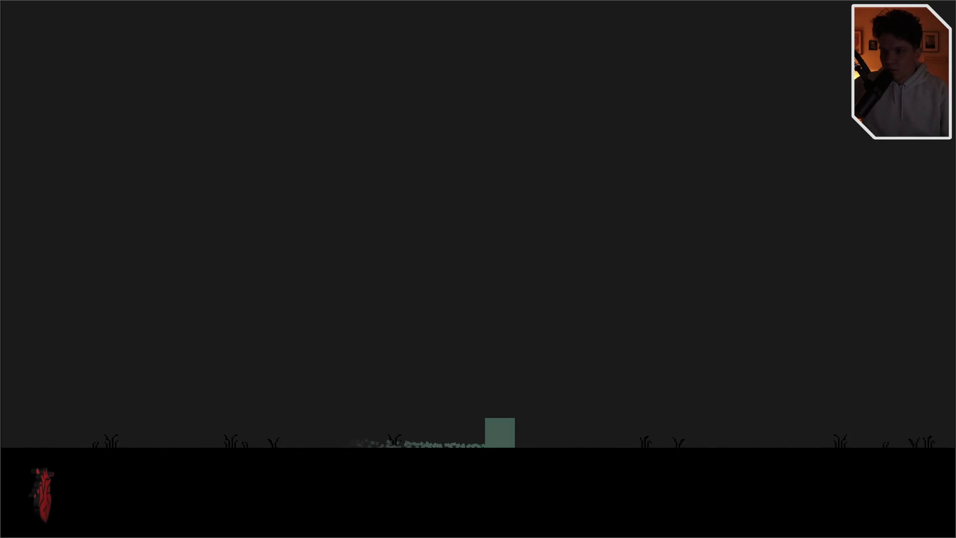
key(a)
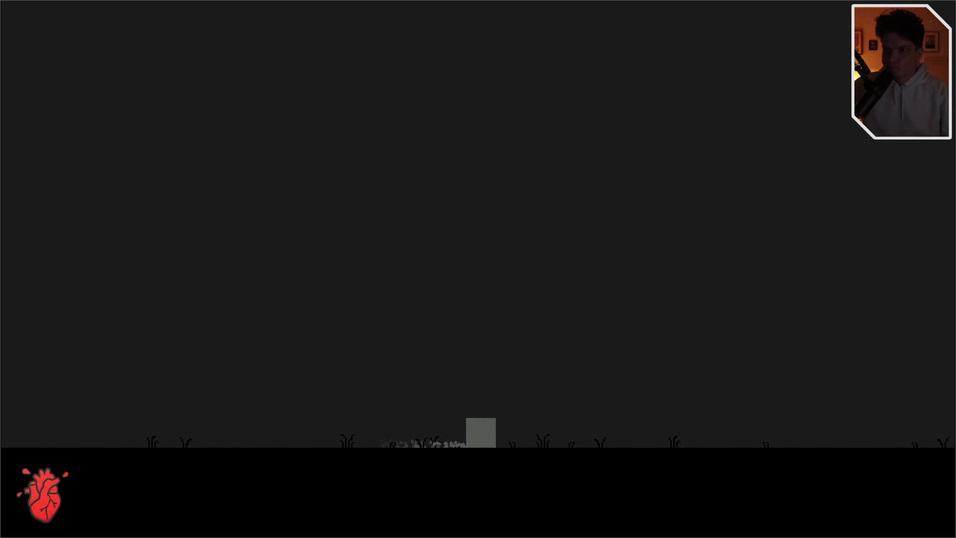
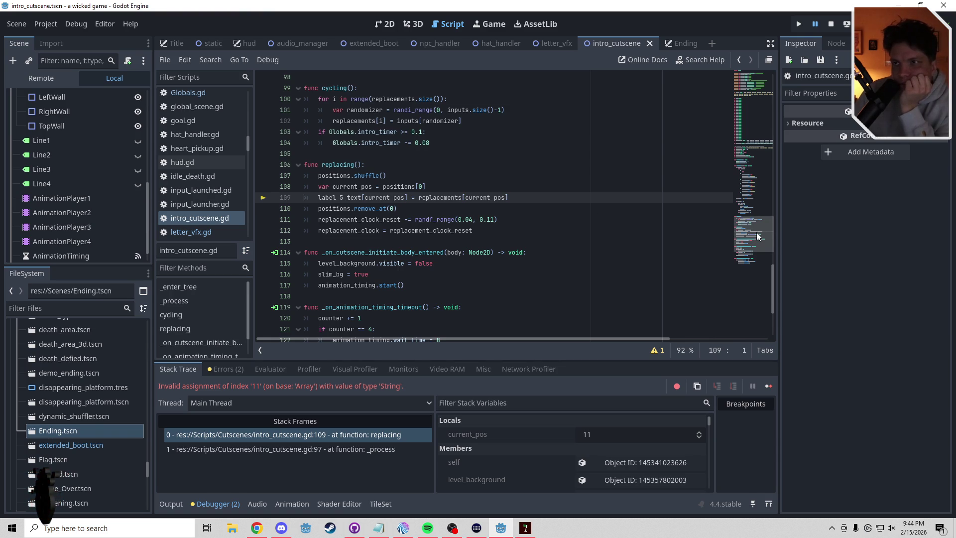
Change the wait times on lines 122 and 124 from 8 to 7.5 and 2 to 1.5, then save.
mouse_move(757, 232)
mouse_down()
mouse_move(757, 126)
mouse_move(769, 226)
mouse_up()
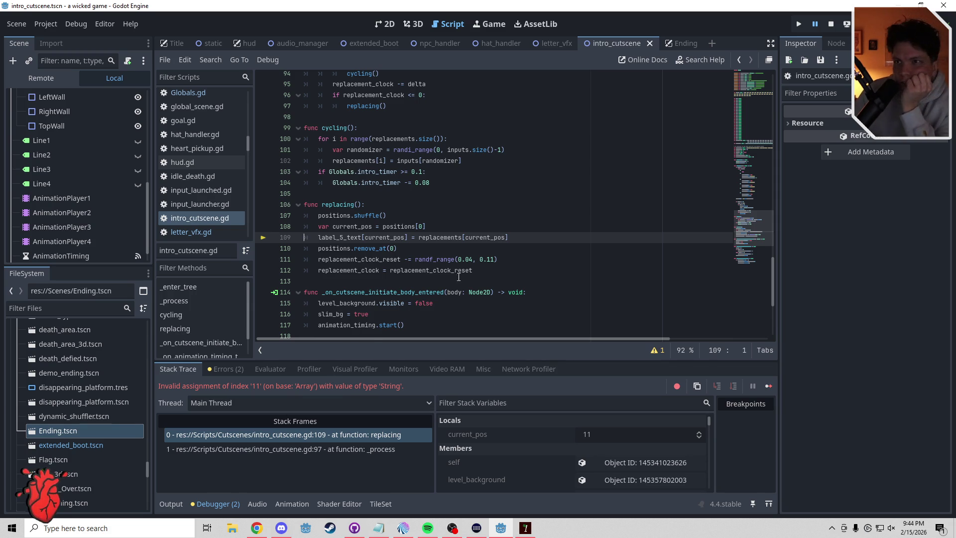
mouse_move(369, 189)
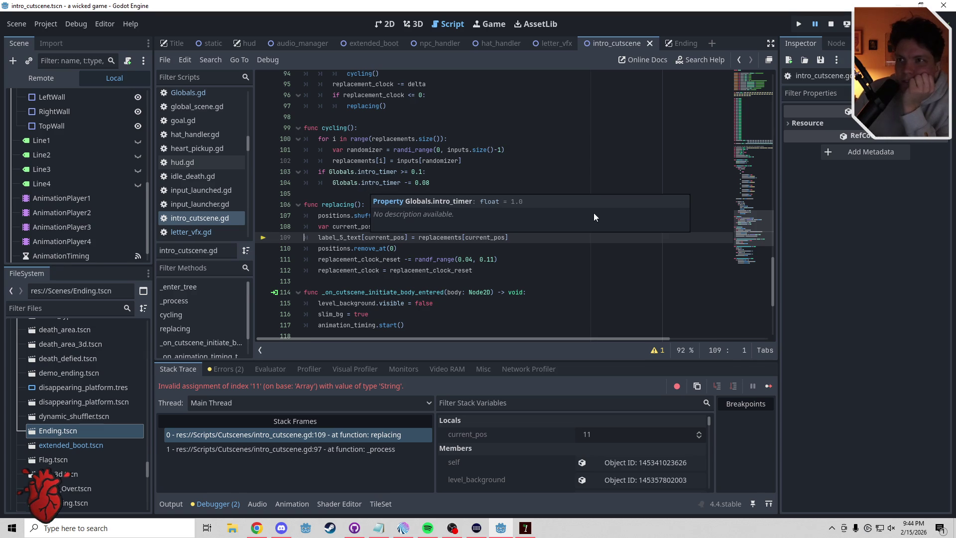
scroll(747, 214, up, 5)
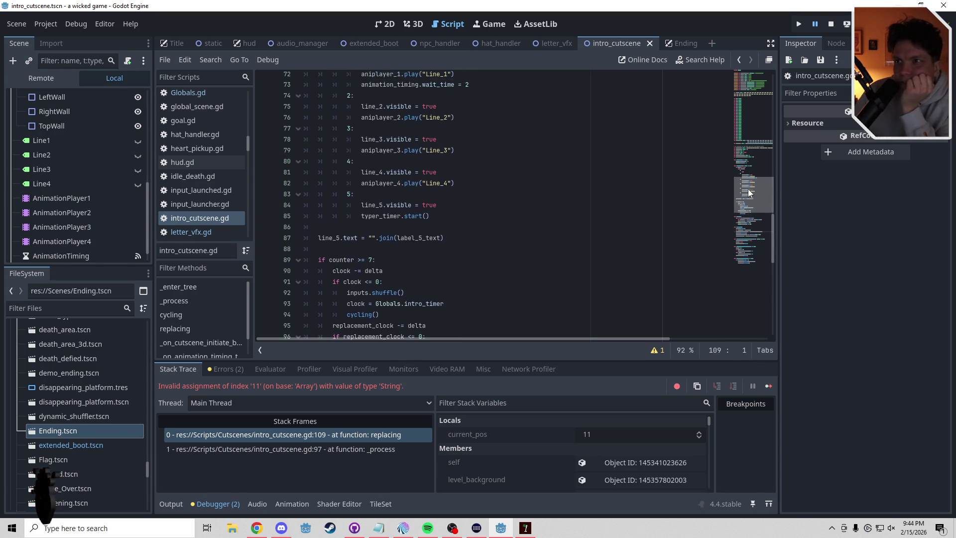
drag(748, 197, 747, 214)
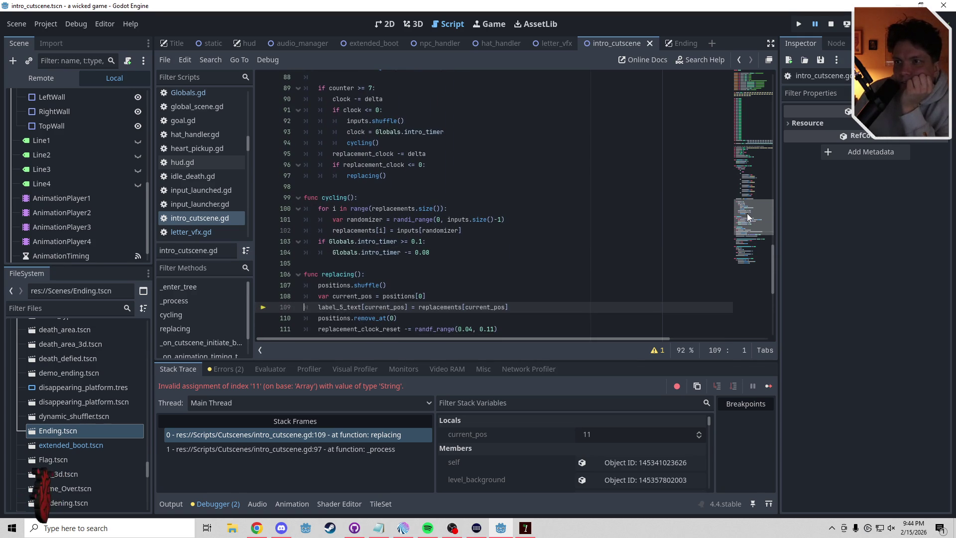
scroll(747, 213, up, 2)
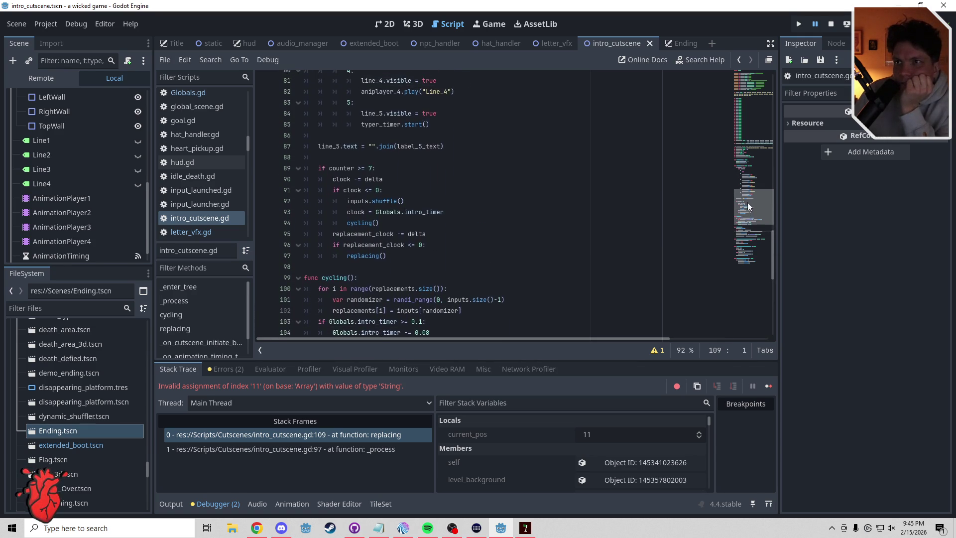
scroll(747, 213, down, 8)
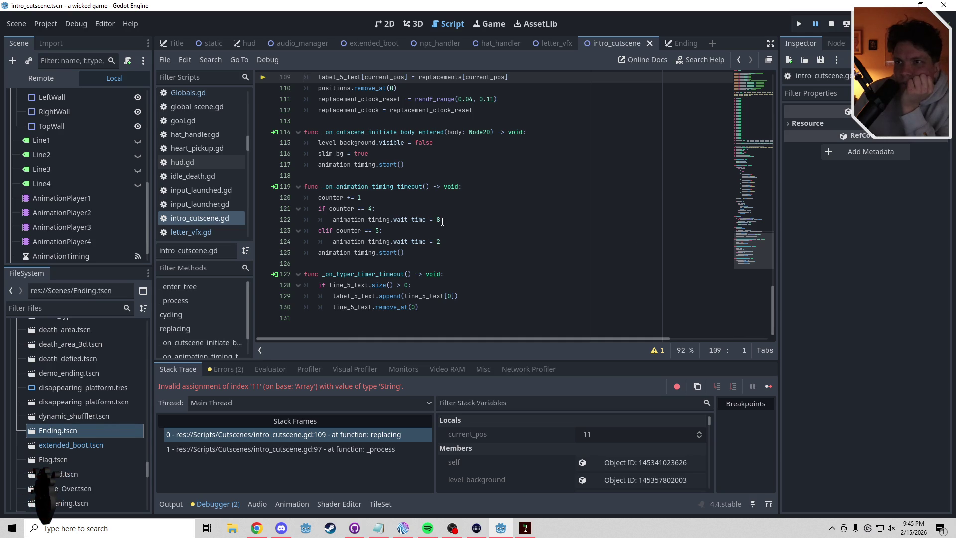
click(441, 221)
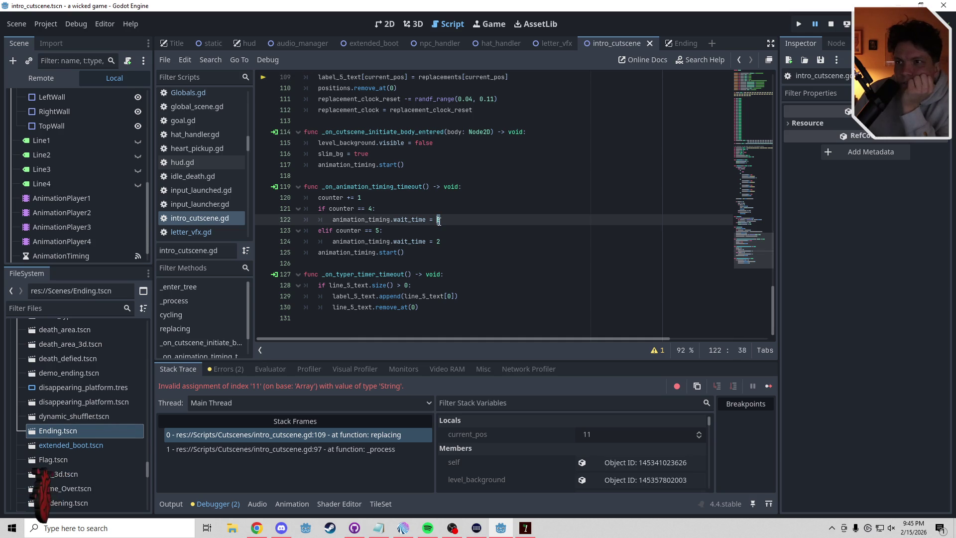
click(439, 242)
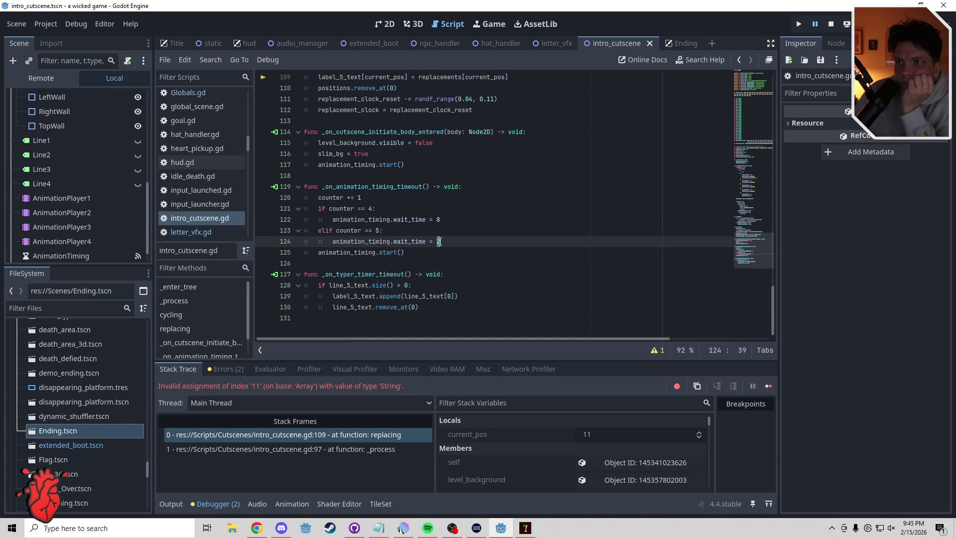
drag(442, 222, 437, 222)
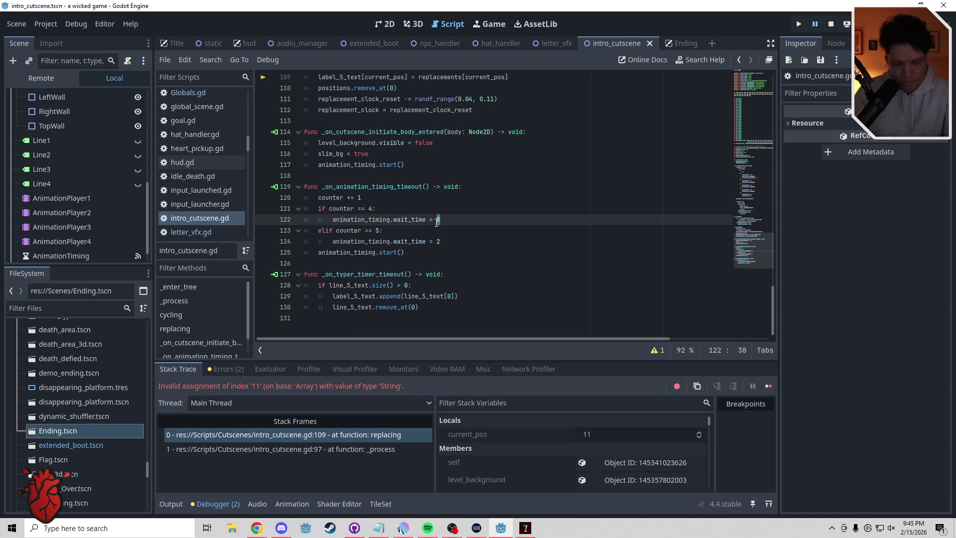
text(.5)
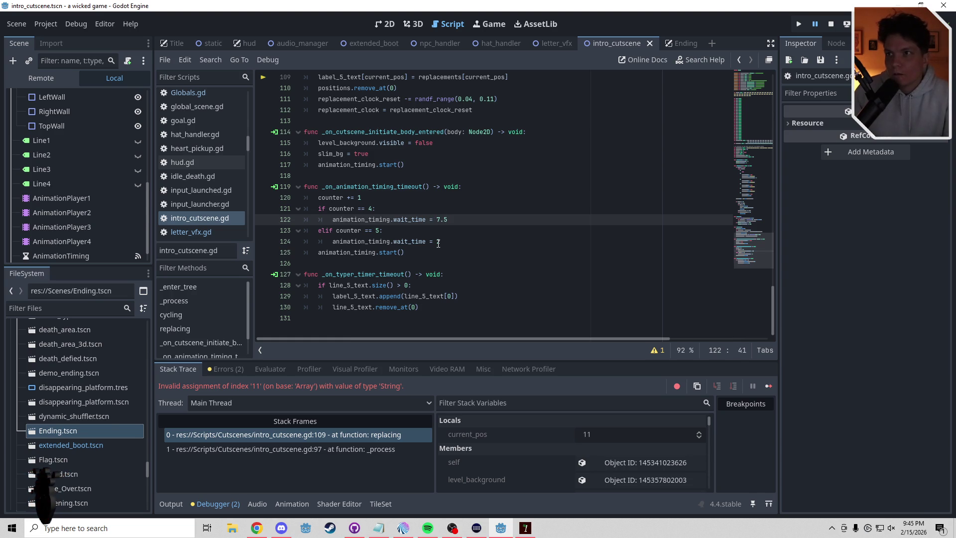
drag(441, 245, 437, 244)
text(5.)
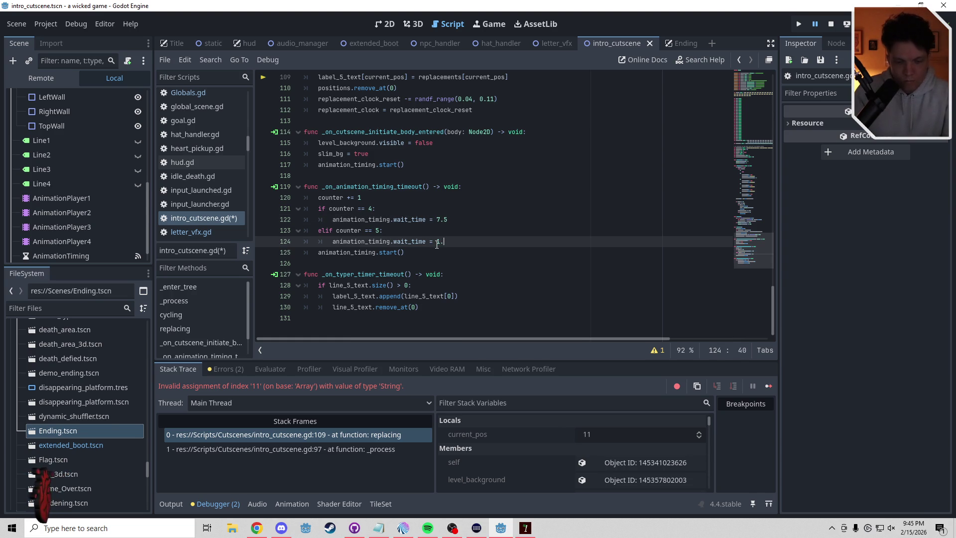
text(5)
click(389, 261)
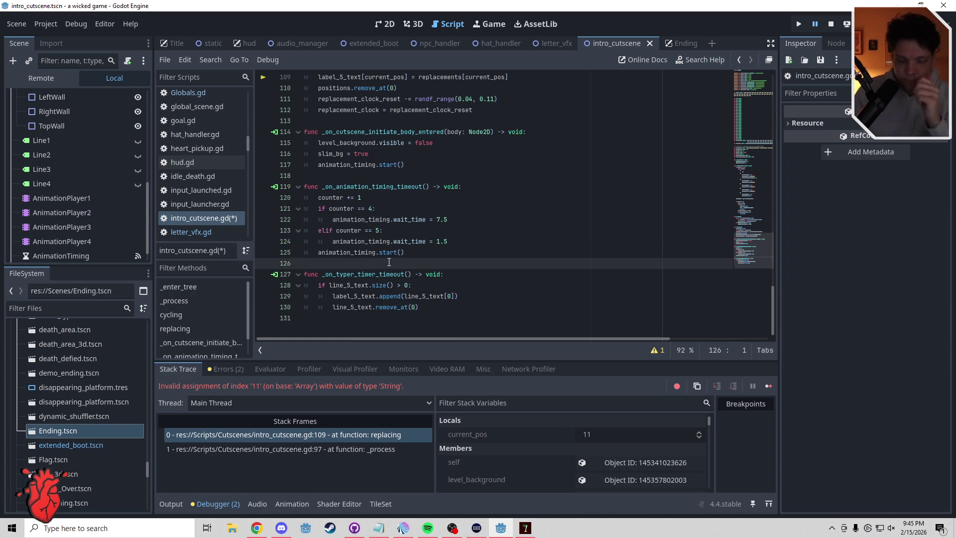
key(ctrl+s)
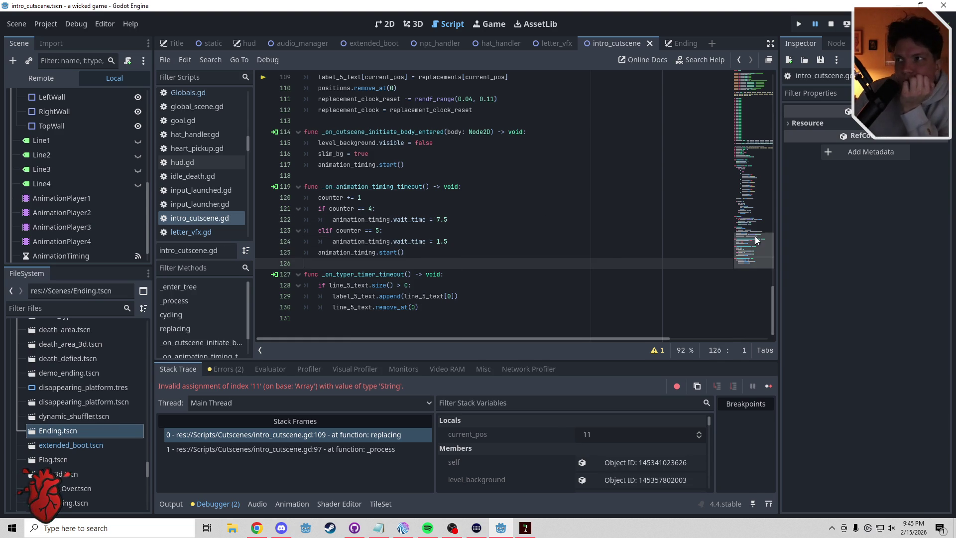
Raise the glitch-start check to counter >= 9 and save intro_cutscene.gd.
drag(755, 245, 749, 200)
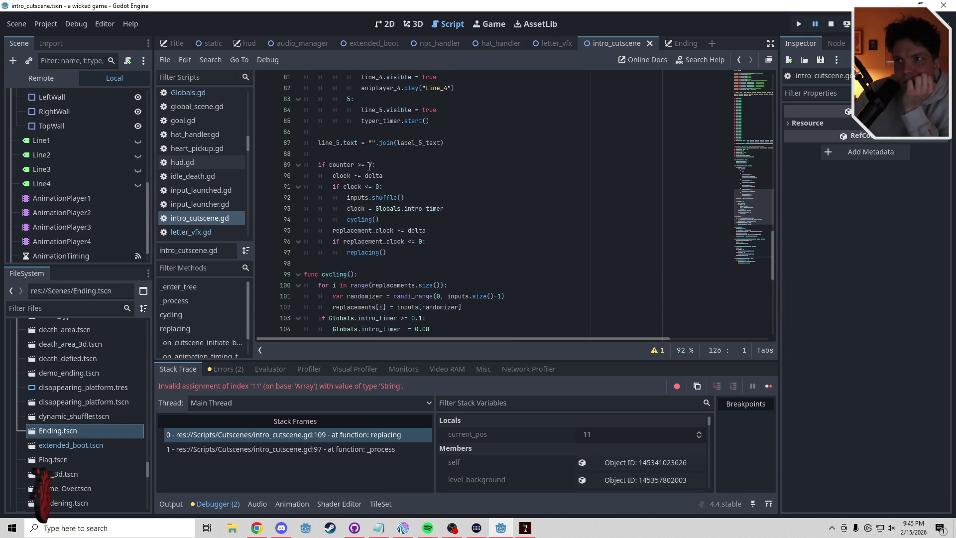
double_click(370, 164)
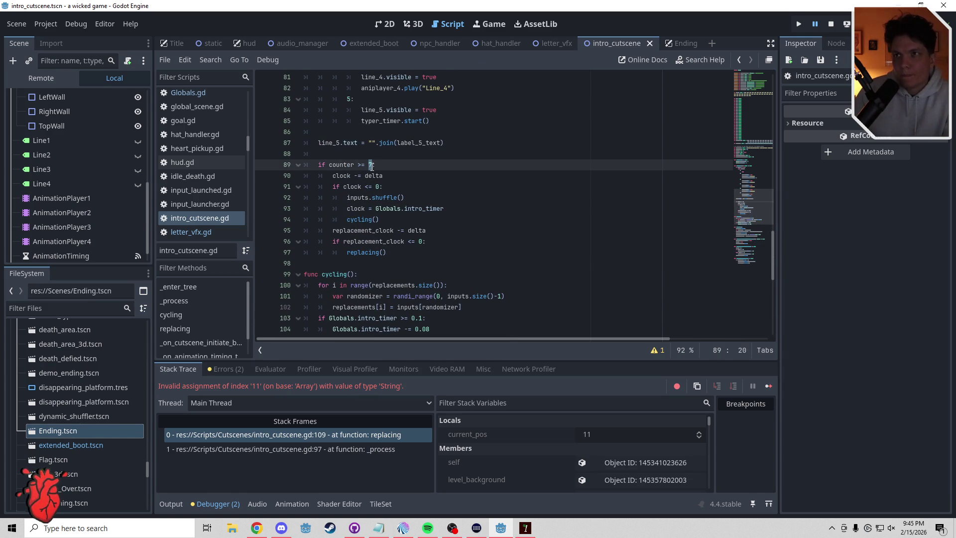
text(9)
key(Up)
key(ctrl+s)
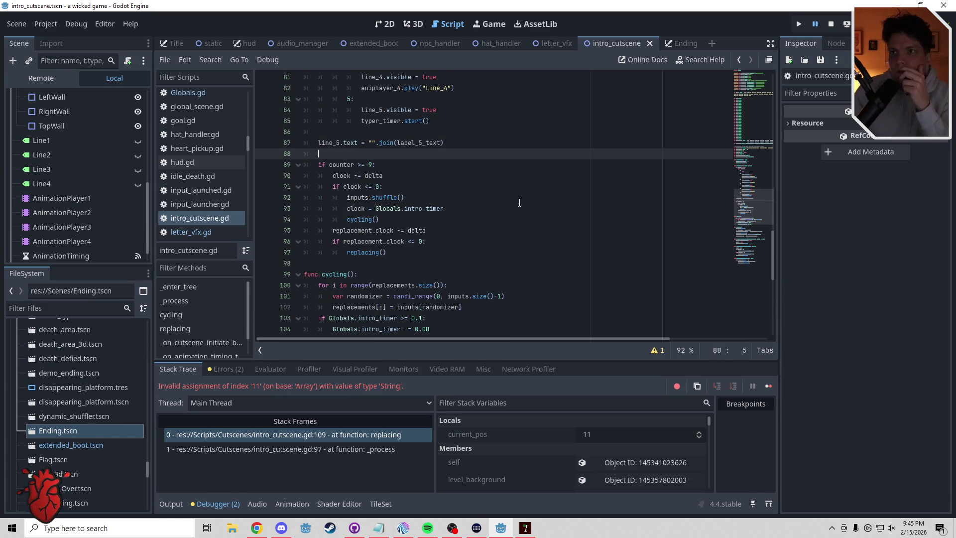
scroll(749, 225, down, 5)
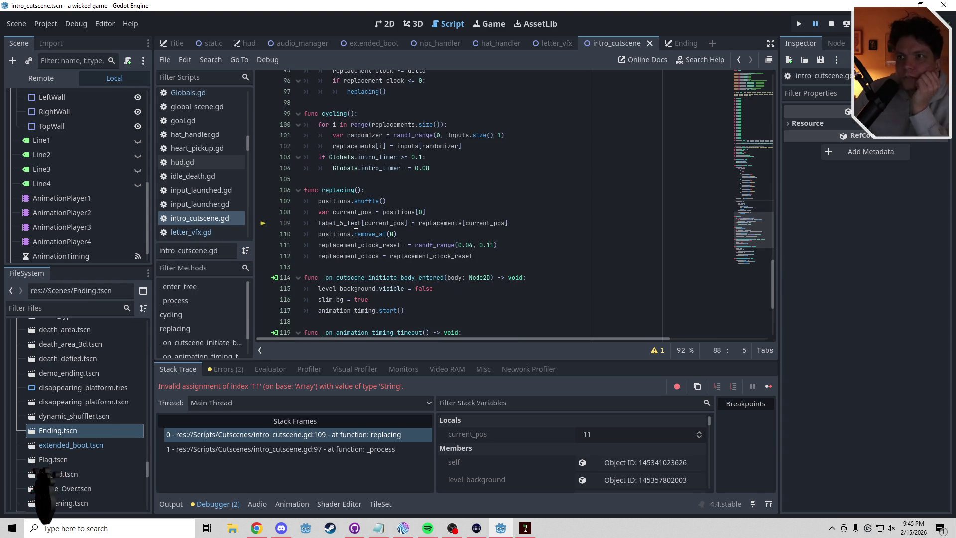
mouse_move(355, 233)
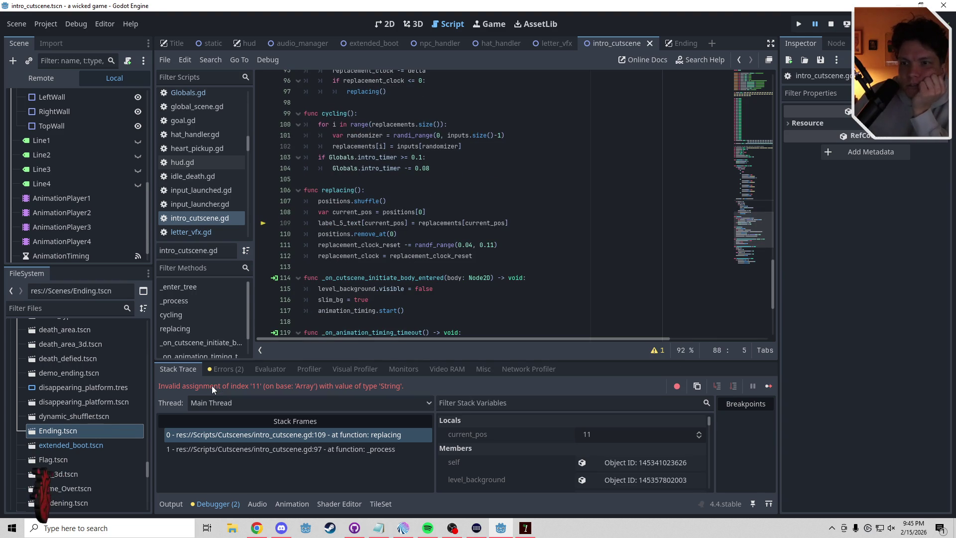
click(199, 355)
click(219, 369)
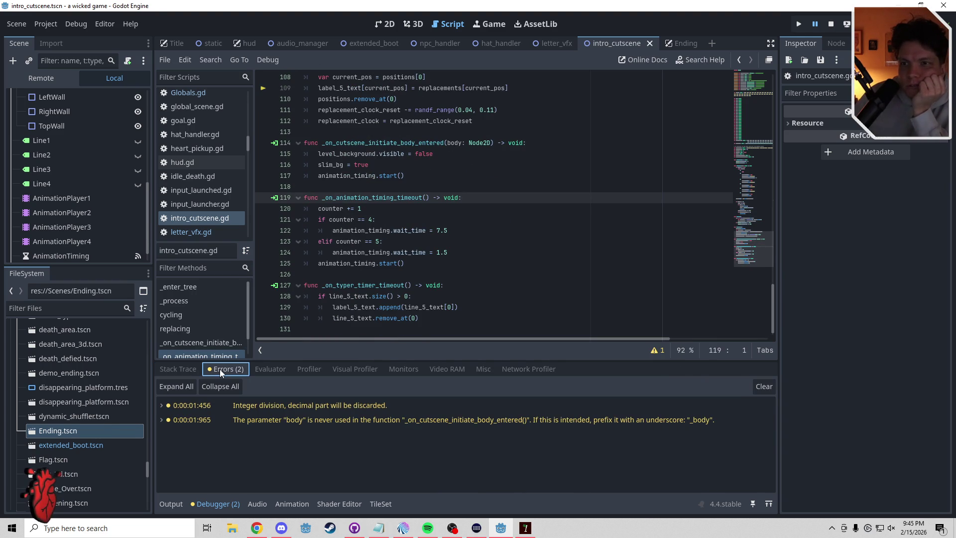
click(177, 370)
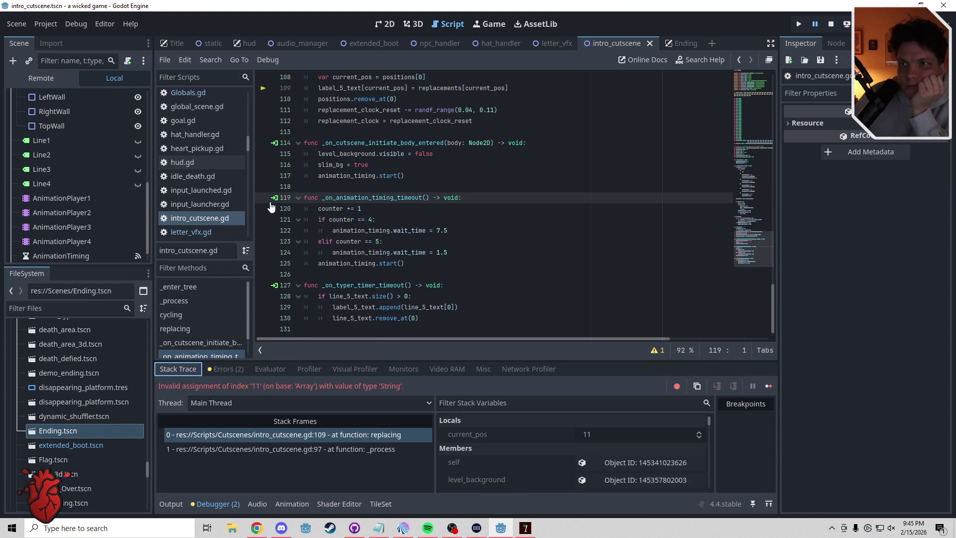
click(262, 90)
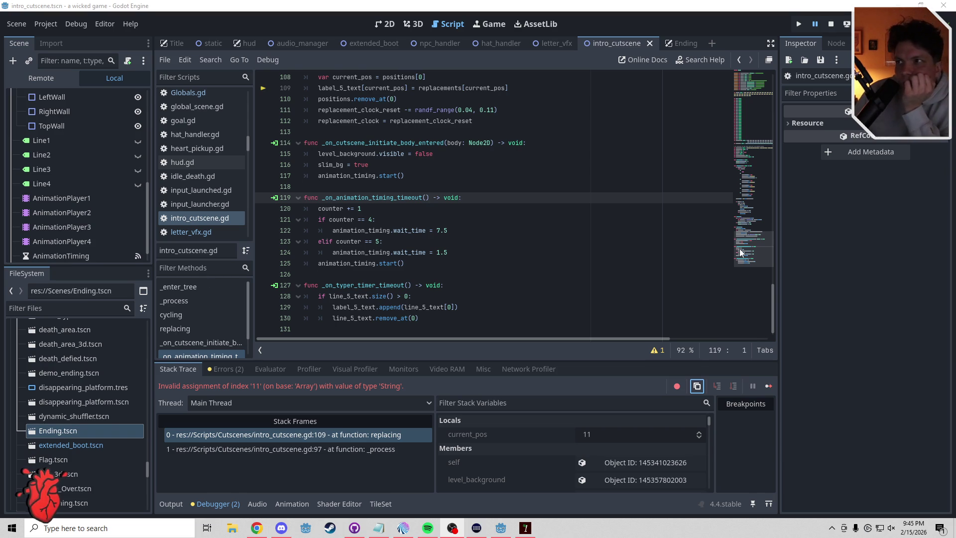
scroll(673, 234, up, 3)
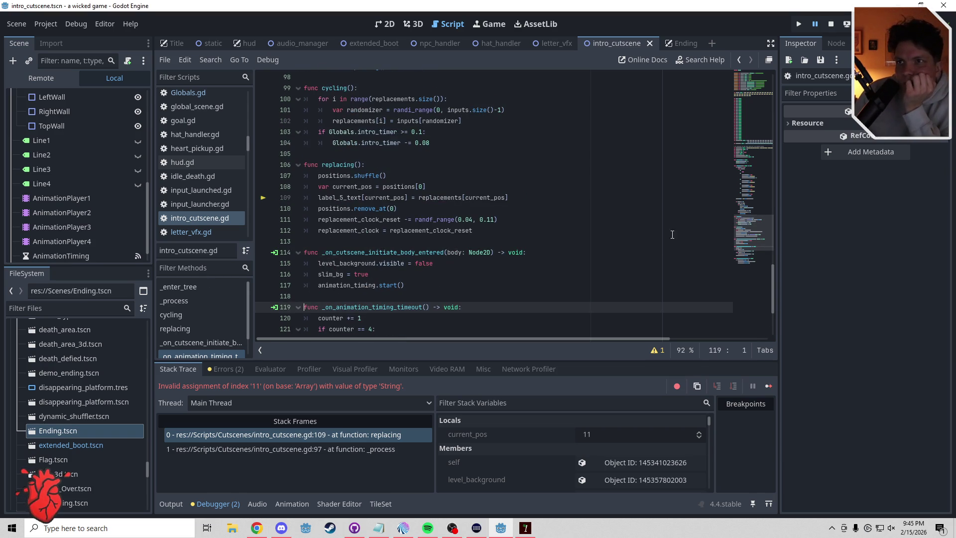
click(371, 198)
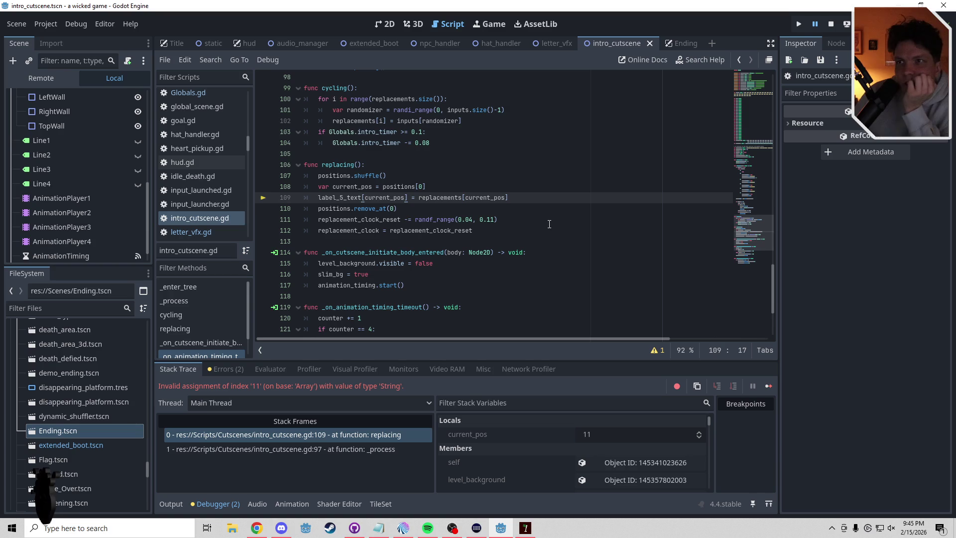
mouse_move(752, 237)
mouse_down()
mouse_move(753, 163)
mouse_move(758, 226)
mouse_move(764, 159)
mouse_move(763, 222)
mouse_up()
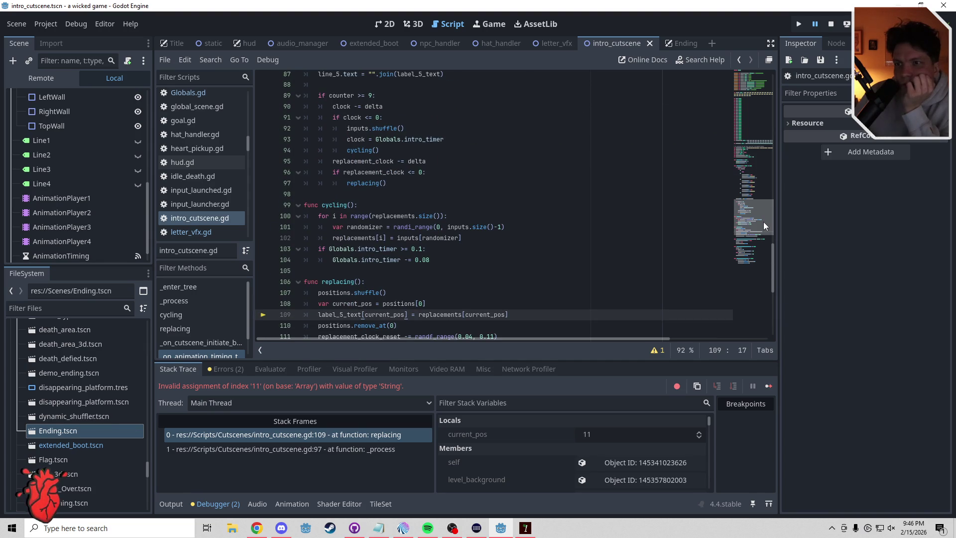
drag(764, 222, 763, 225)
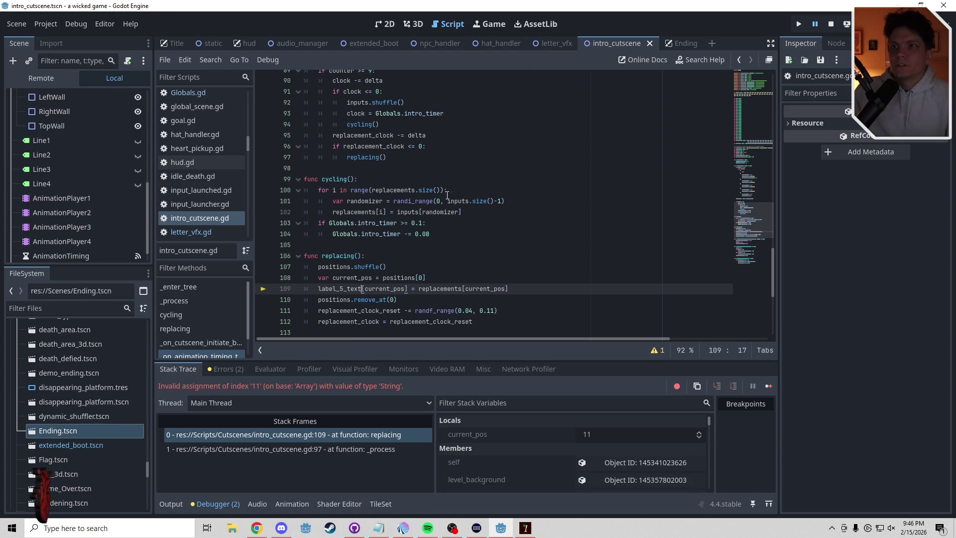
drag(751, 217, 758, 136)
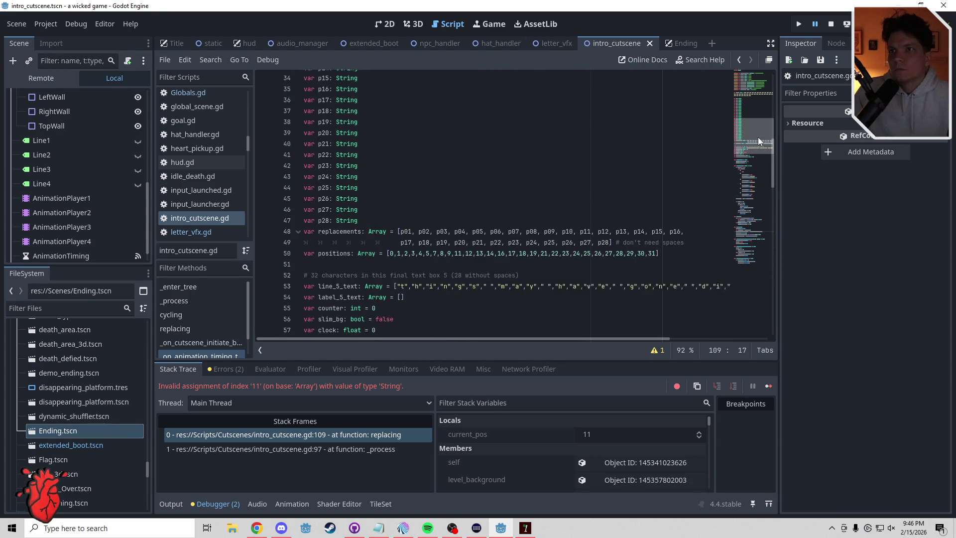
Open the Array class reference and read the assign, append and fill methods, returning to the Methods list.
ctrl+click(377, 247)
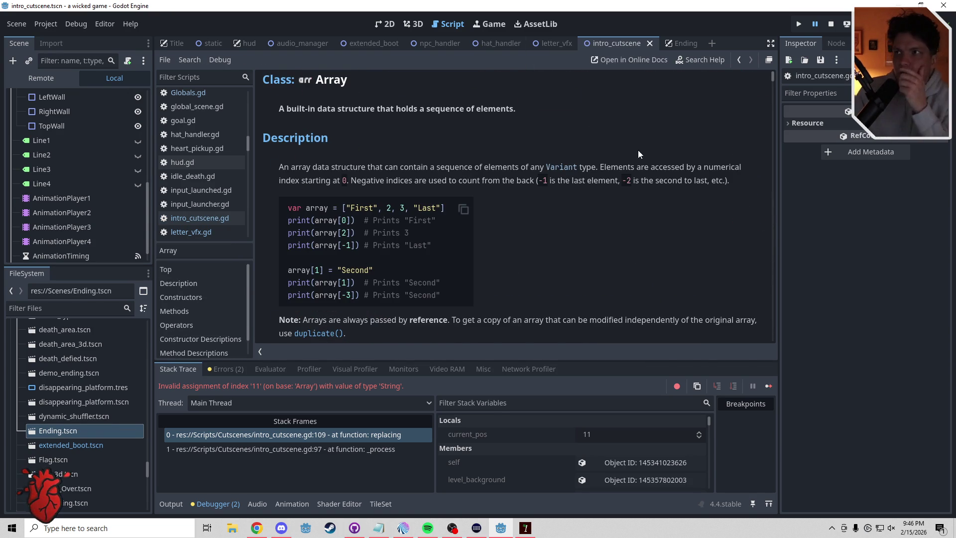
scroll(772, 85, down, 10)
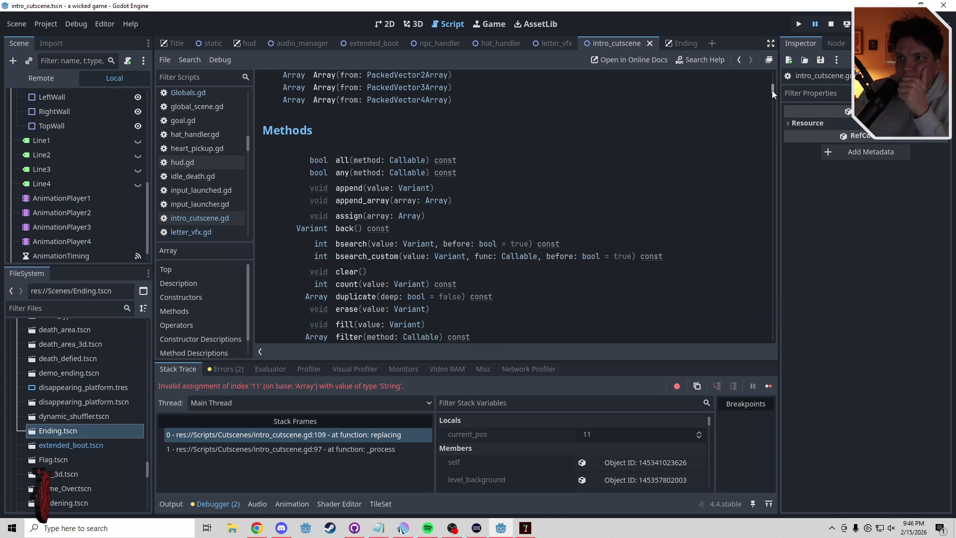
click(348, 218)
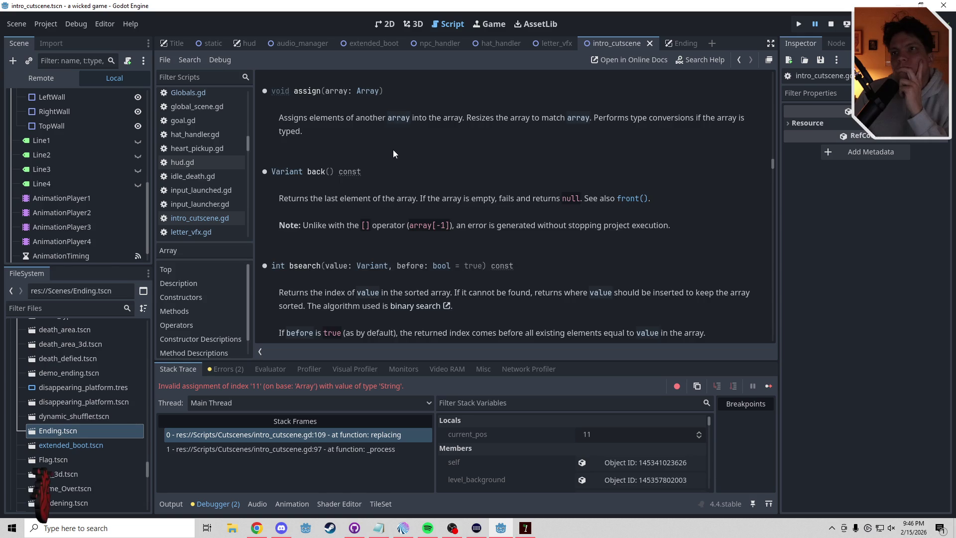
scroll(392, 150, up, 15)
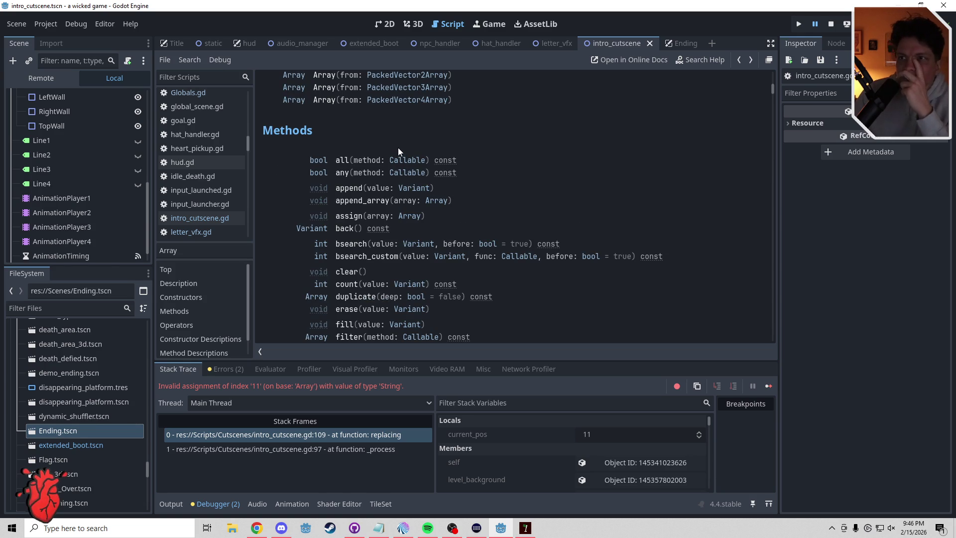
click(349, 188)
key(alt+Left)
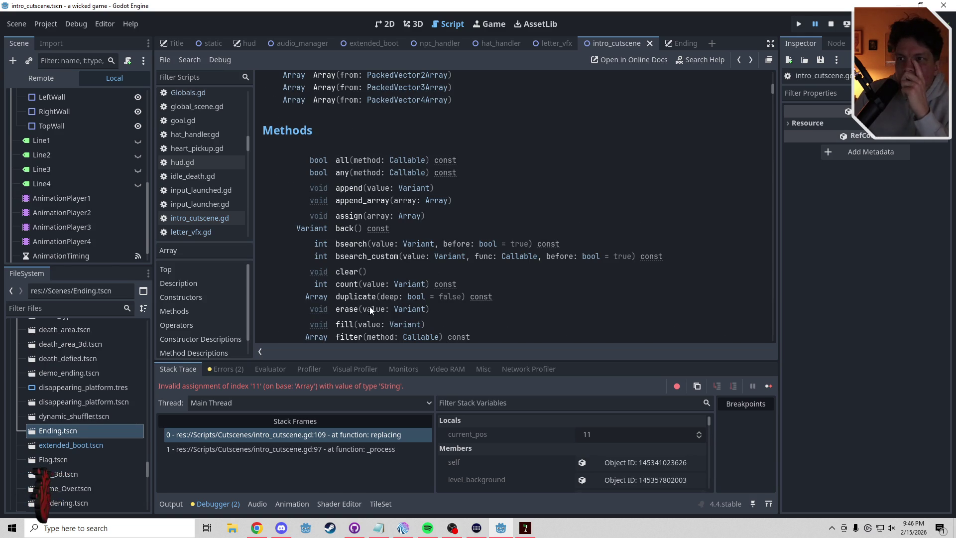
click(344, 324)
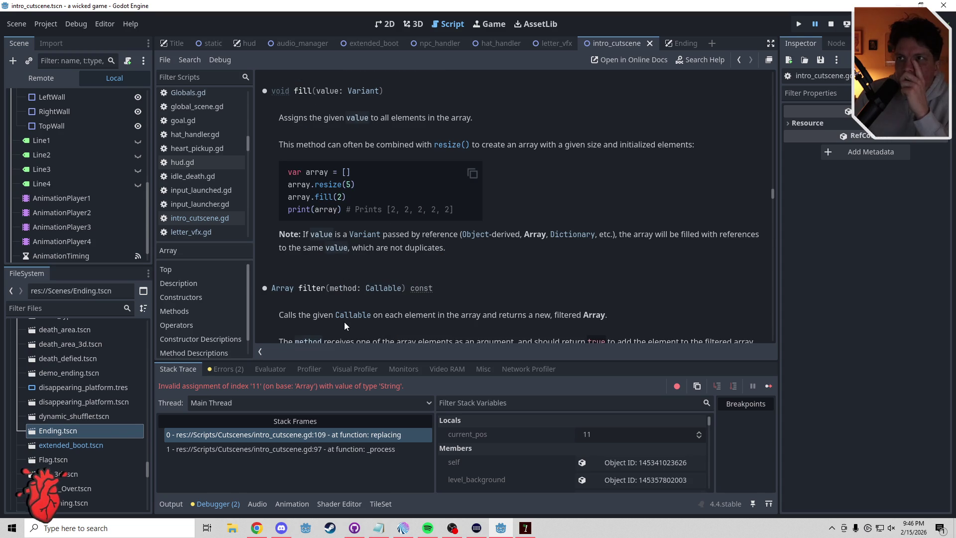
key(alt+Left)
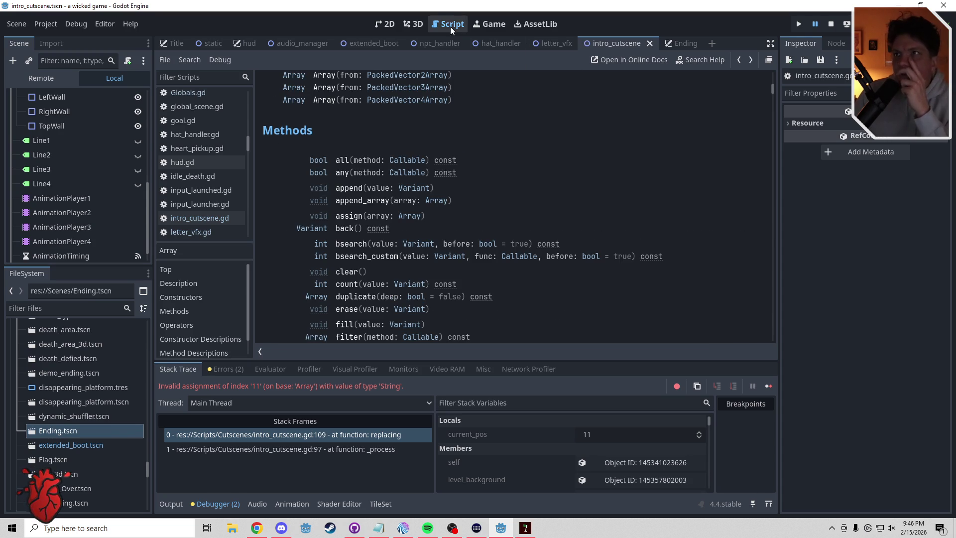
Return to intro_cutscene.gd and place the caret at the end of line 109 in replacing().
scroll(148, 99, up, 5)
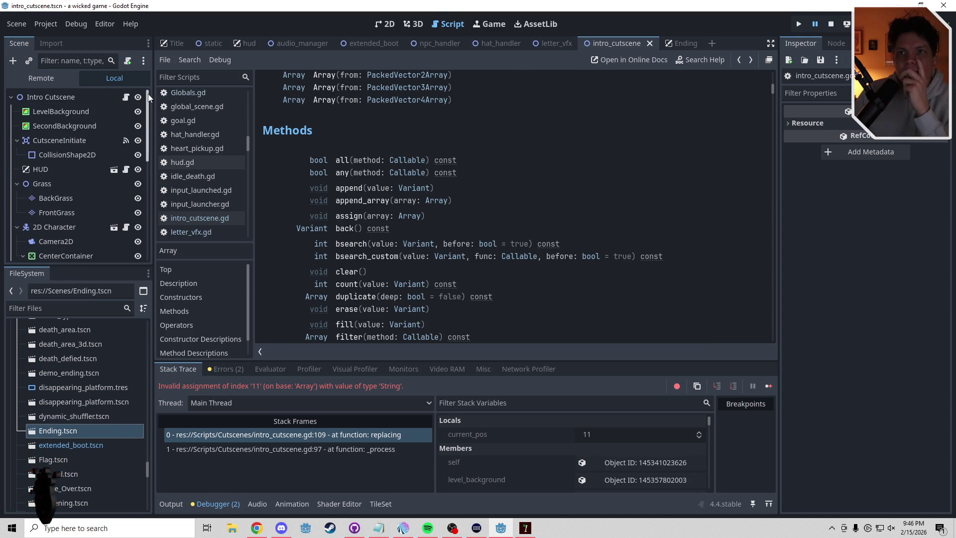
click(127, 97)
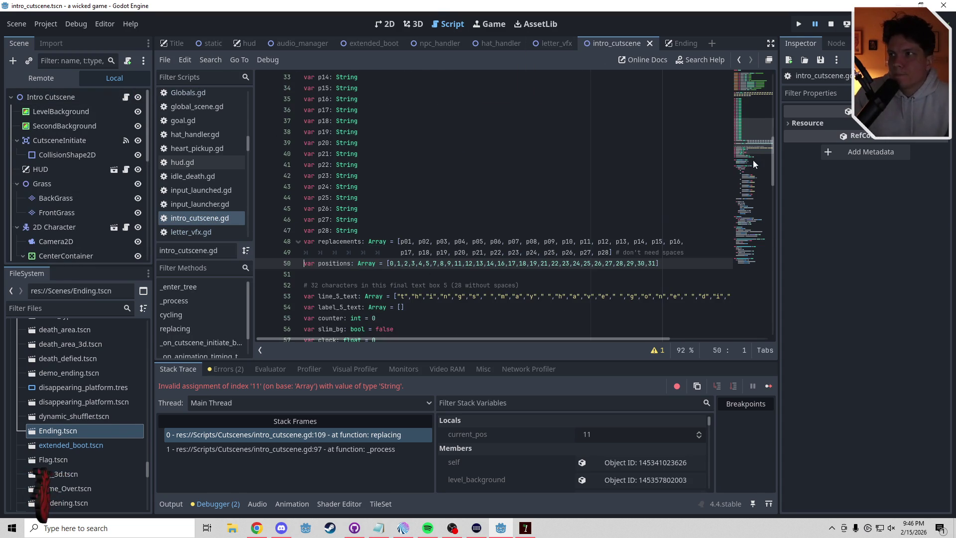
drag(754, 161, 752, 228)
click(525, 190)
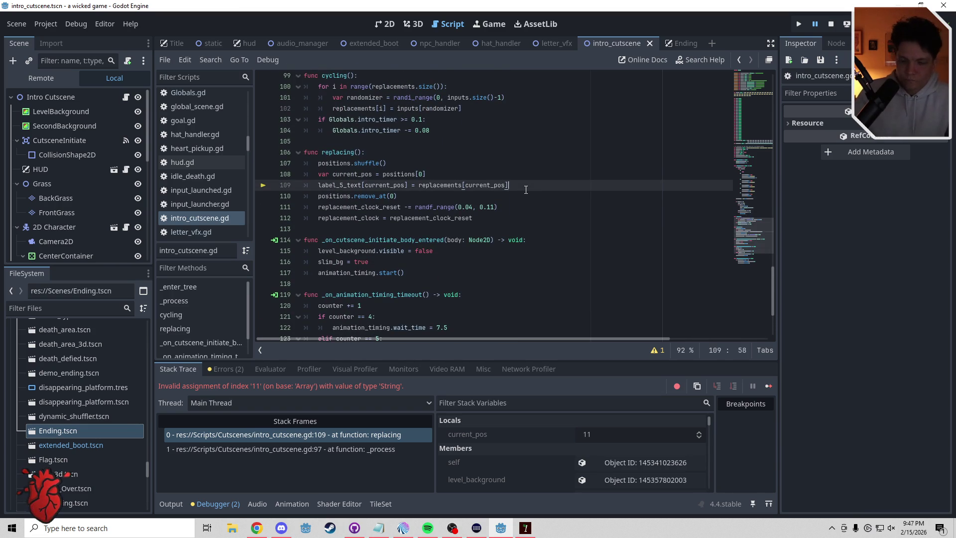
Start a new line 110 reading label_5_text[current_pos].assign( using autocomplete.
key(Return)
text(label_5)
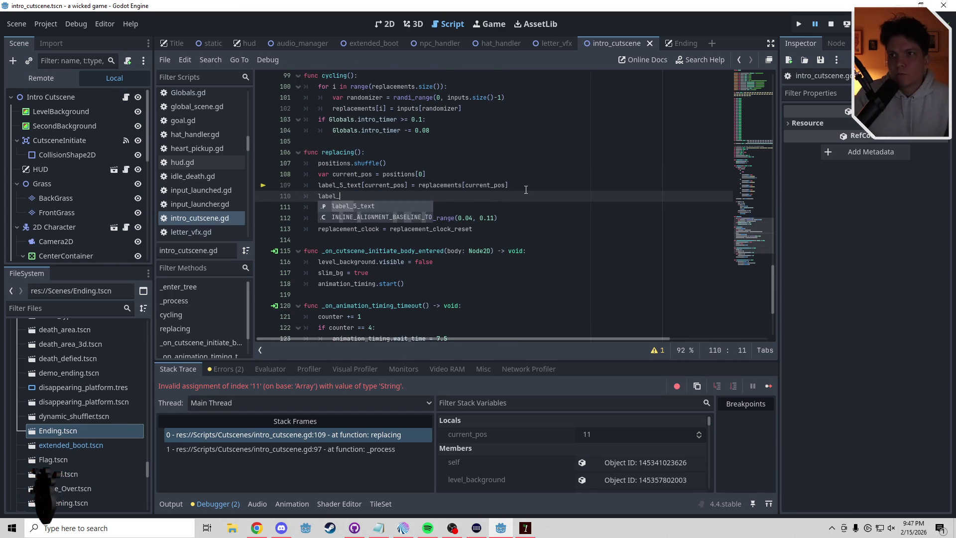
key(Return)
text(assign)
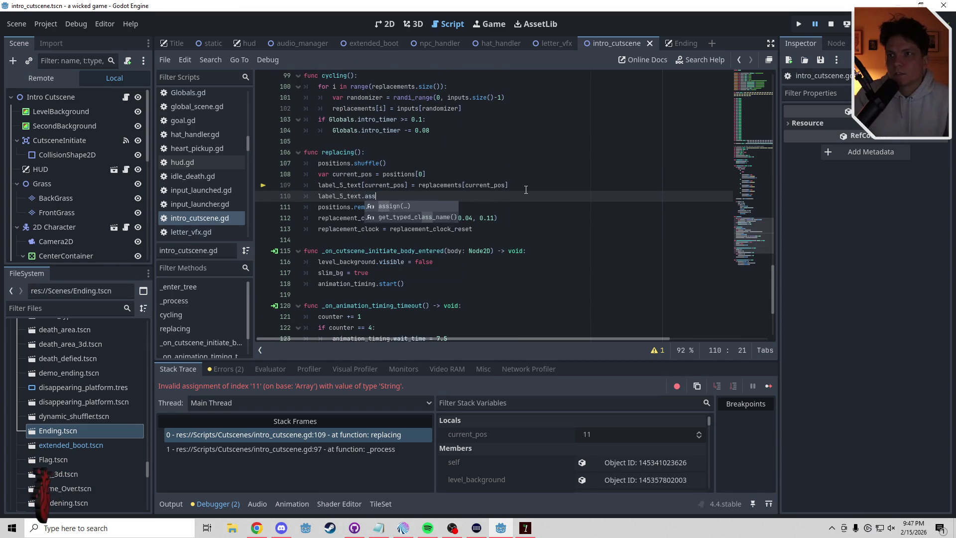
key(Return)
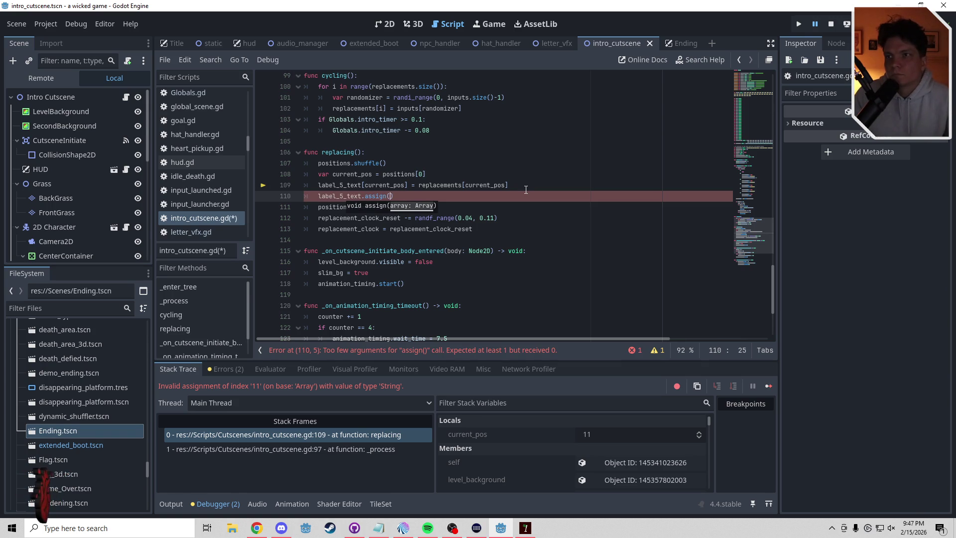
key(BackSpace)
key(BackSpace)
key(BackSpace)
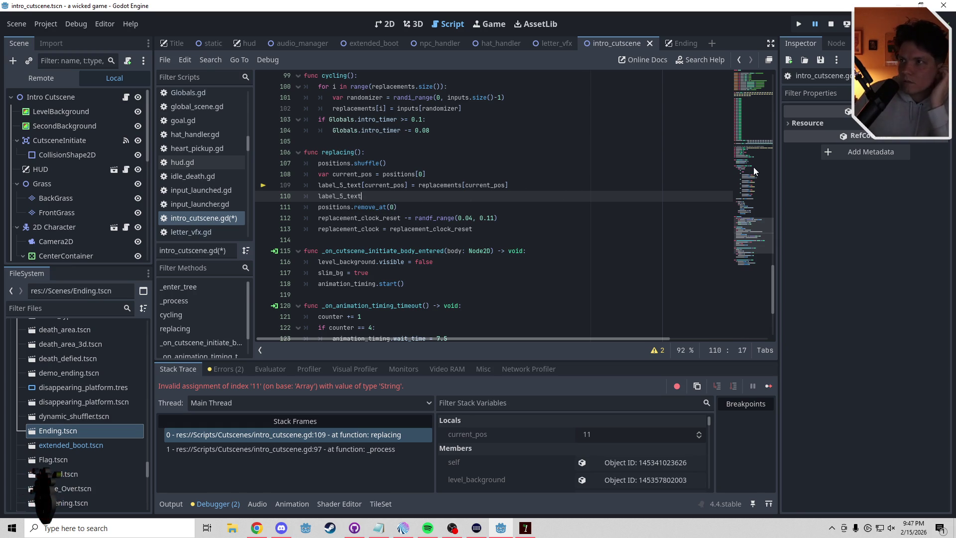
text([c)
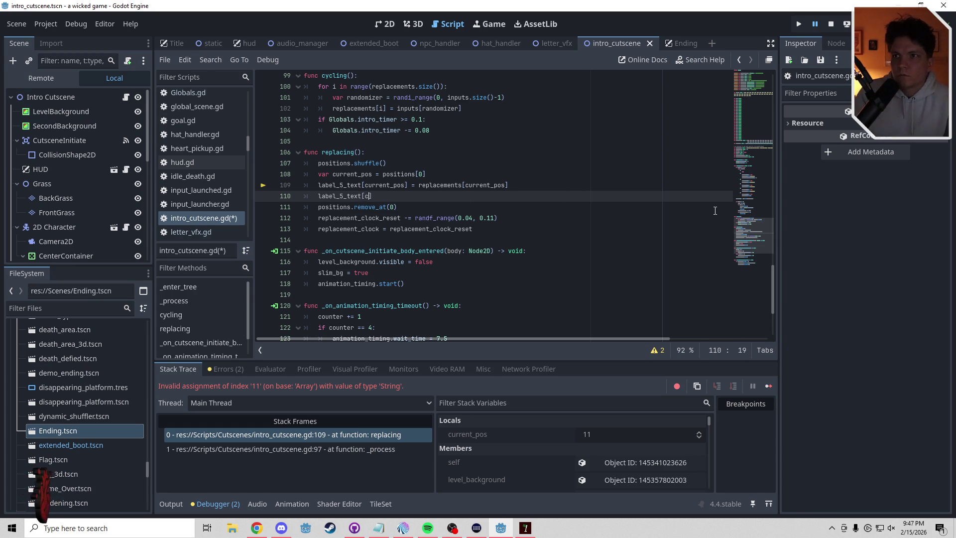
text(urrent_pos)
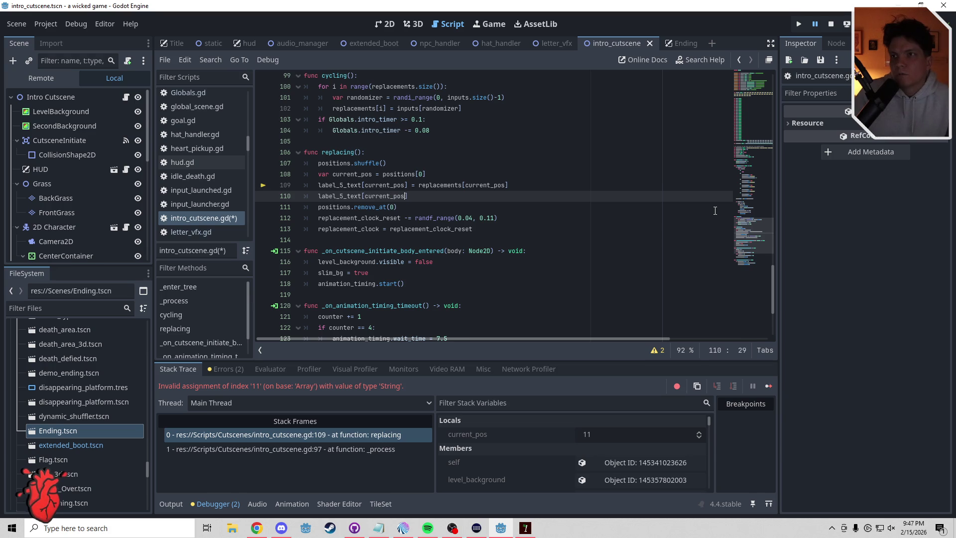
text(].assign()
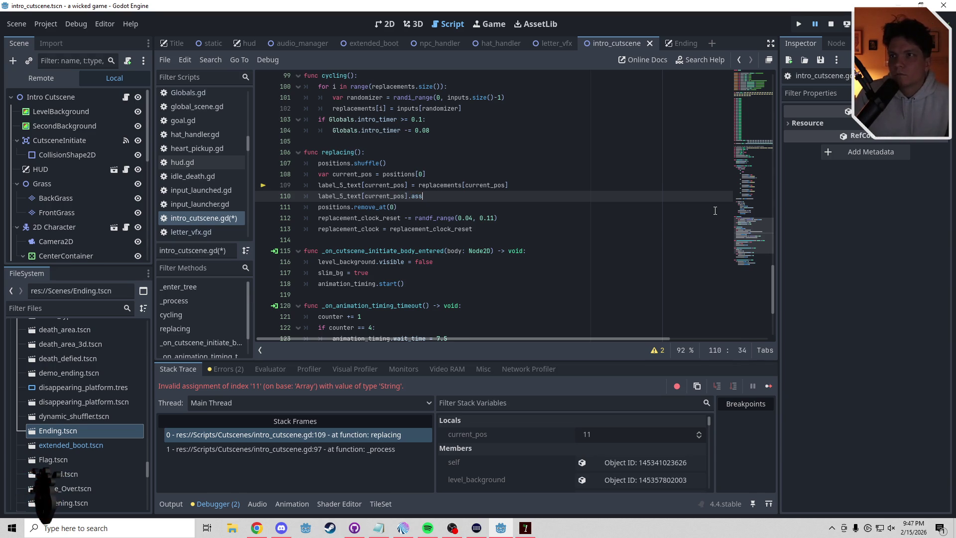
Open the Array docs from the positions declaration on line 50 and read the insert() method.
drag(760, 234, 755, 160)
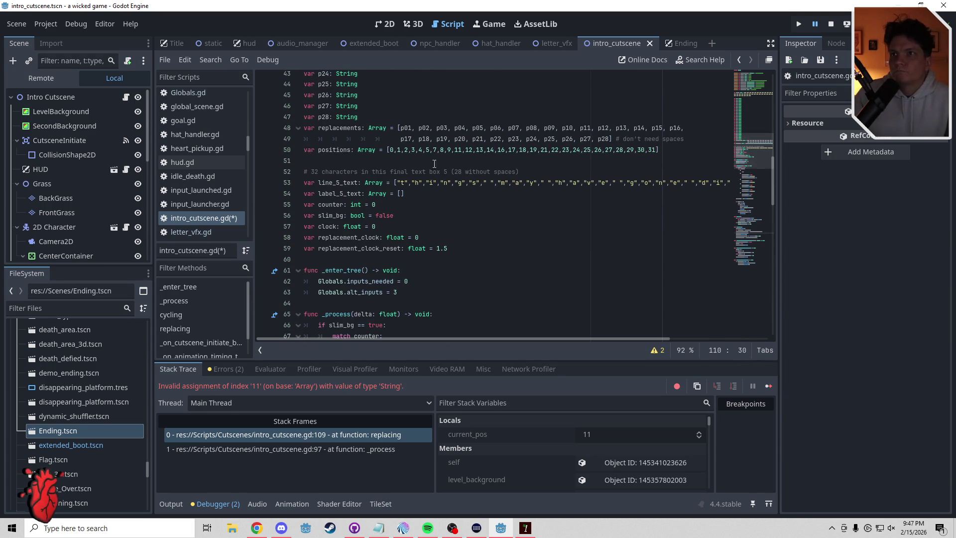
ctrl+click(370, 150)
drag(775, 78, 772, 85)
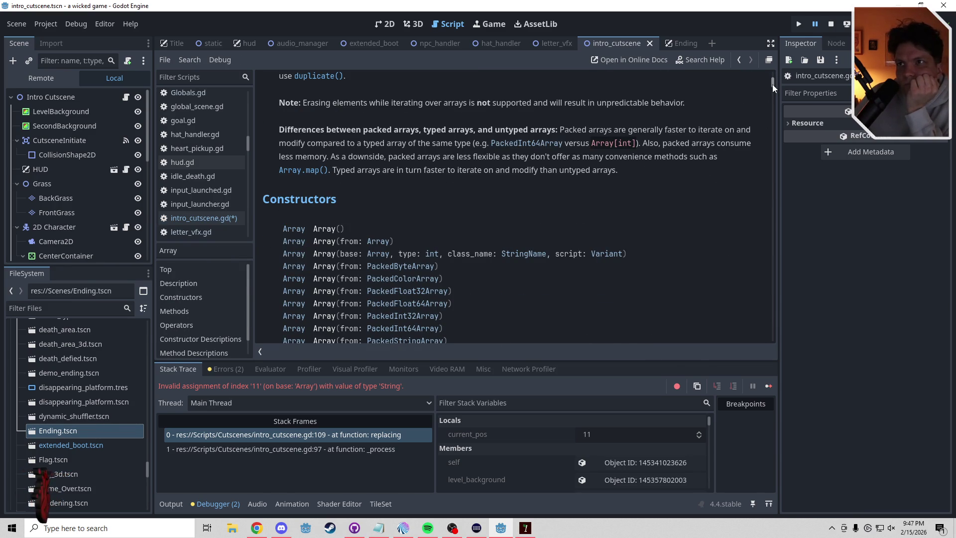
scroll(773, 85, down, 1)
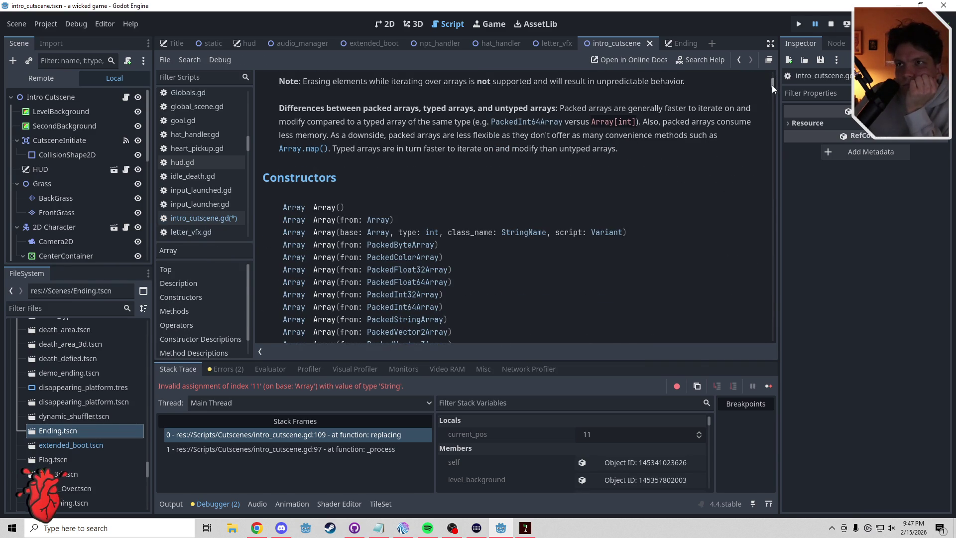
drag(772, 85, 773, 99)
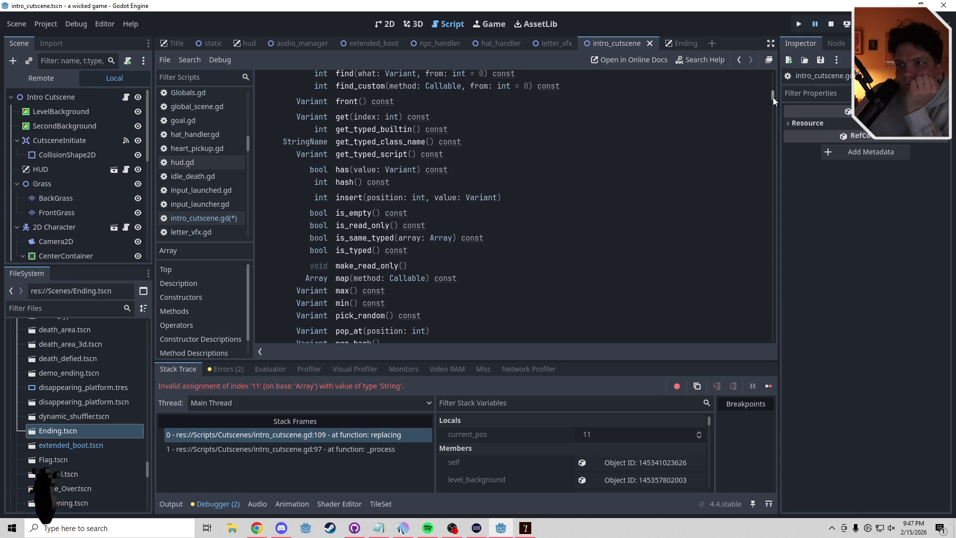
click(348, 198)
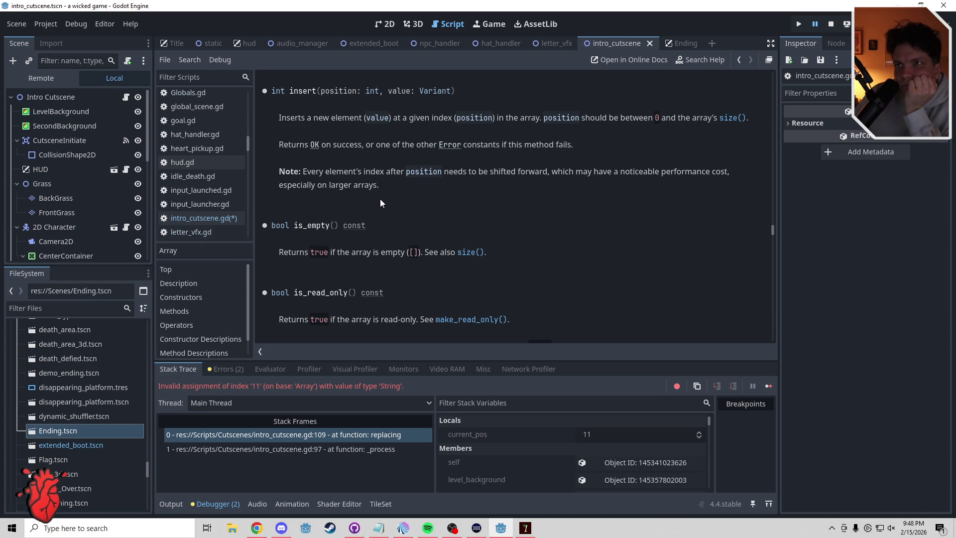
key(alt+Left)
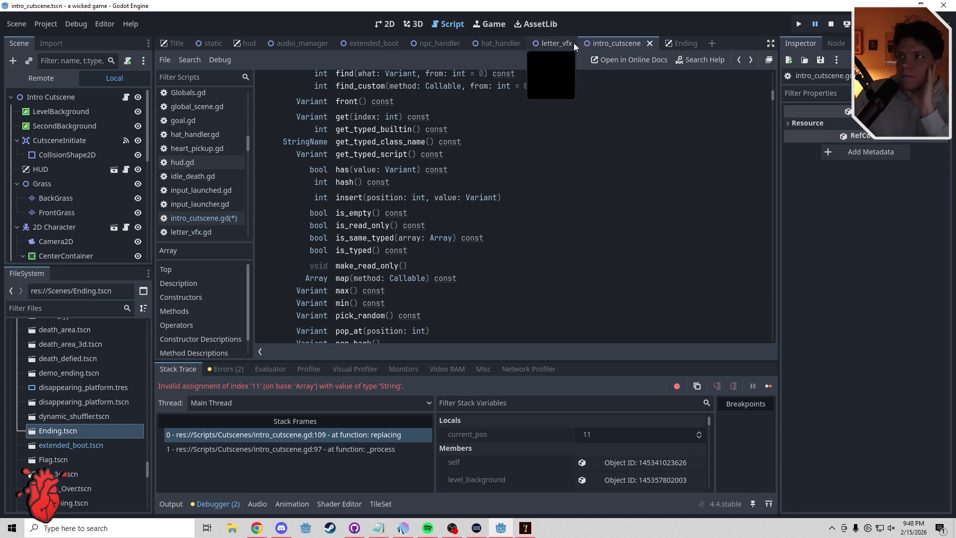
scroll(248, 97, up, 5)
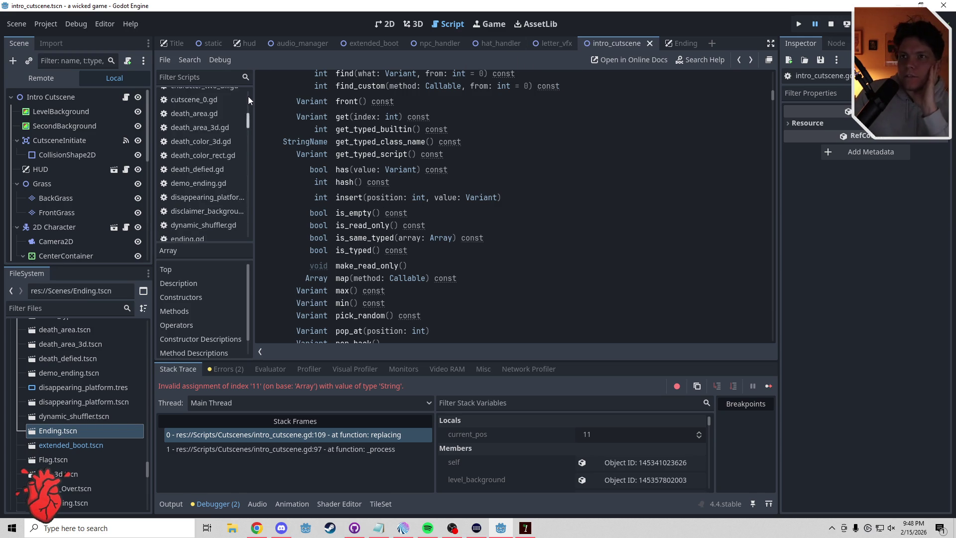
Back in intro_cutscene.gd, rewrite line 110 as label_5_text.insert(current_pos, replacements[current_pos]).
click(126, 97)
drag(759, 170, 750, 229)
click(419, 259)
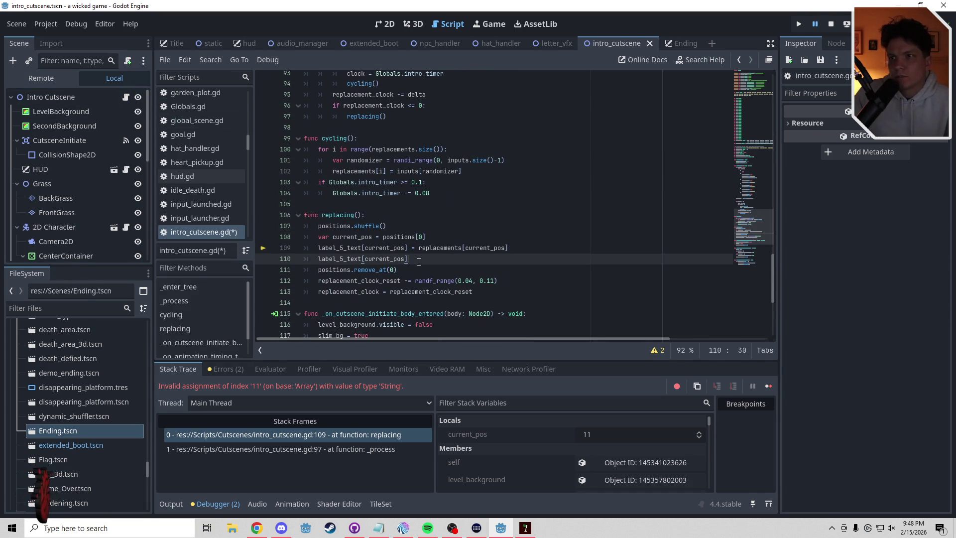
key(BackSpace)
key(BackSpace)
key(BackSpace)
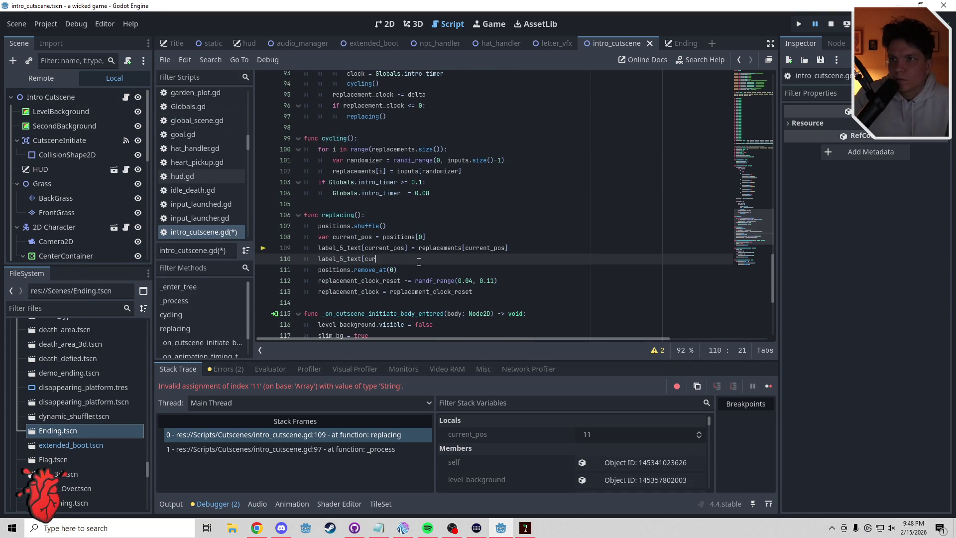
text(.insert()
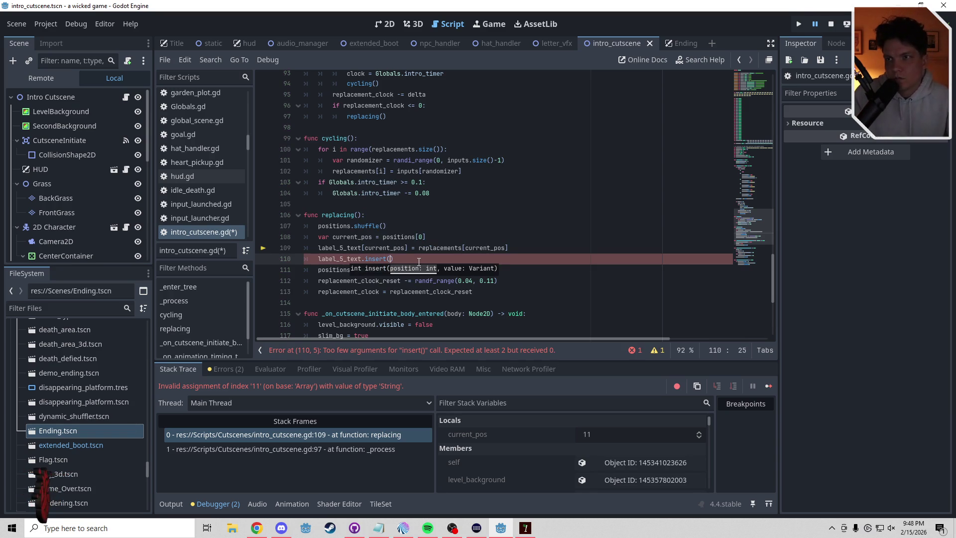
text(current_pos, )
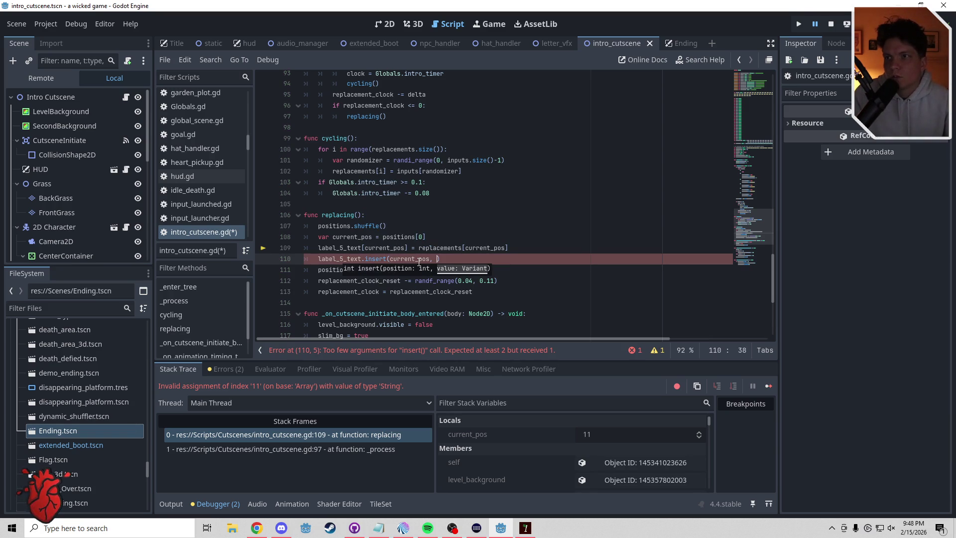
text(replacem)
text(ents[curre)
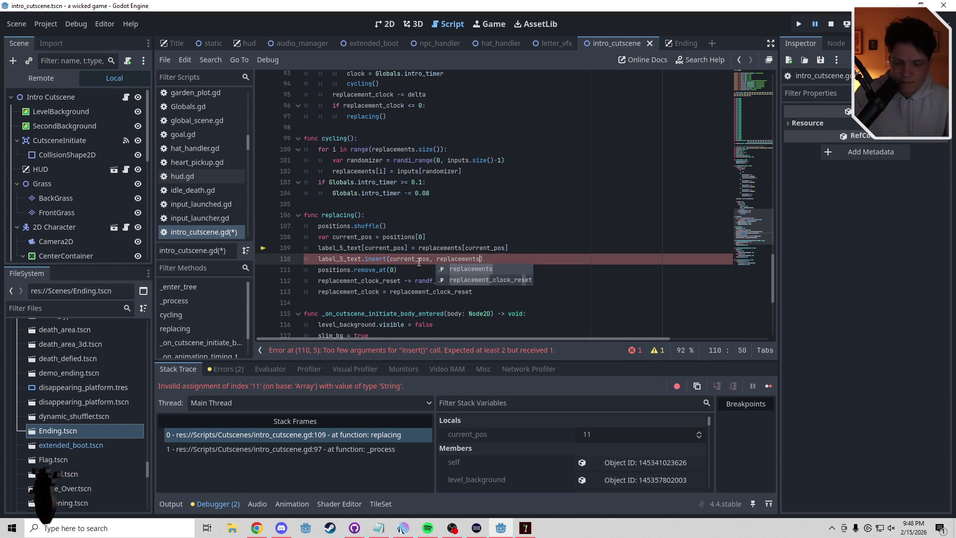
text(nt_pos)
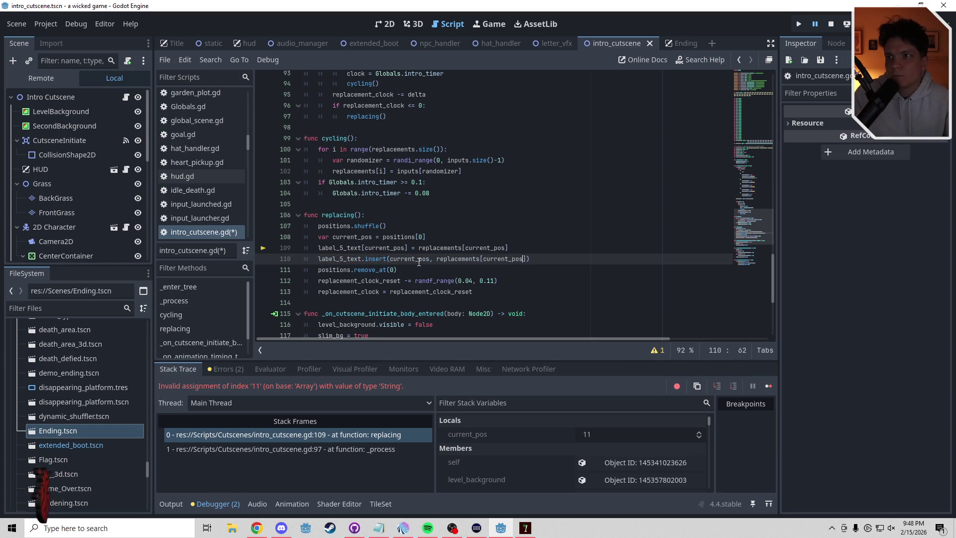
Add label_5_text.remove_at(current_pos+1) on a new line below the insert call.
click(543, 261)
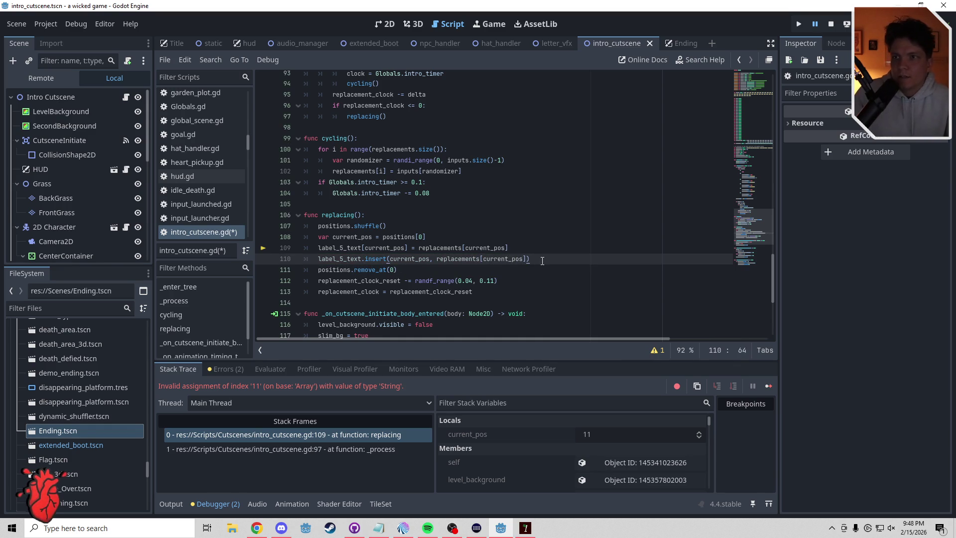
key(Return)
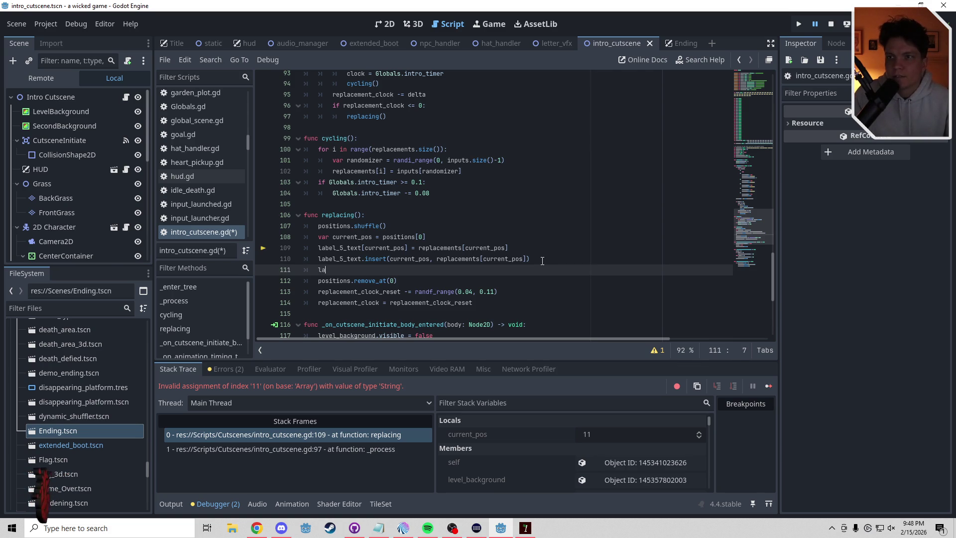
text(label_)
key(Return)
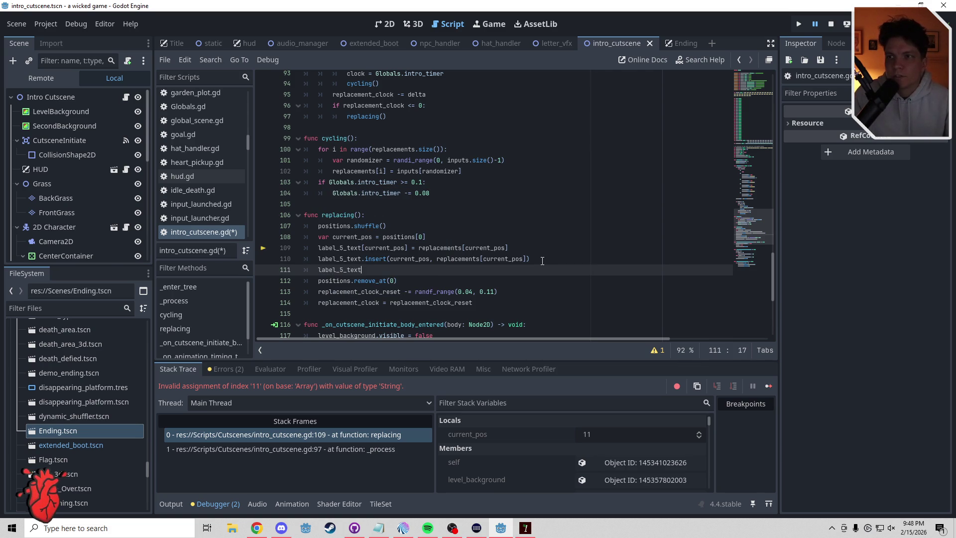
text(.remove_)
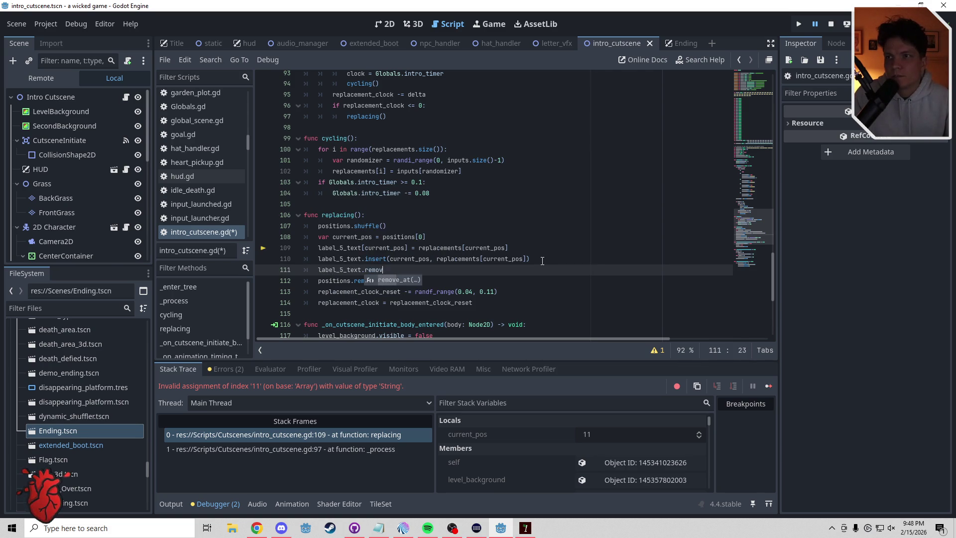
key(Return)
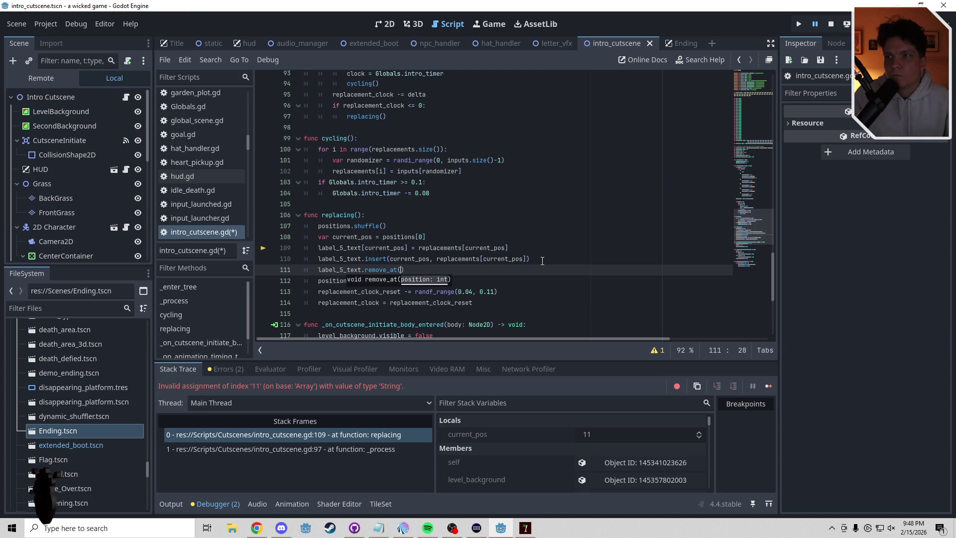
text(current_pos)
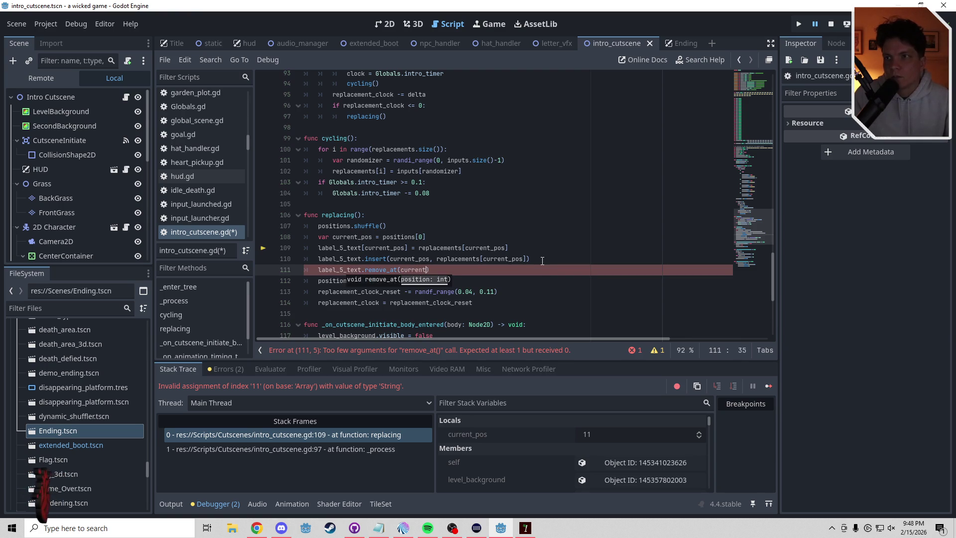
text(+1)
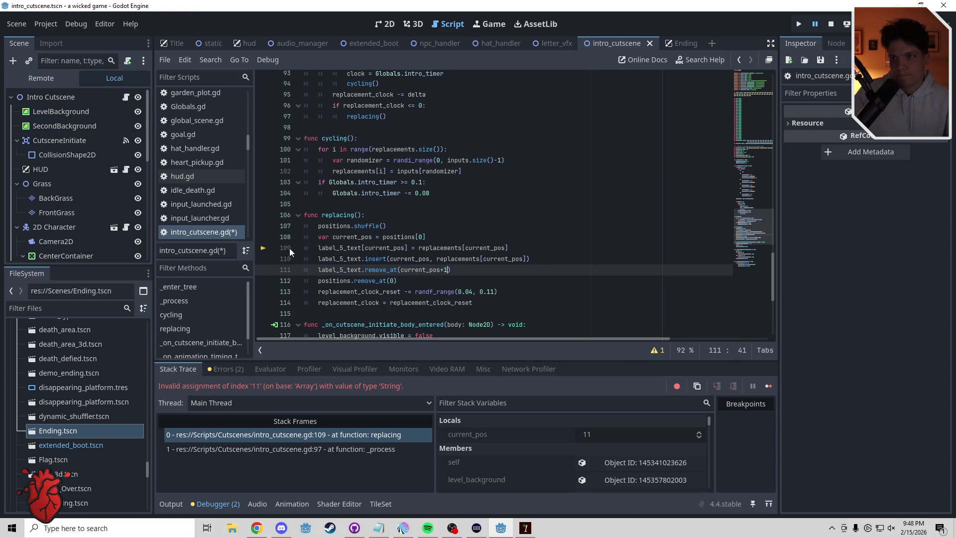
click(324, 249)
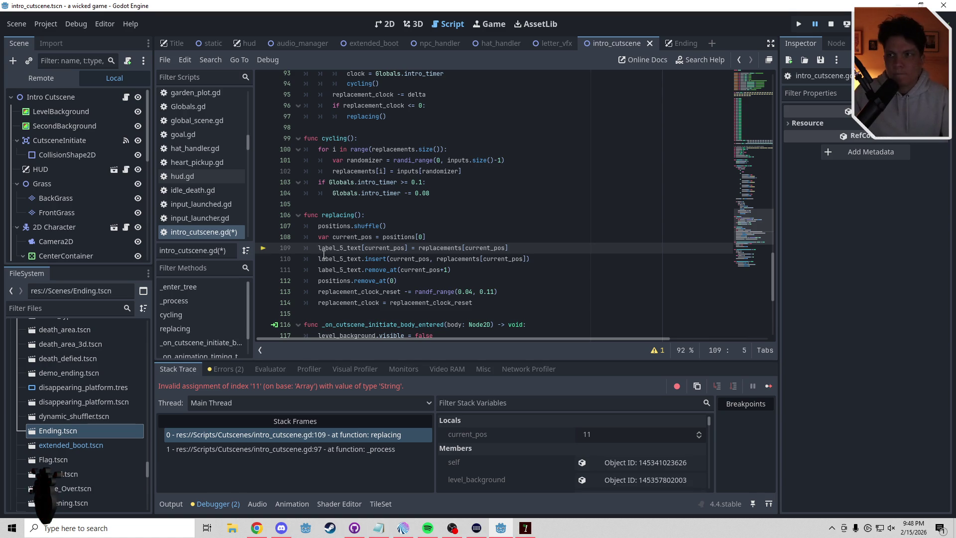
Comment out line 109 with #, then review the insert/remove_at lines and the label_5_text declaration.
text(#)
click(474, 270)
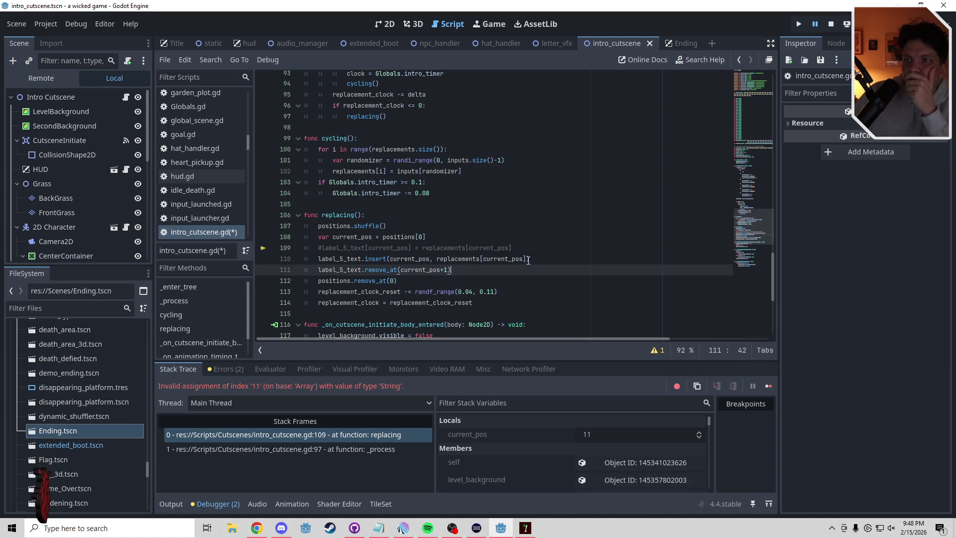
drag(530, 259, 316, 259)
drag(451, 270, 317, 270)
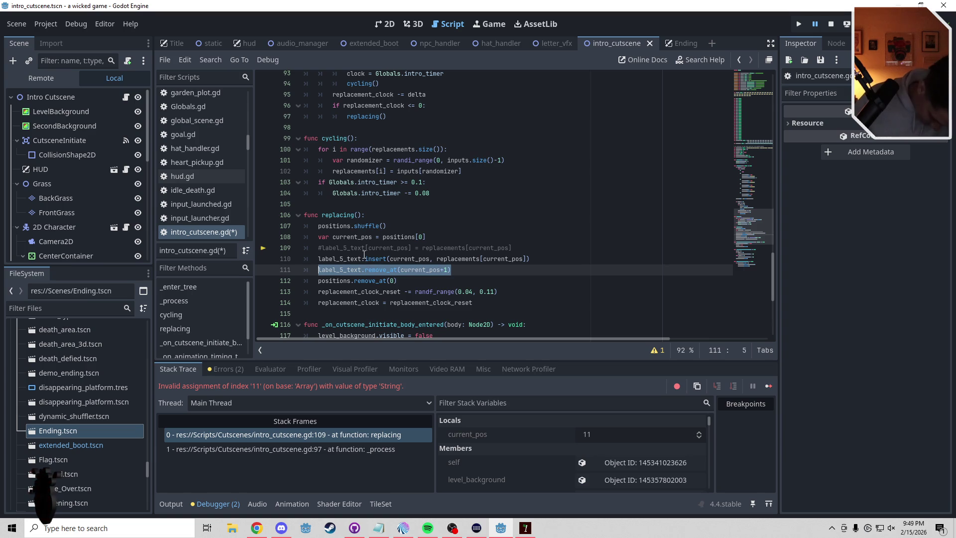
click(410, 282)
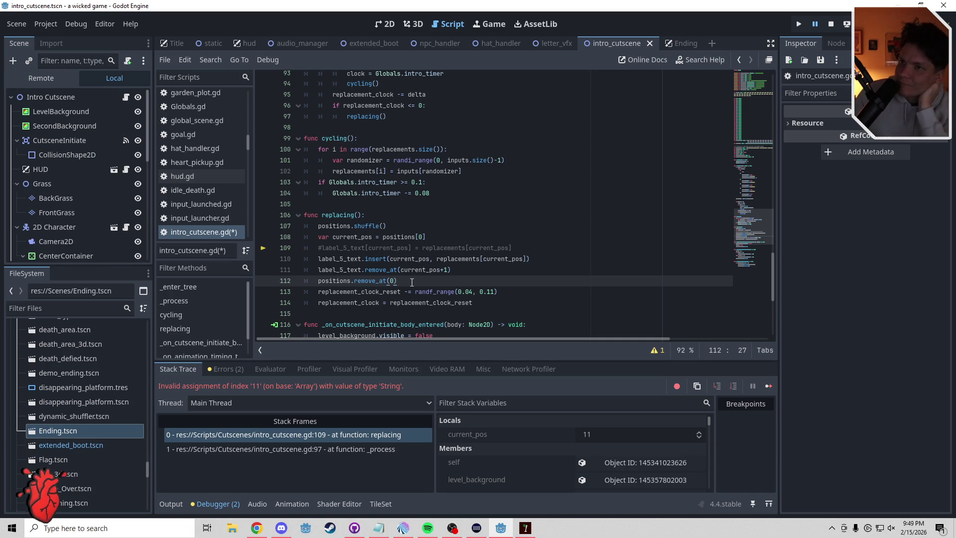
drag(751, 224, 757, 145)
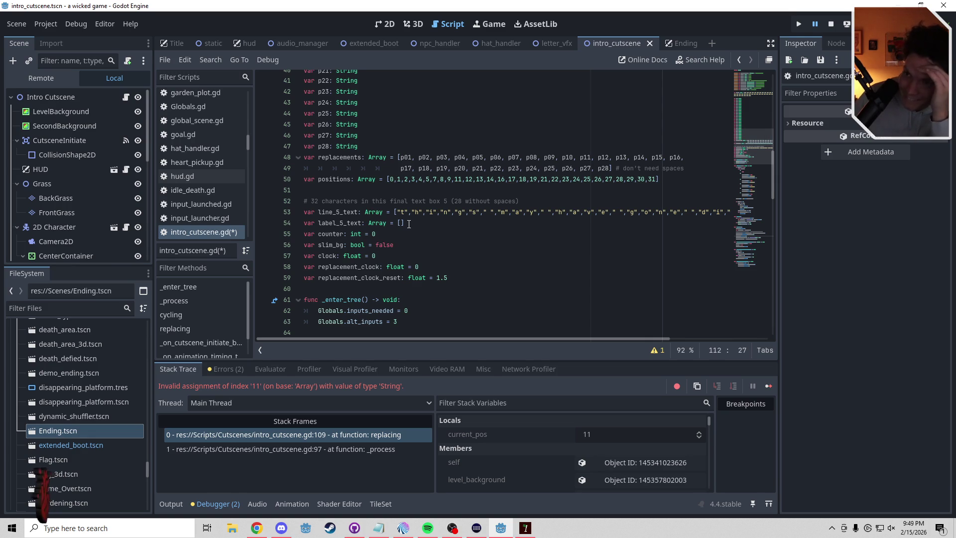
click(304, 223)
mouse_move(335, 234)
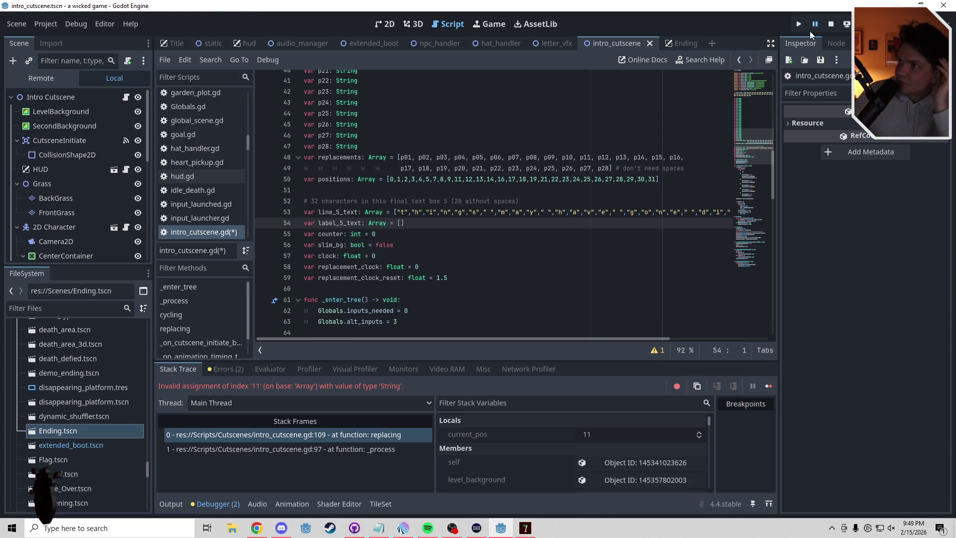
Stop the game and relaunch with F5, breaking at line 110 on invalid index 29.
click(831, 24)
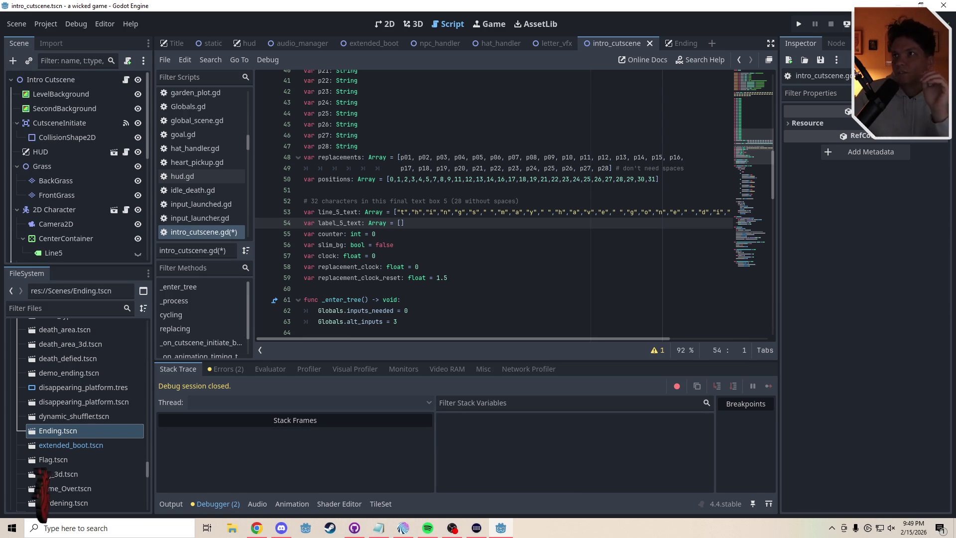
key(F5)
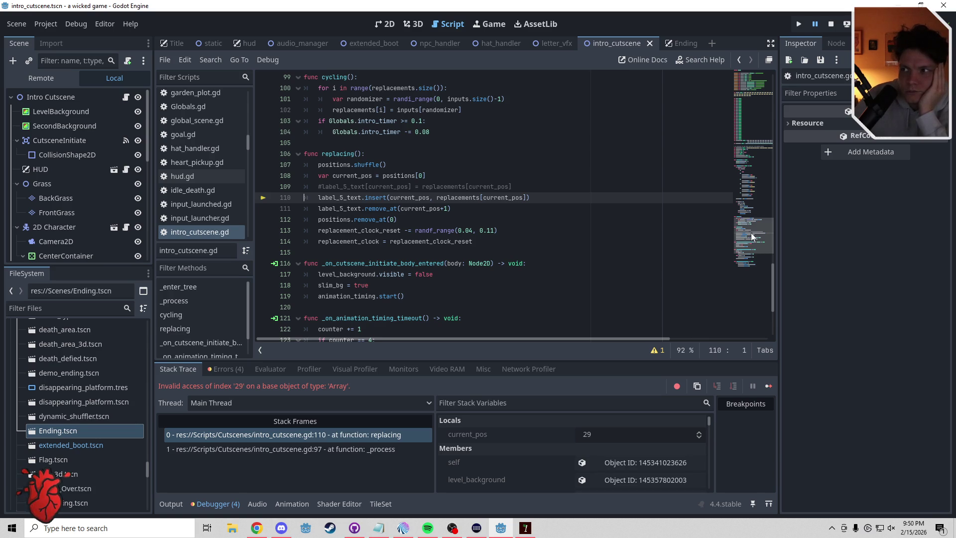
drag(750, 232, 751, 216)
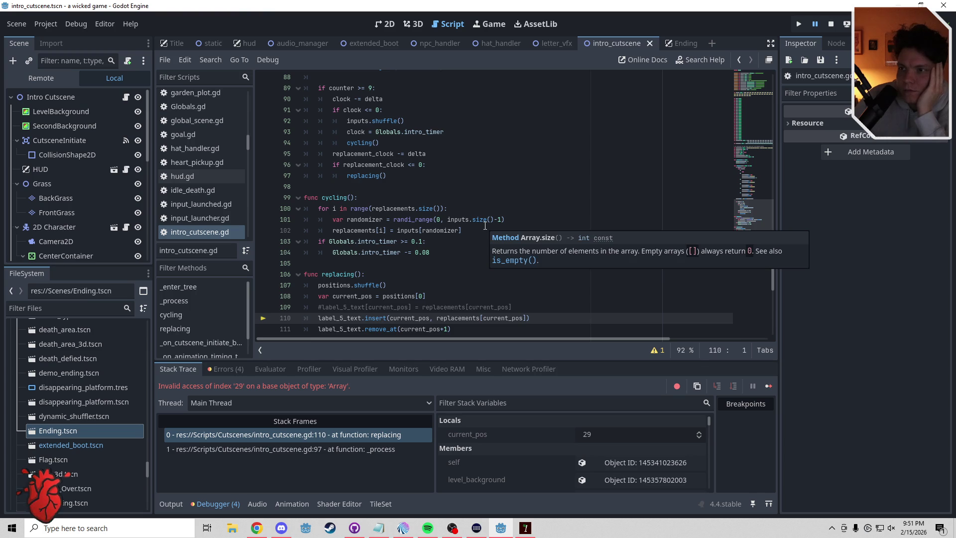
mouse_move(456, 320)
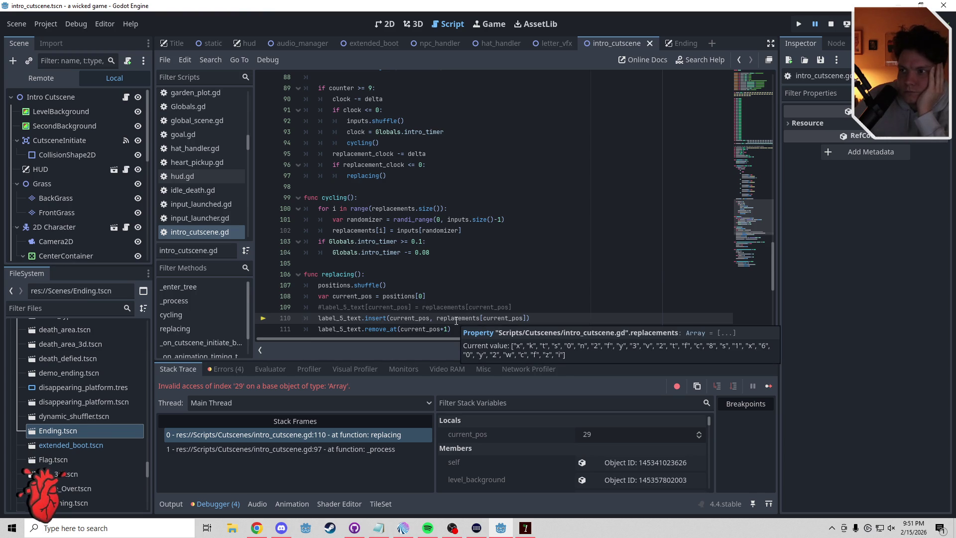
mouse_move(420, 329)
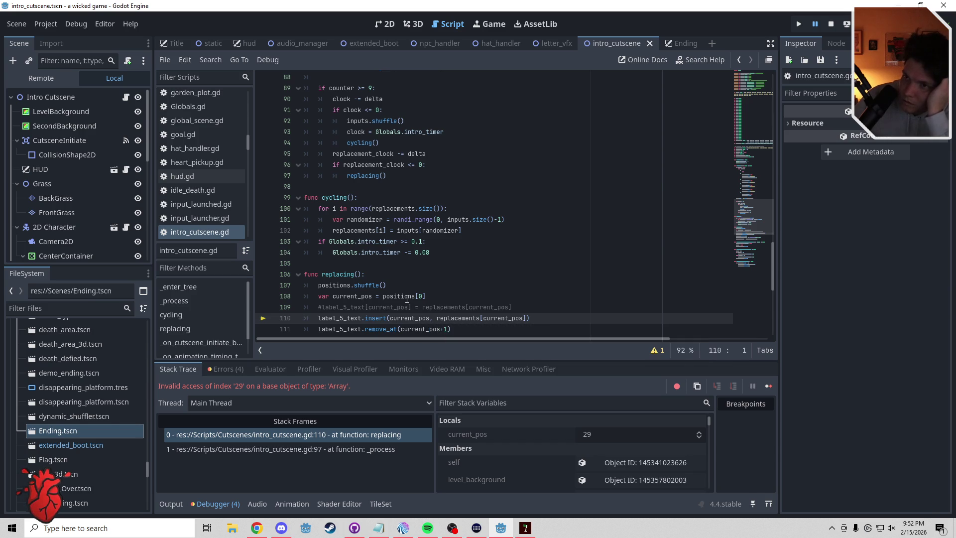
mouse_move(407, 299)
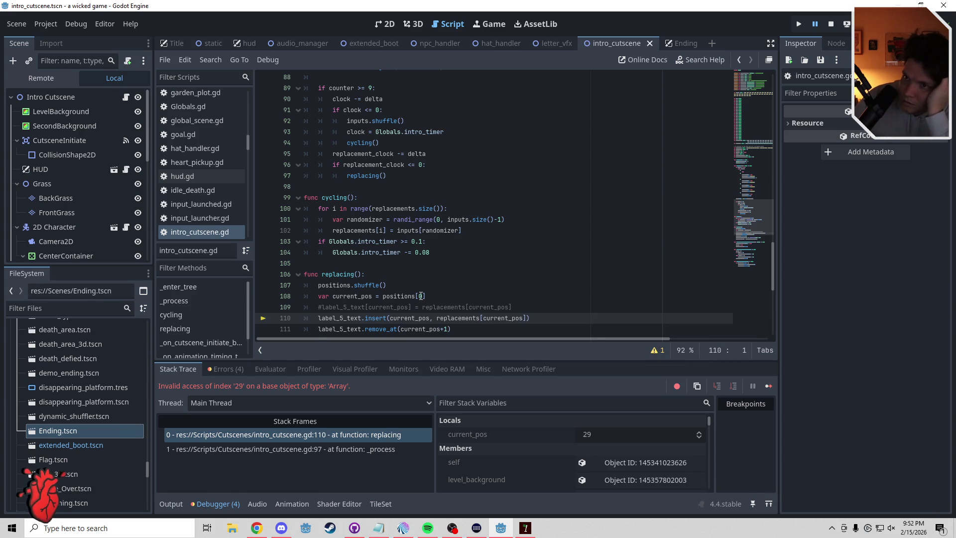
mouse_move(360, 296)
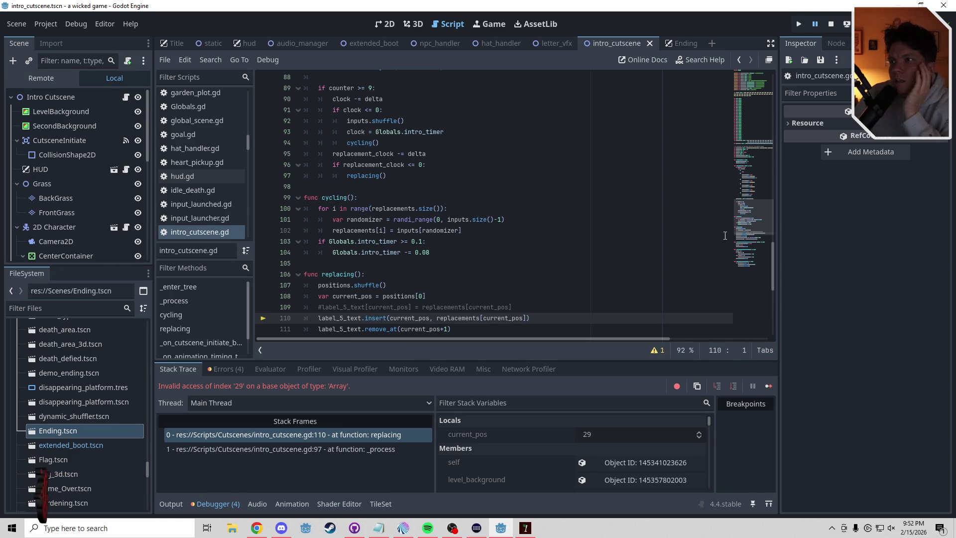
drag(755, 214, 755, 144)
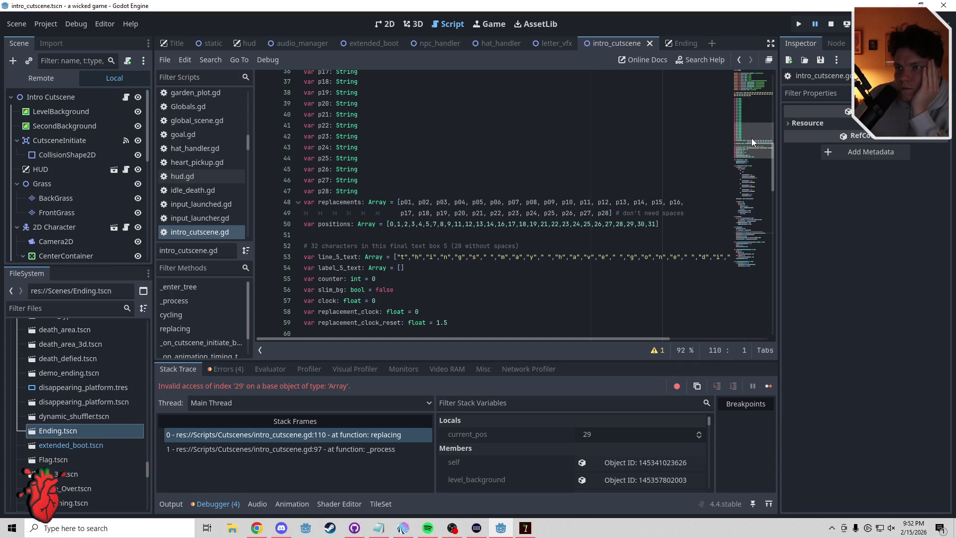
mouse_move(752, 141)
mouse_down()
mouse_move(755, 218)
mouse_move(760, 146)
mouse_up()
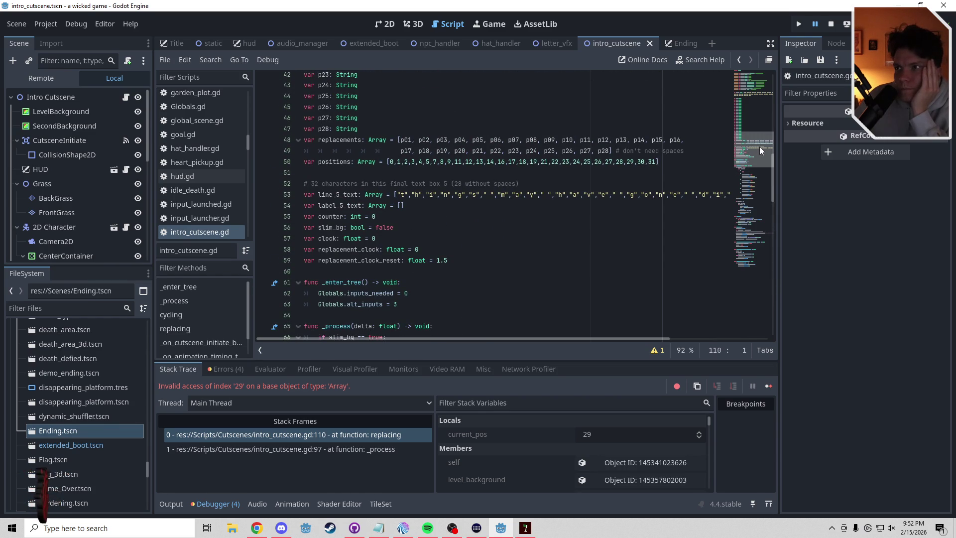
drag(760, 146, 759, 144)
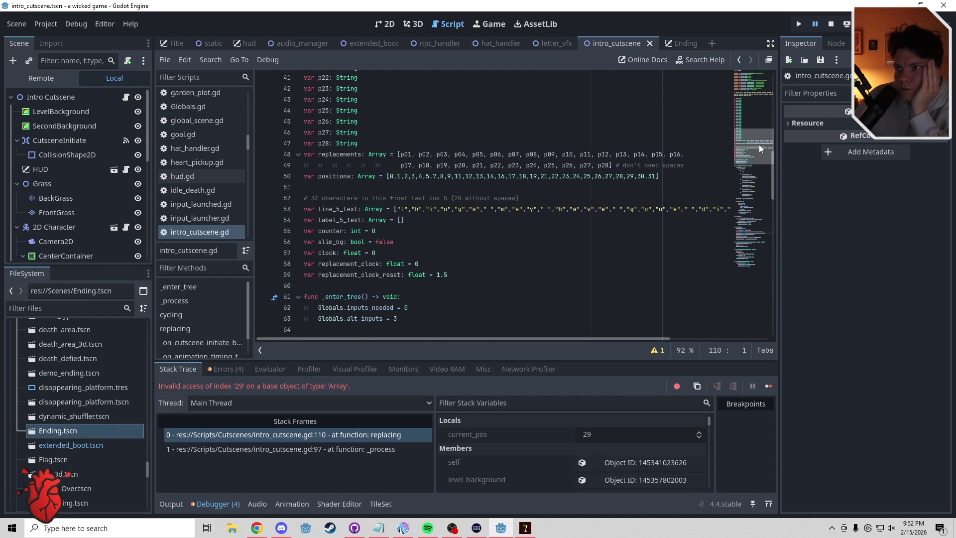
drag(759, 145, 751, 229)
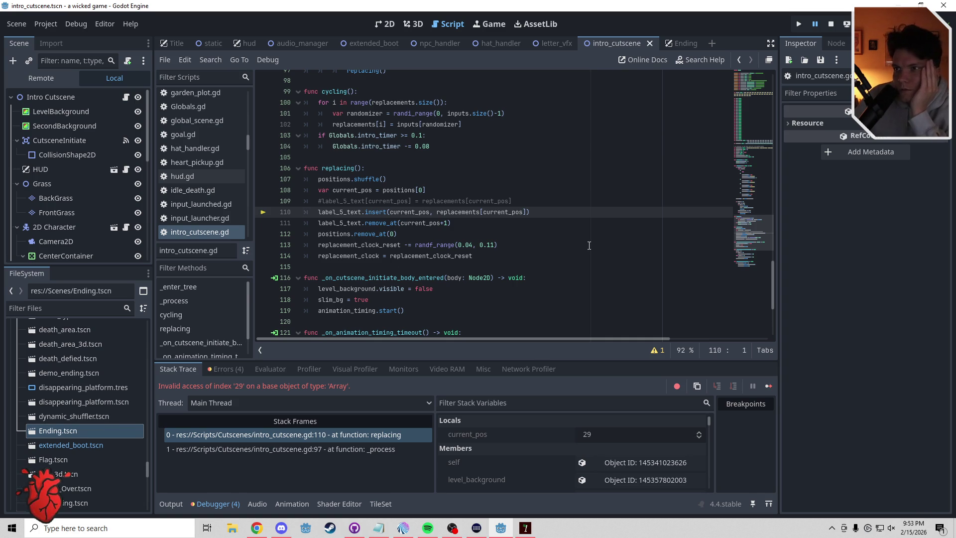
drag(755, 228, 764, 144)
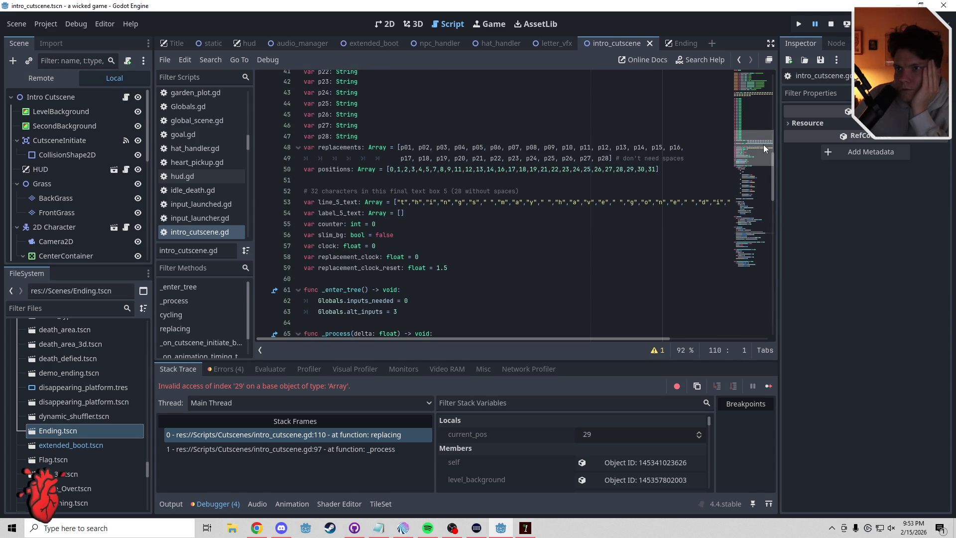
scroll(625, 176, up, 1)
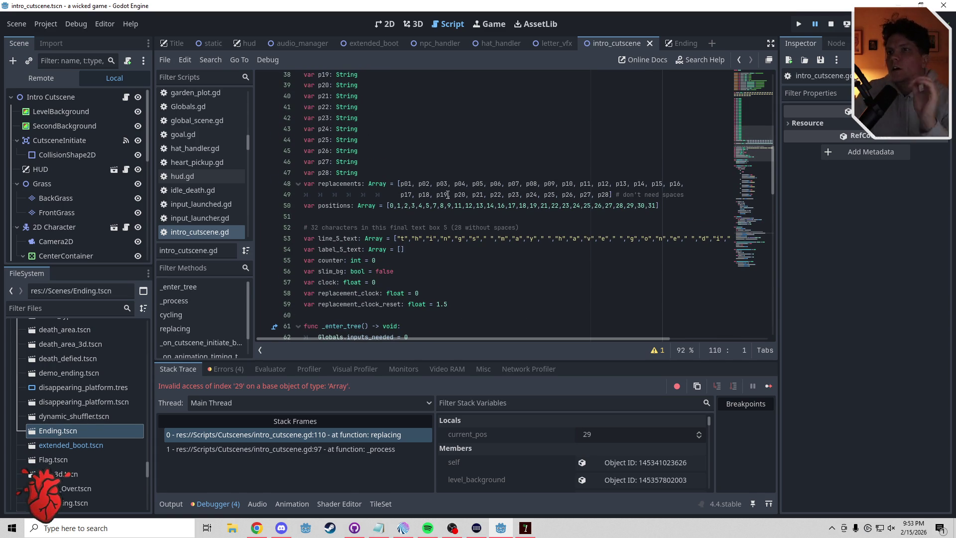
Declare String variables p29, p30, p31 and p32 below the p28 declaration.
click(364, 172)
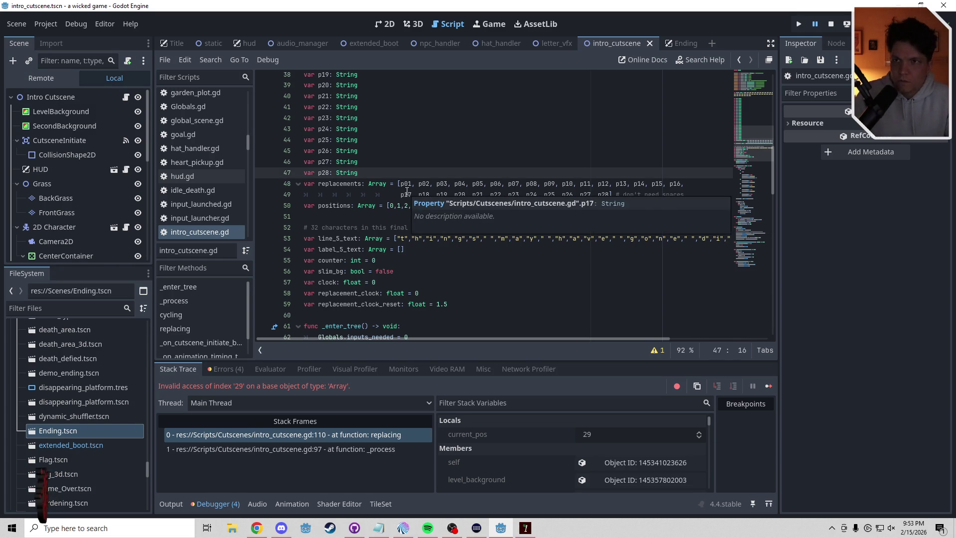
key(Return)
text(var p)
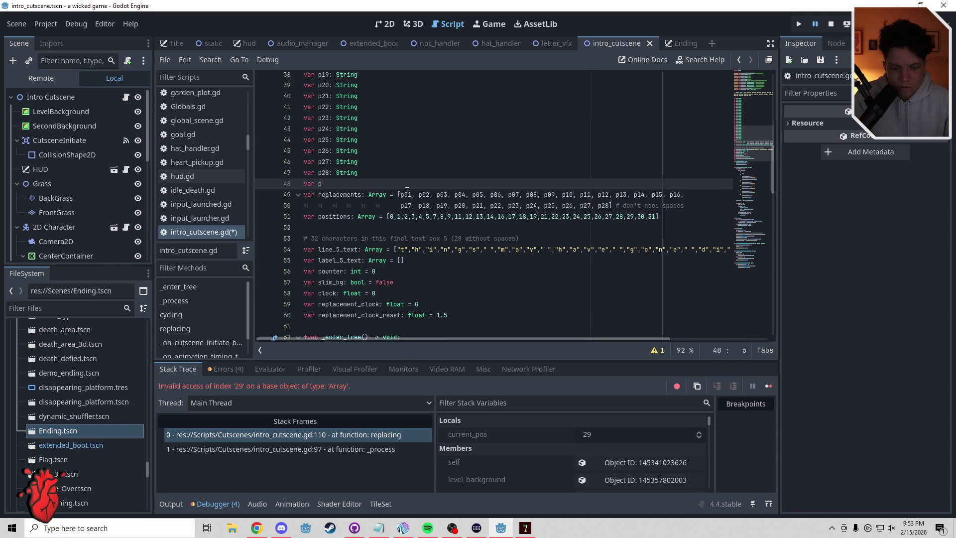
text(29: String)
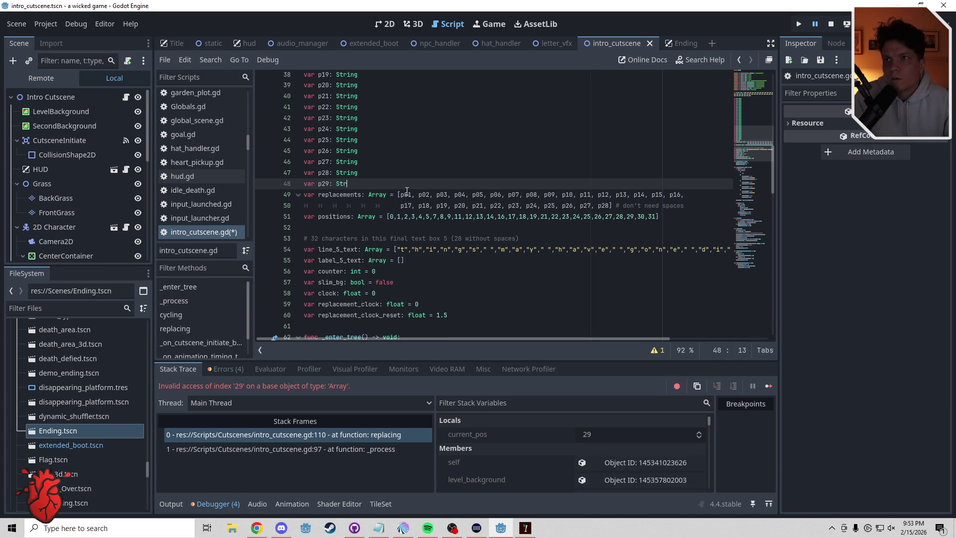
key(Return)
text(var p30:)
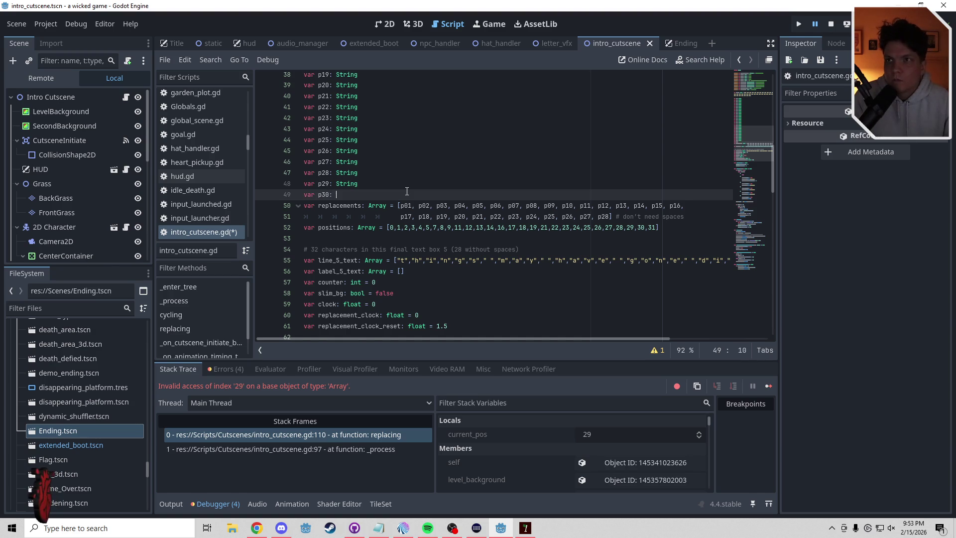
text(Strin)
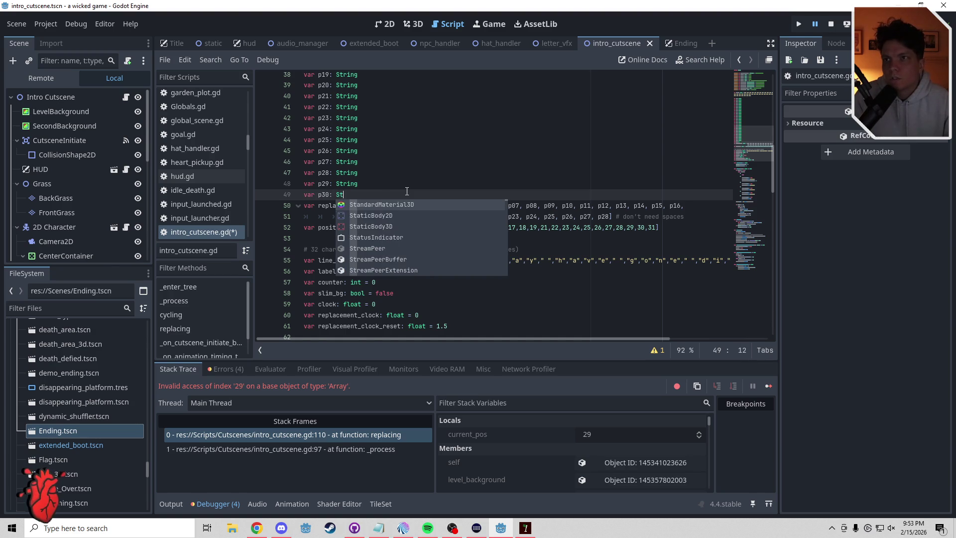
text(g)
key(Return)
key(Return)
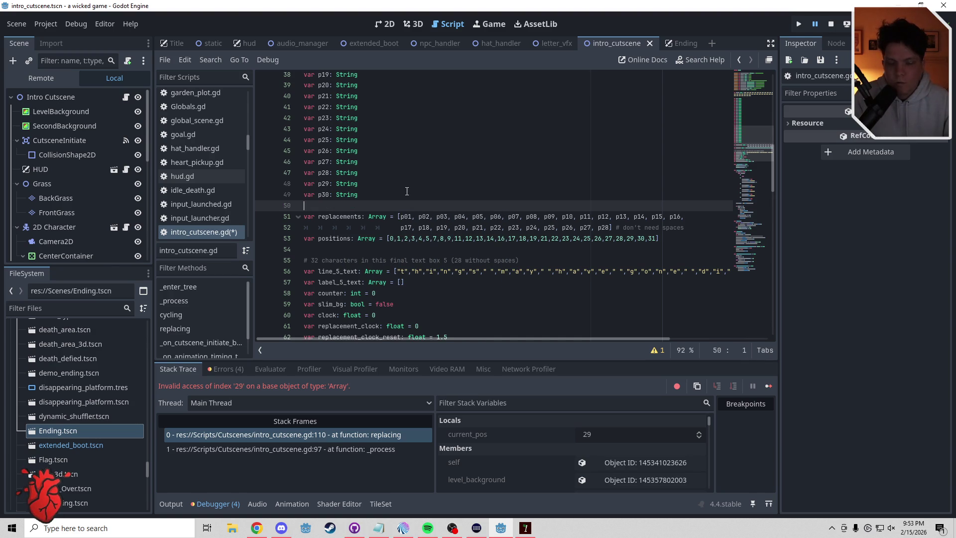
text(var p31: String)
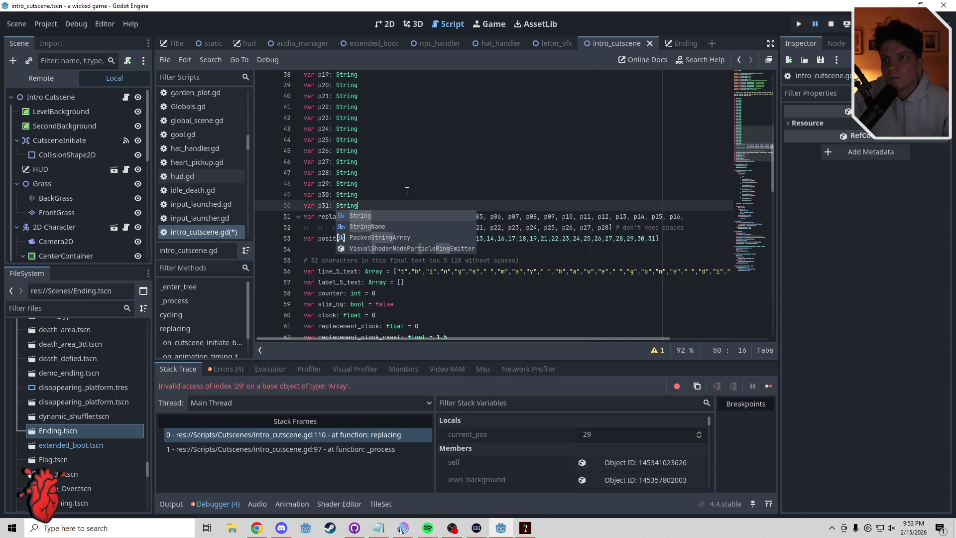
key(Return)
key(Return)
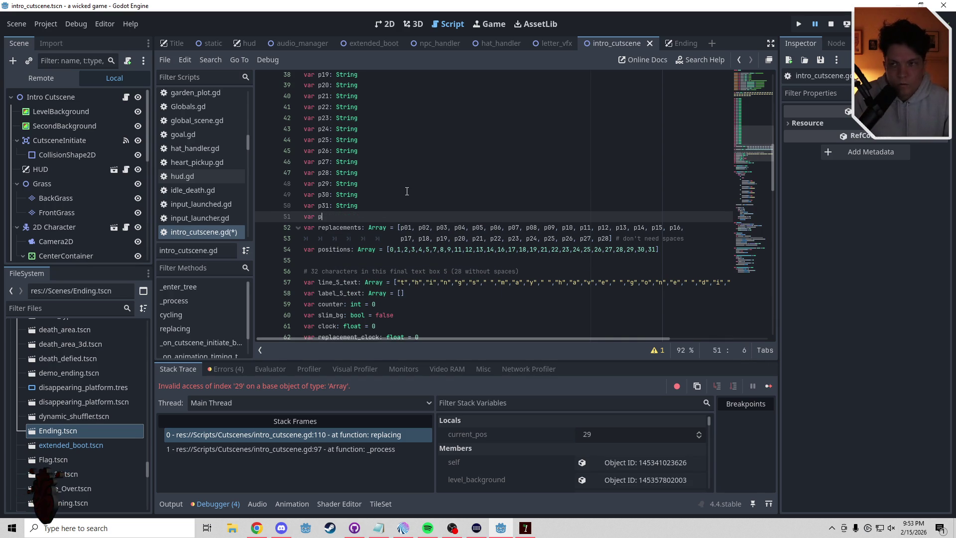
key(BackSpace)
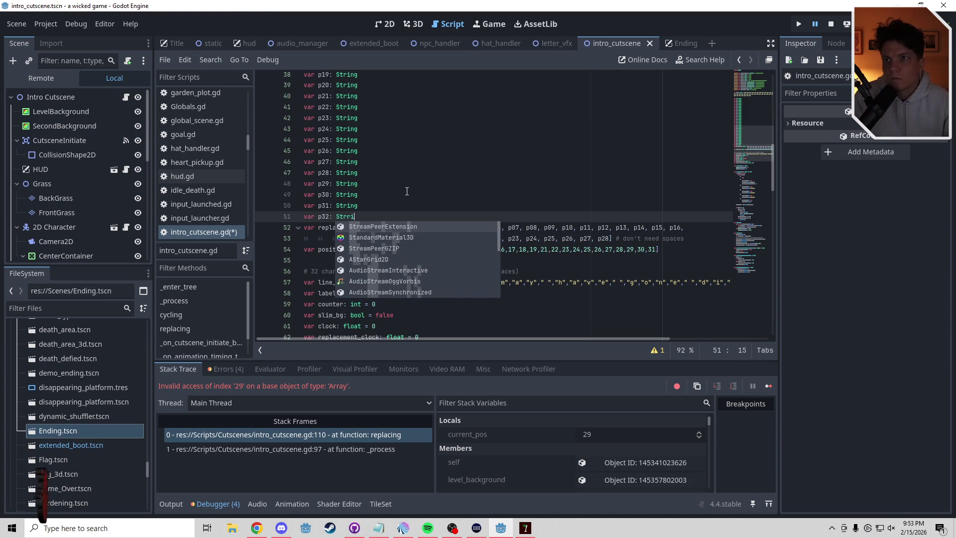
text(ing)
Replace the comment in the replacements array with ', p29, p30, p31, p32'.
click(576, 239)
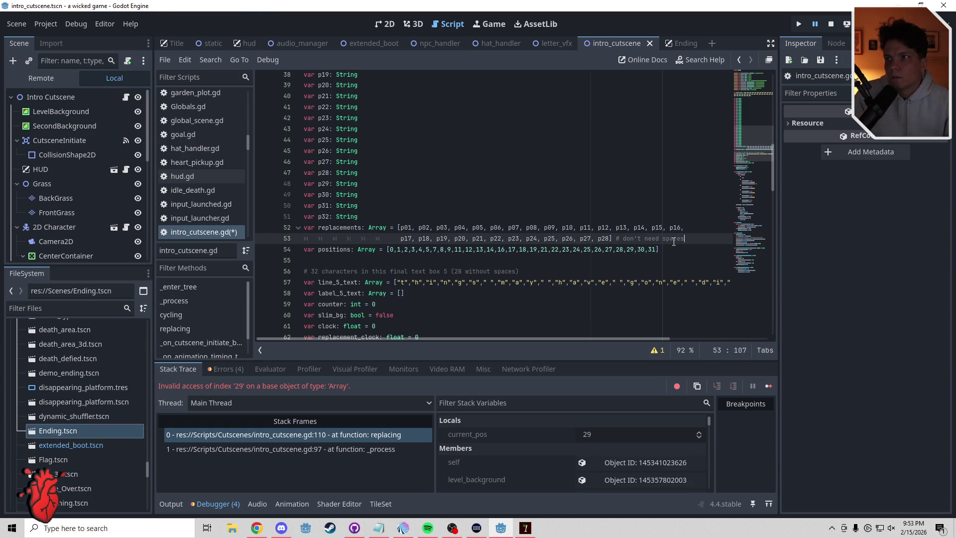
drag(686, 239, 612, 238)
key(BackSpace)
key(BackSpace)
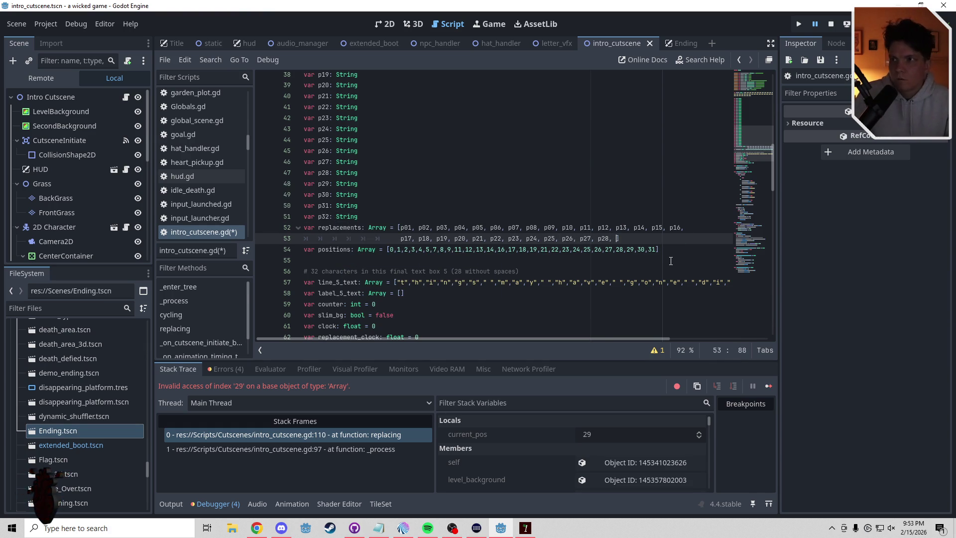
text(, p29)
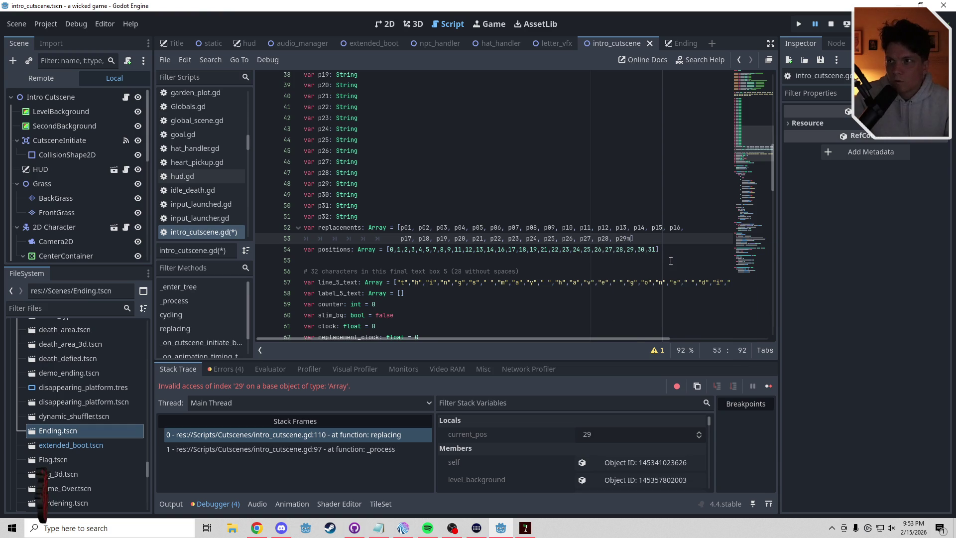
text(, p)
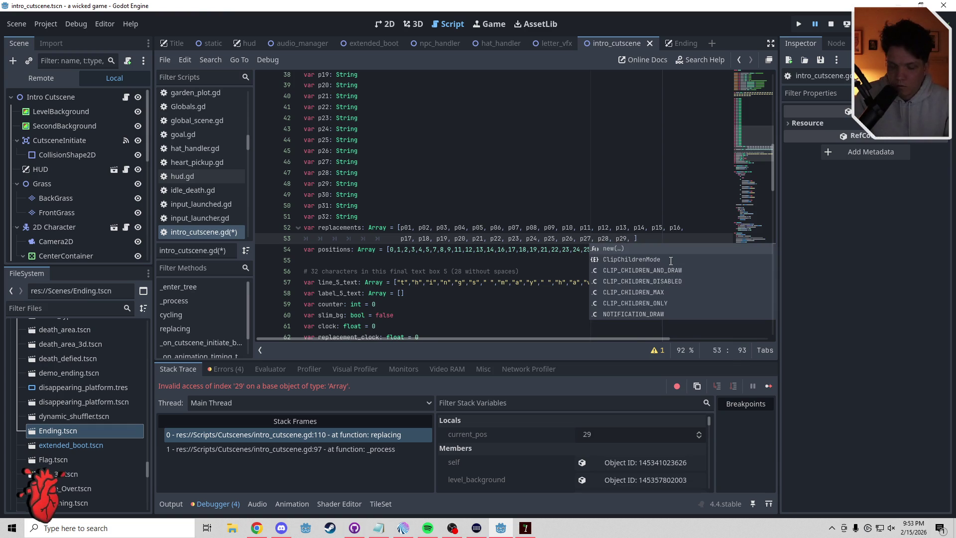
text(30,)
text( p31,)
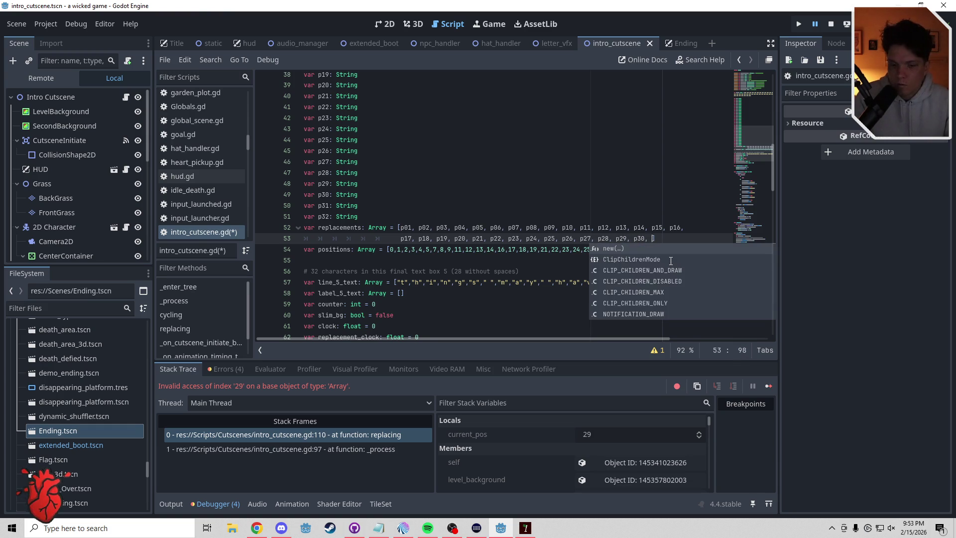
text( p32)
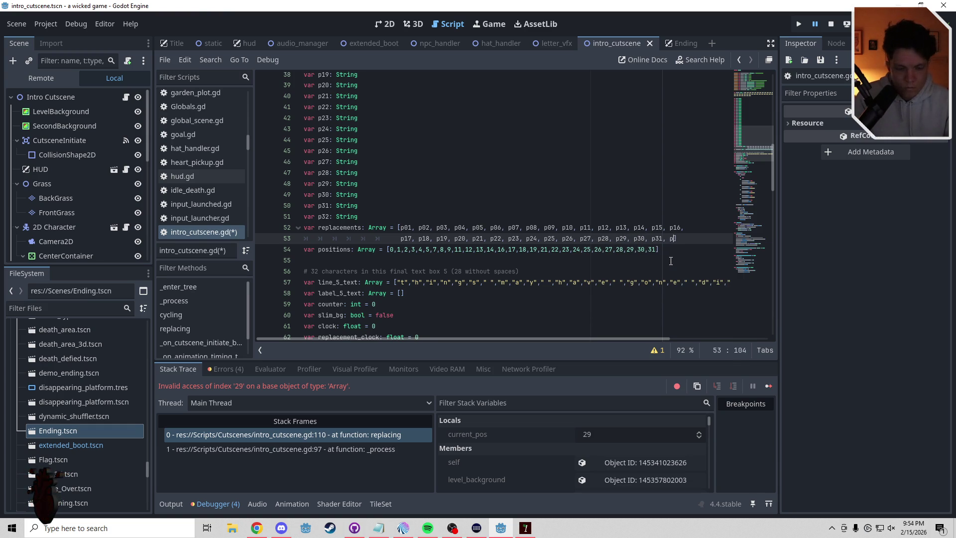
Stop the running game and scroll through intro_cutscene.gd to review the finished arrays.
click(572, 264)
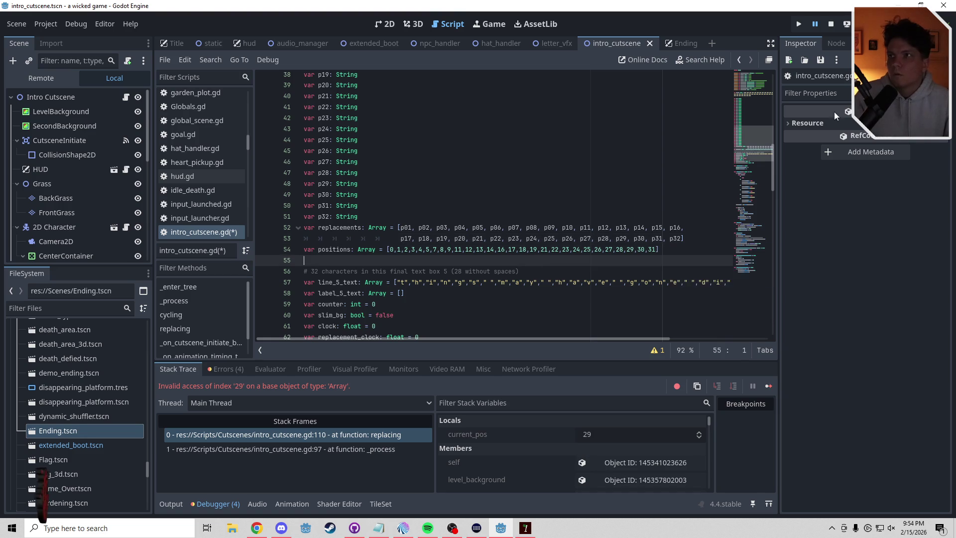
click(833, 26)
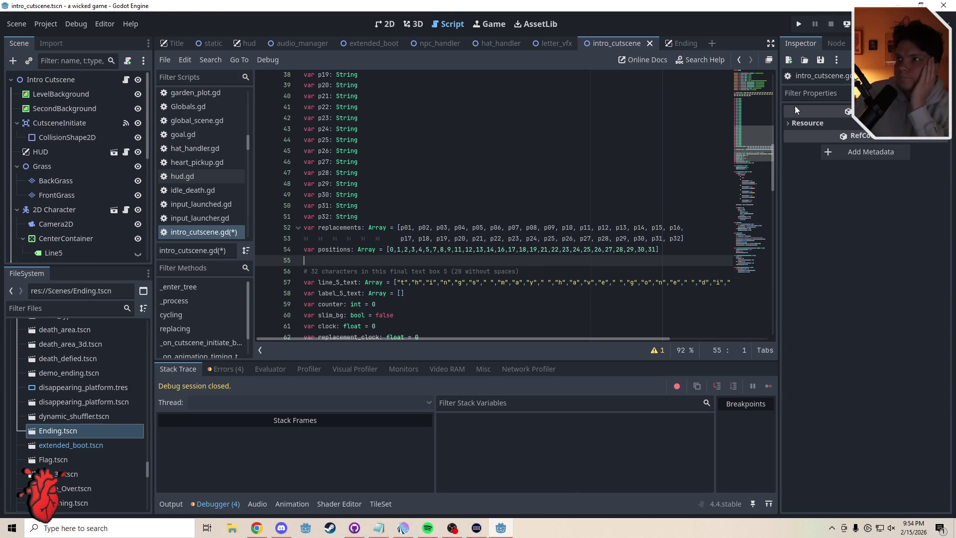
drag(749, 135, 755, 227)
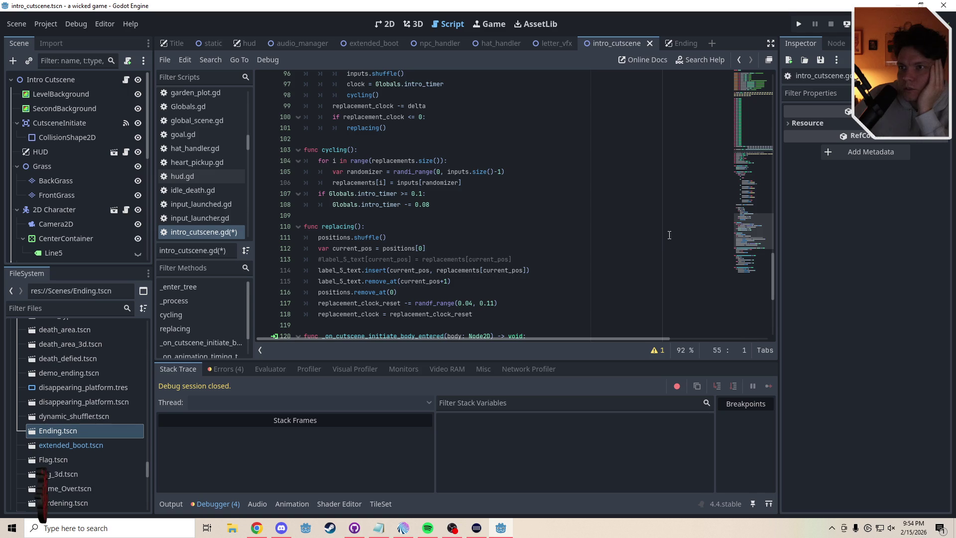
scroll(747, 225, down, 1)
drag(436, 226, 482, 228)
drag(755, 264, 762, 152)
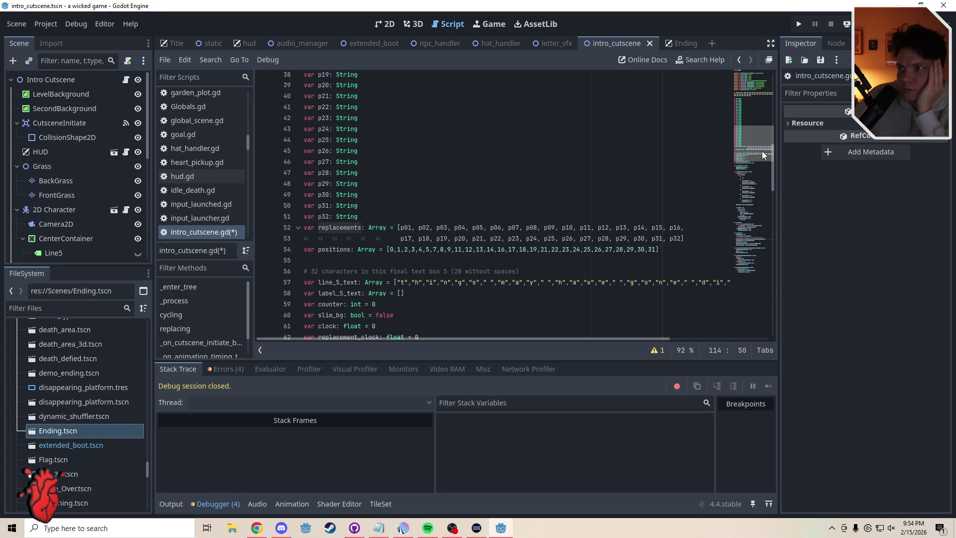
mouse_move(763, 151)
mouse_down()
mouse_move(774, 214)
mouse_move(772, 163)
mouse_up()
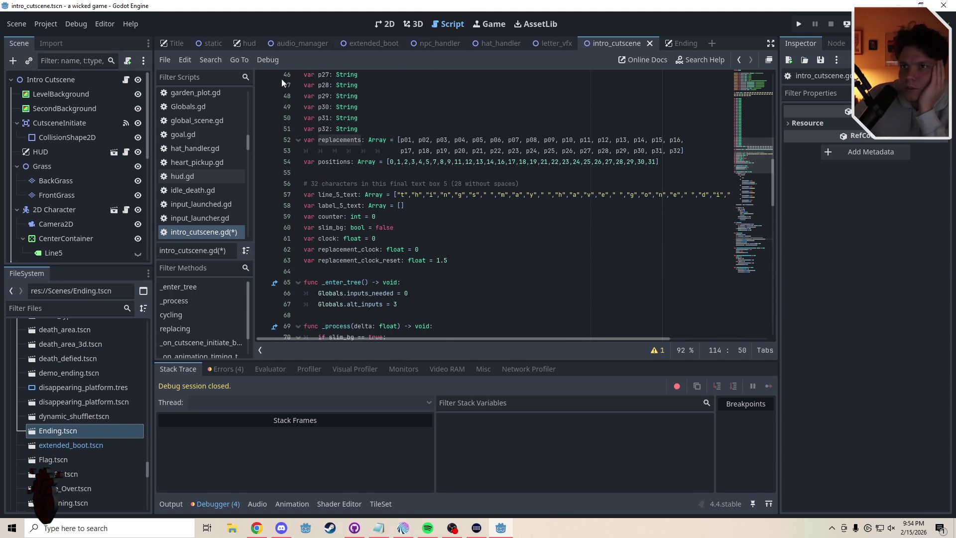
Change intro_timer in Globals.gd from 1 to 0.5, then switch back to intro_cutscene.gd.
click(199, 105)
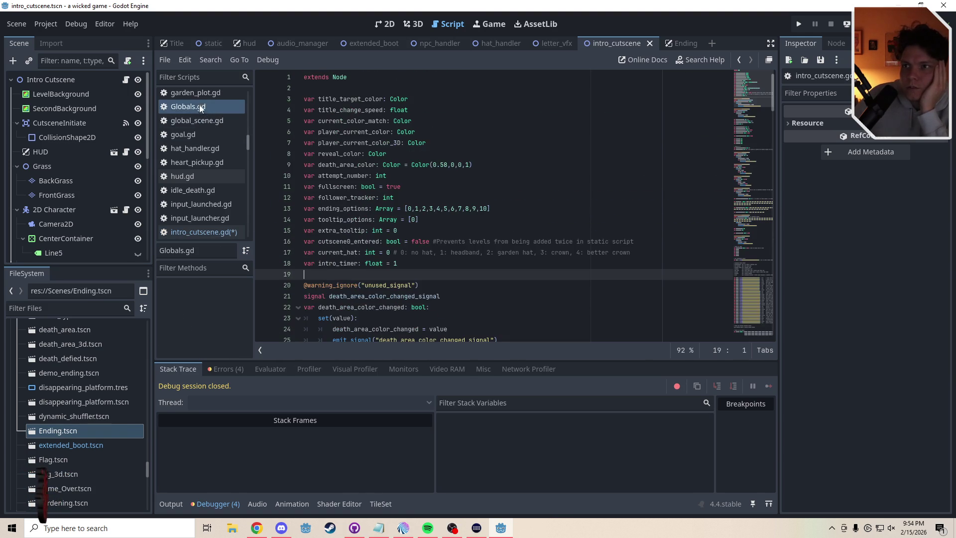
double_click(395, 264)
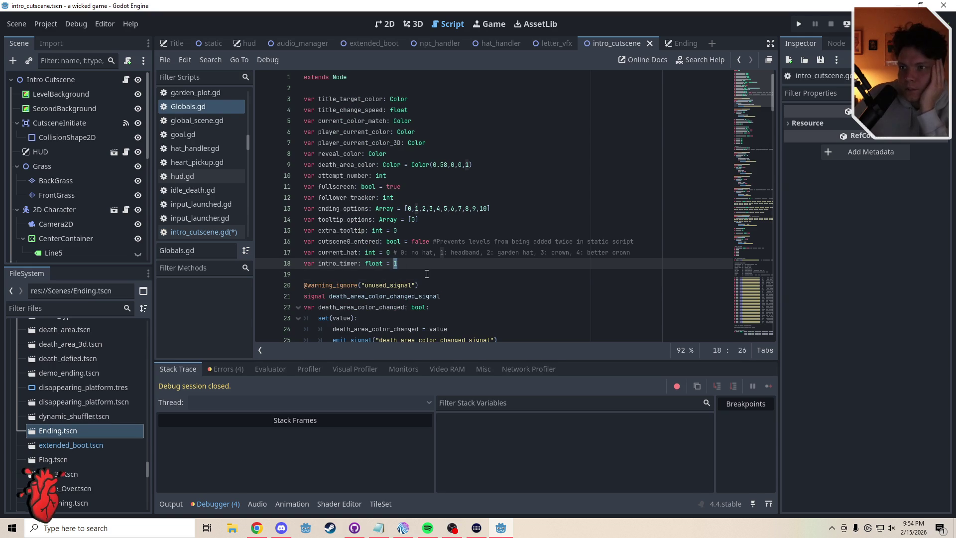
text(0.5)
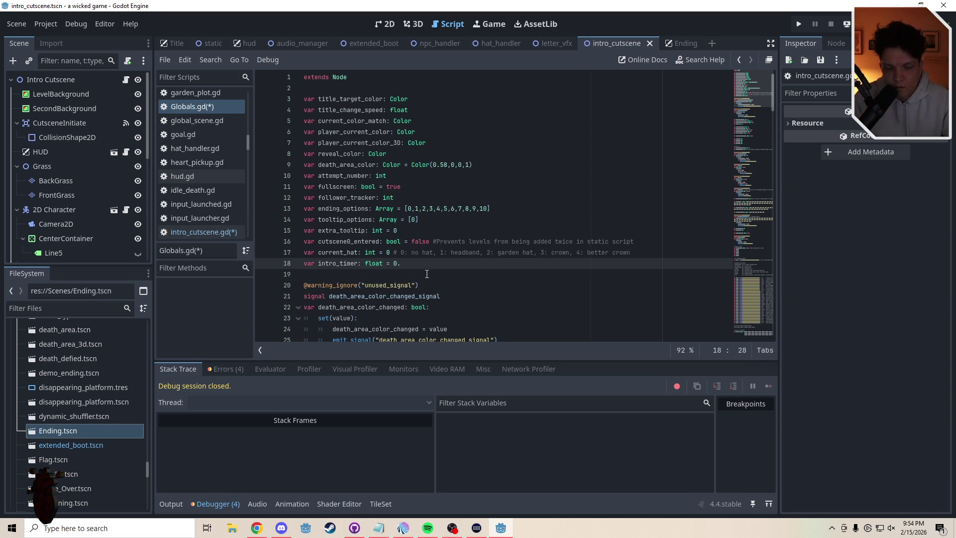
click(383, 26)
click(456, 23)
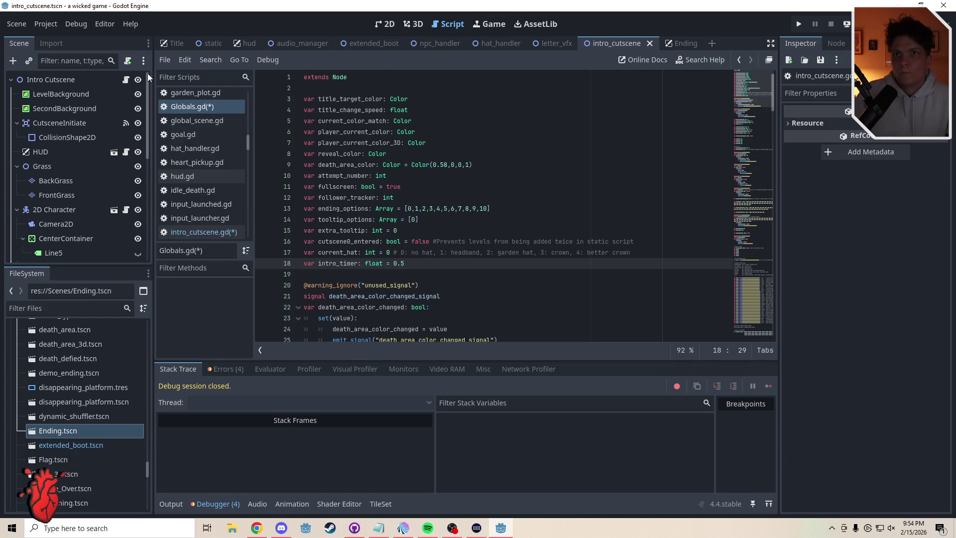
click(125, 80)
drag(754, 142, 761, 226)
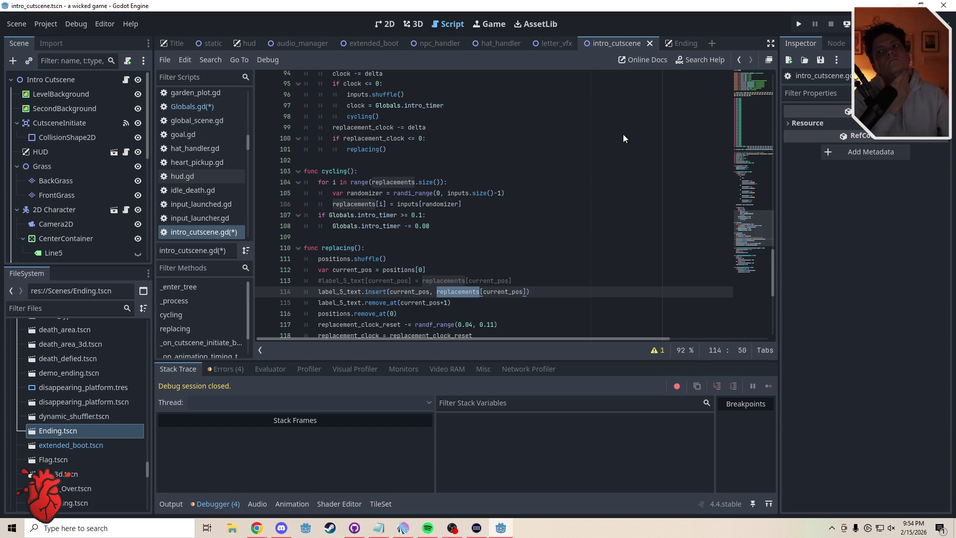
Save the scripts and run the cutscene until the debugger breaks on line 112 in replacing().
key(ctrl+s)
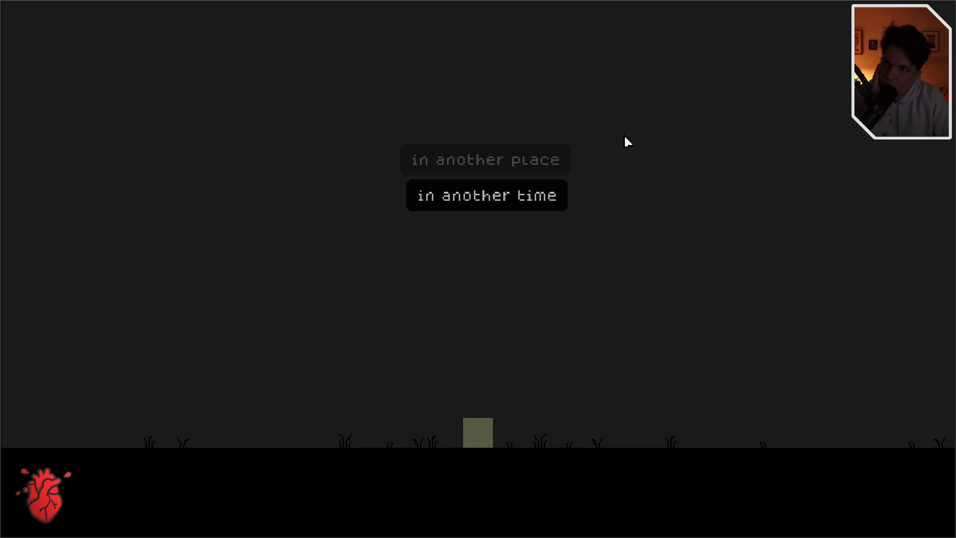
text(things may)
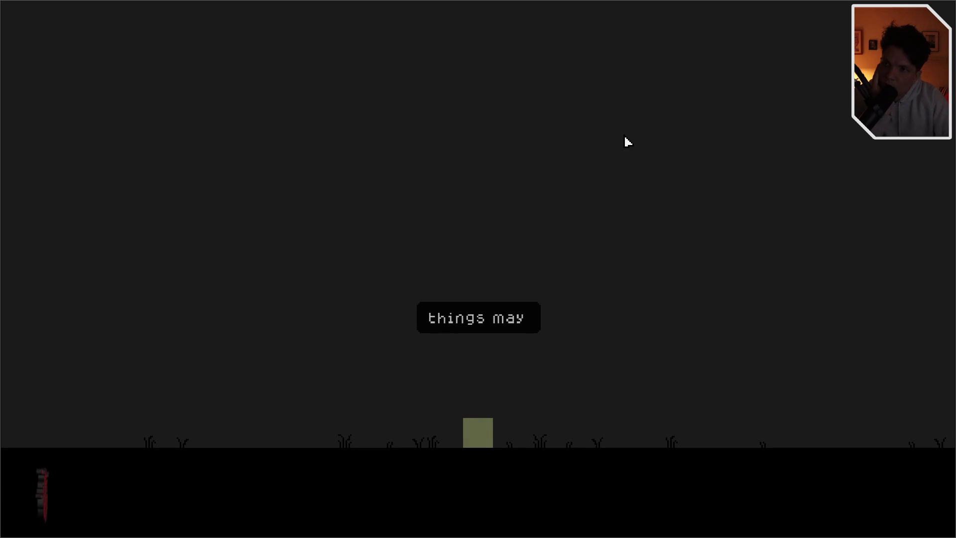
text( have gonc di)
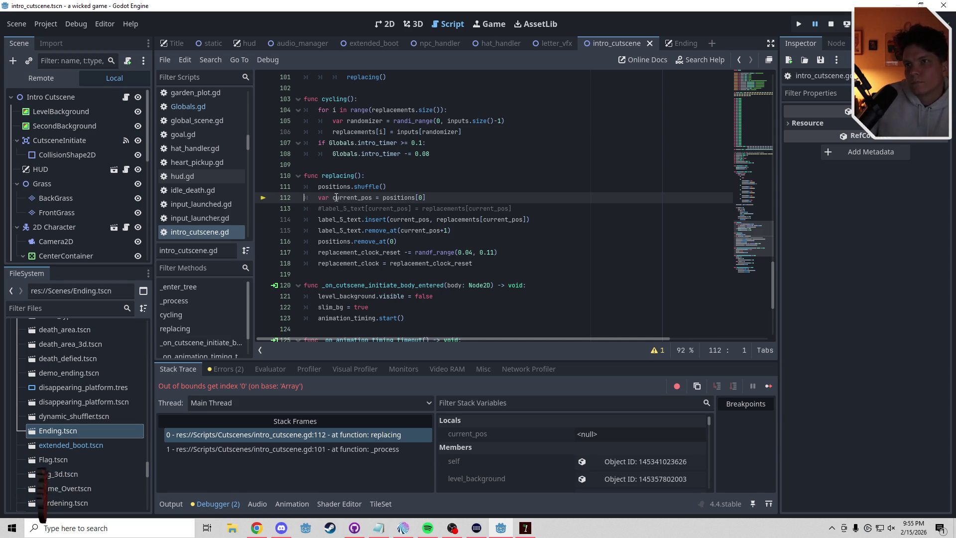
Indent replacing()'s body under a new 'if positions.size() > 0:' line, then stop the game.
click(320, 198)
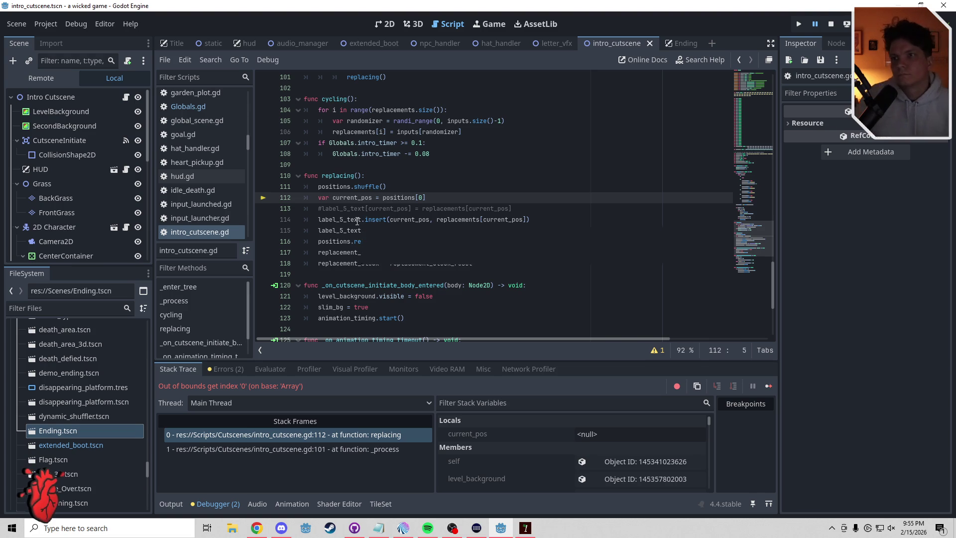
mouse_move(357, 221)
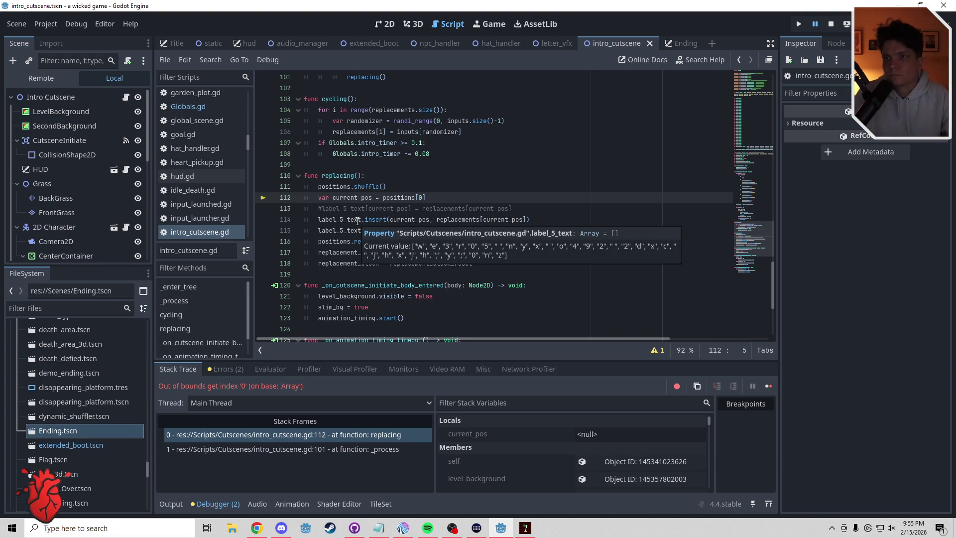
key(Up)
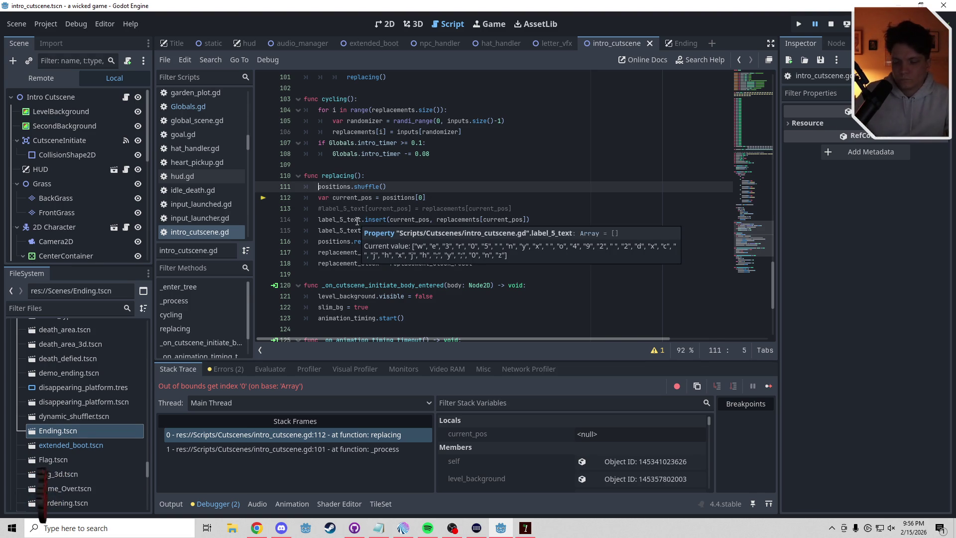
key(Return)
key(Up)
text(if)
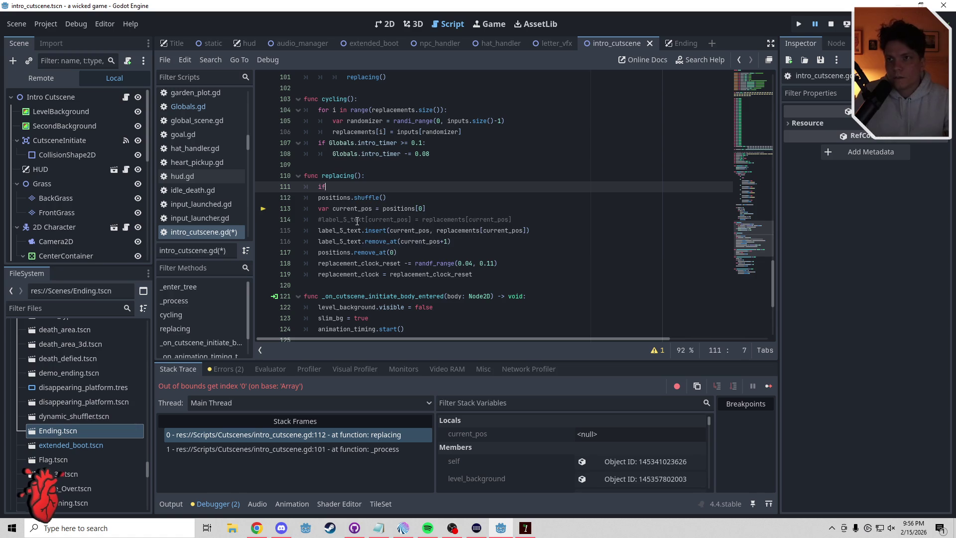
text( positions)
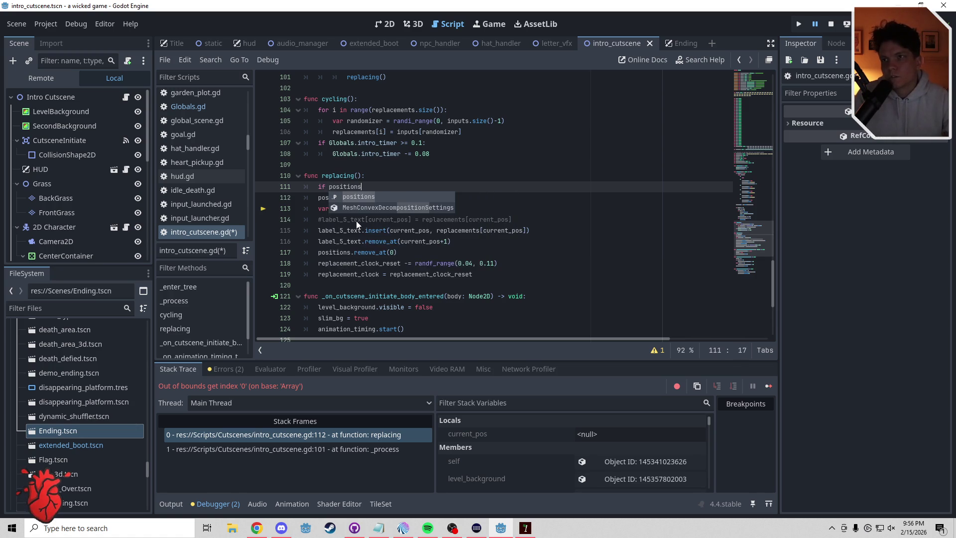
text(.size)
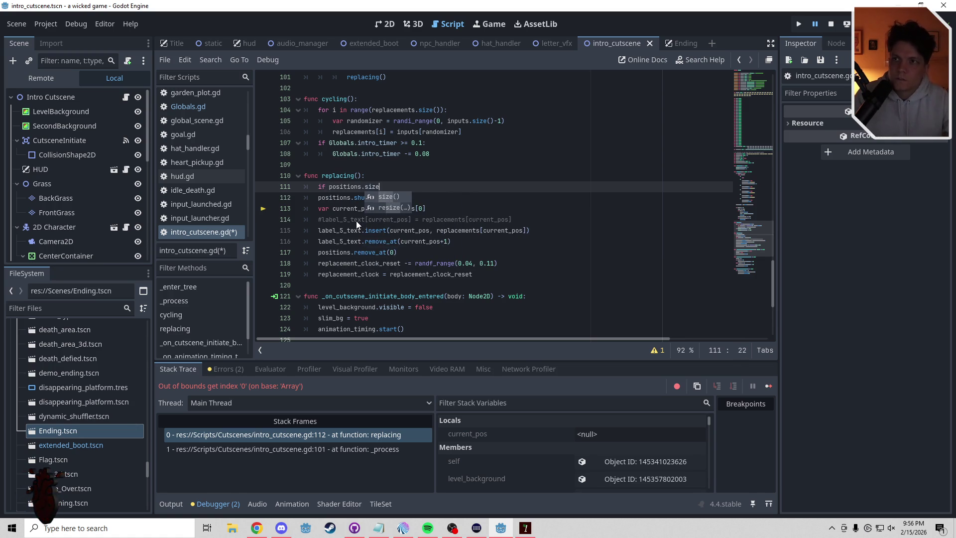
text(() )
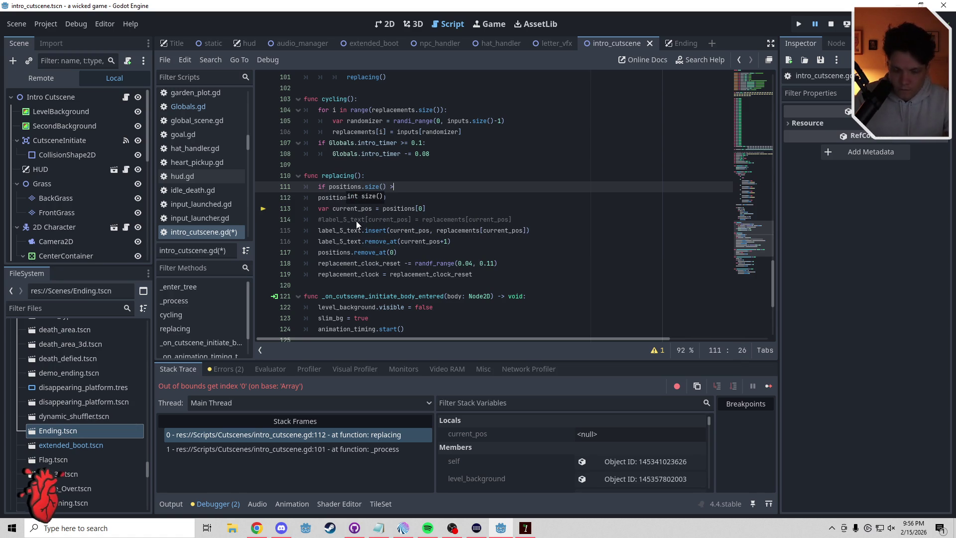
text(> 0:)
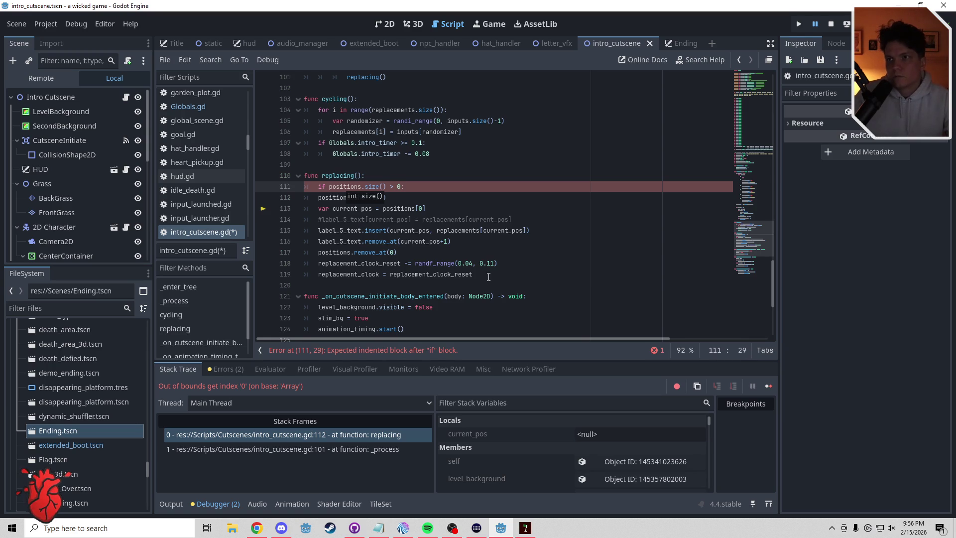
drag(473, 274, 271, 199)
key(Tab)
click(353, 165)
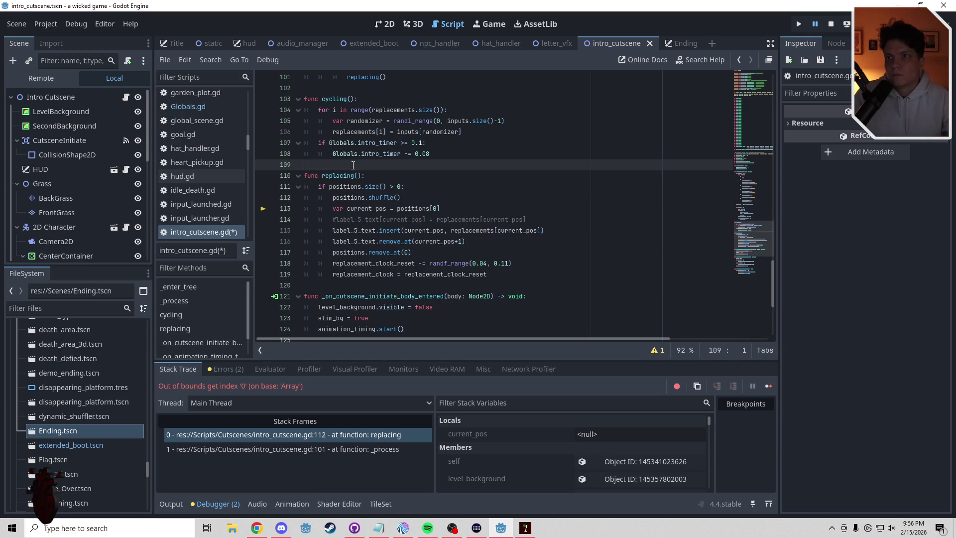
click(830, 24)
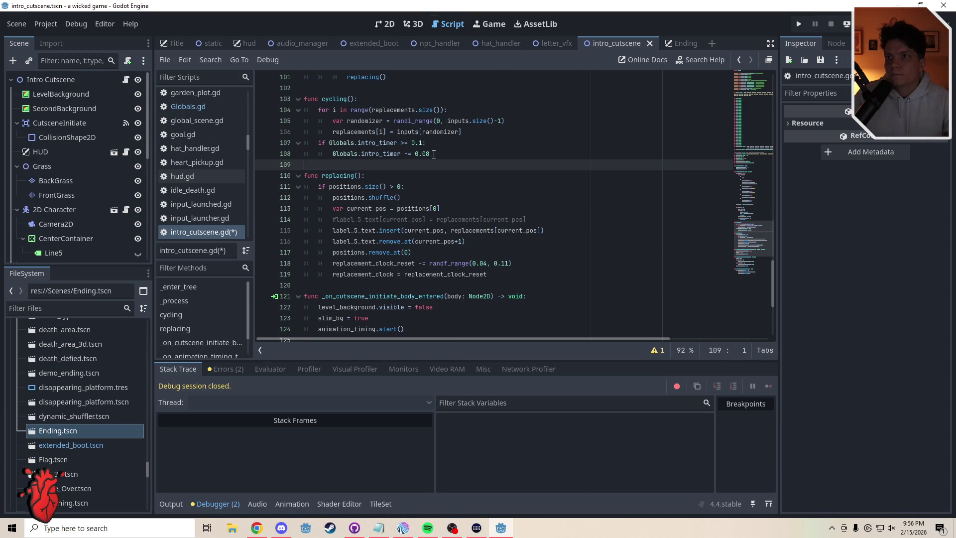
Change the intro_timer decrement in cycling() from 0.08 to 0.03.
click(428, 154)
text(3)
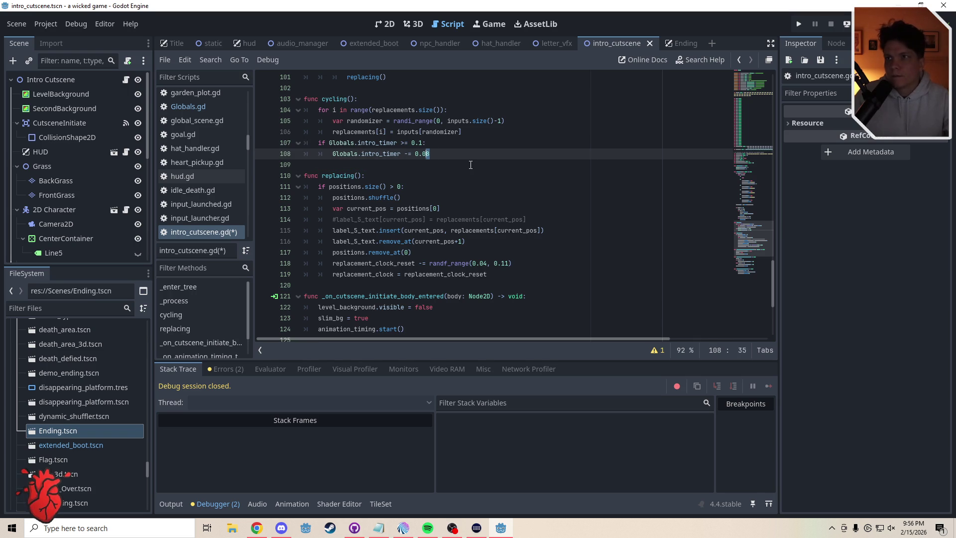
click(411, 163)
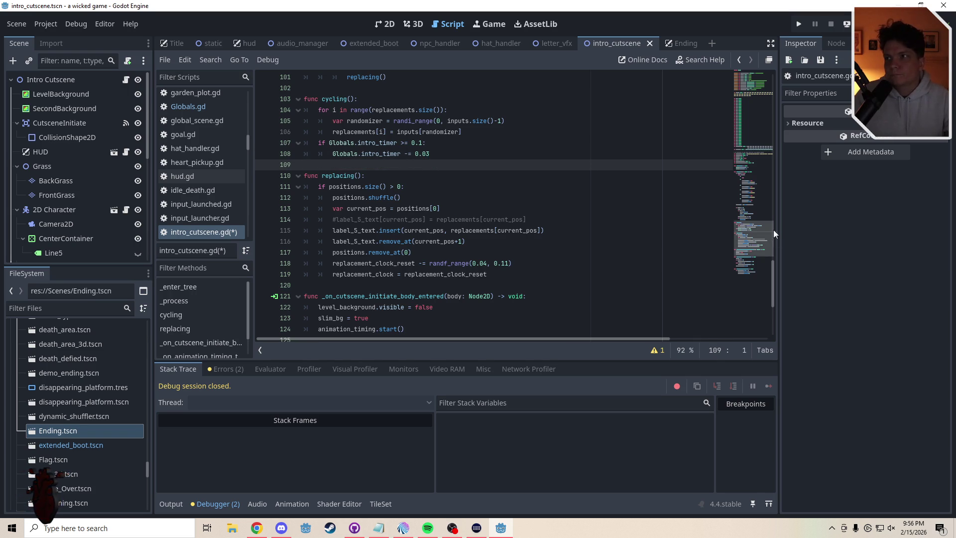
Raise the glitch start check on line 93 from 'counter >= 9' to 'counter >= 11'.
scroll(729, 233, up, 5)
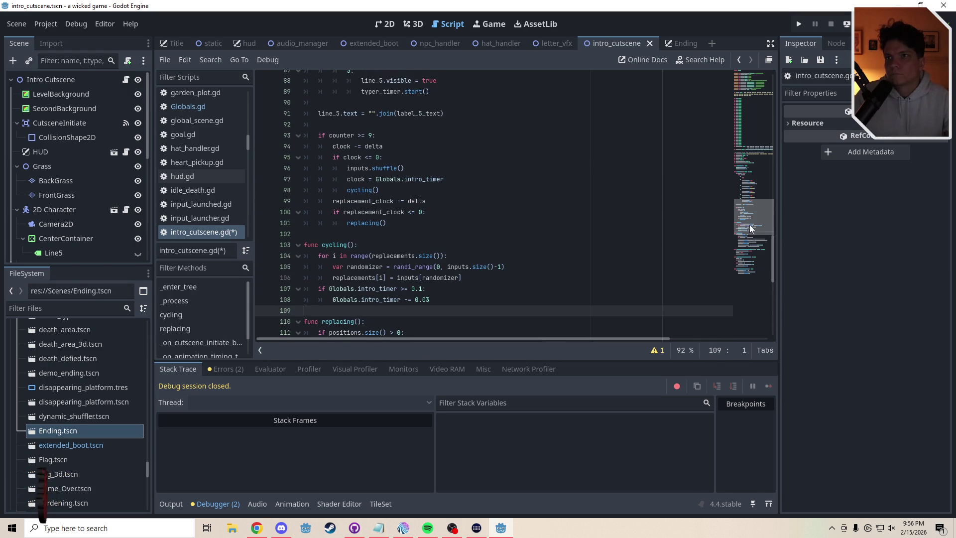
double_click(370, 136)
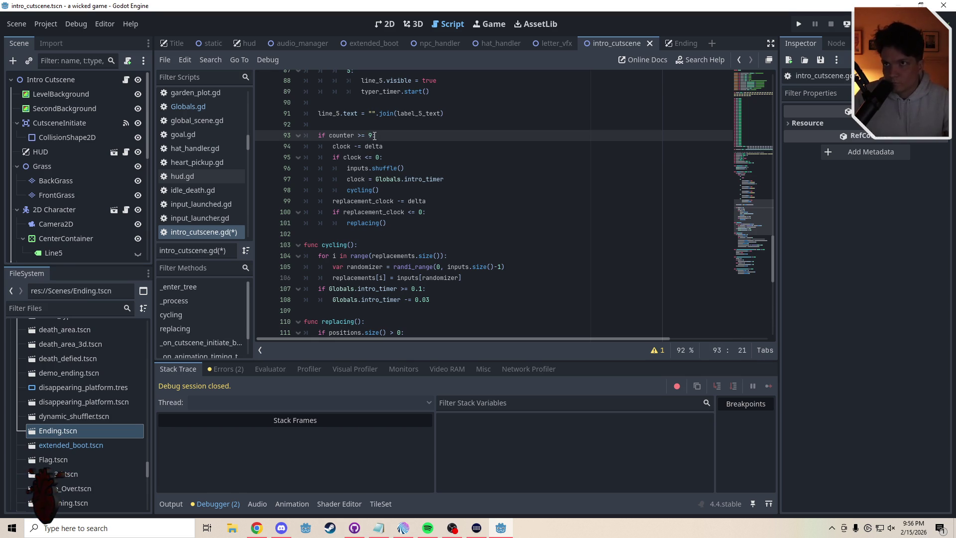
double_click(374, 135)
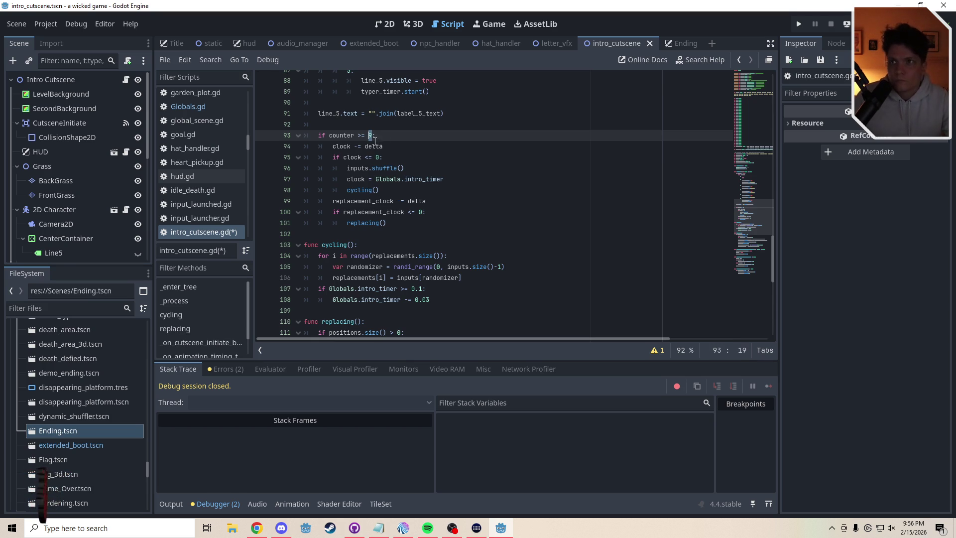
text(11)
click(370, 125)
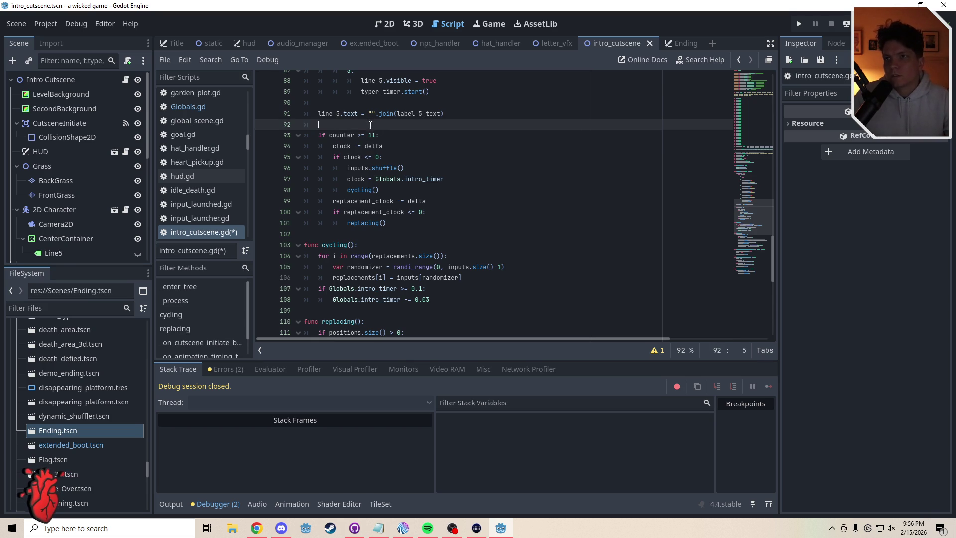
drag(749, 213, 747, 224)
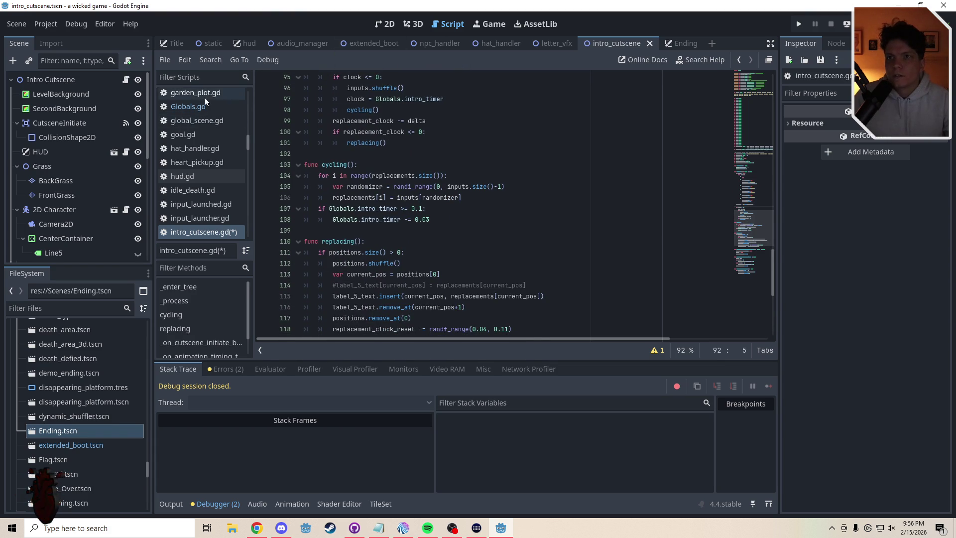
Set intro_timer's default in Globals.gd from 0.5 to 0.2 and save the script.
click(199, 109)
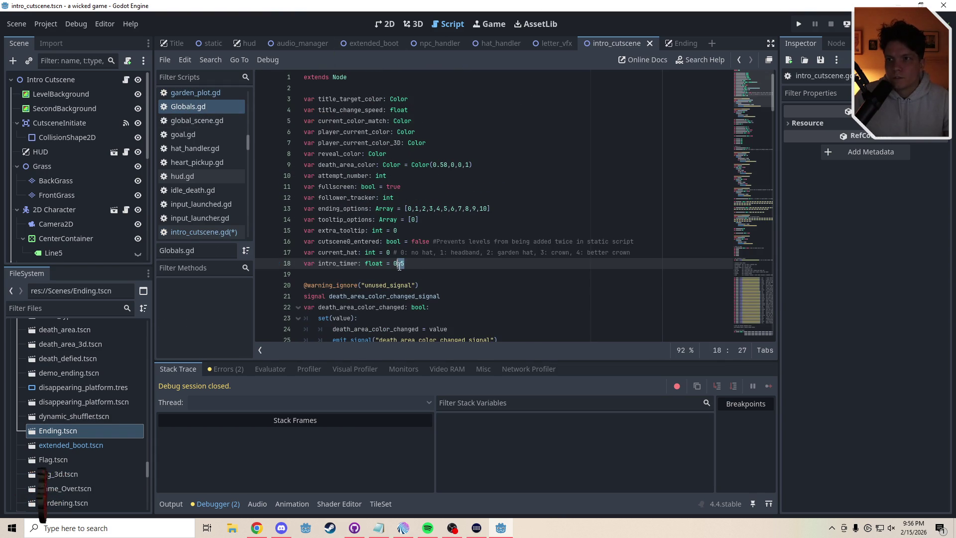
text(.2)
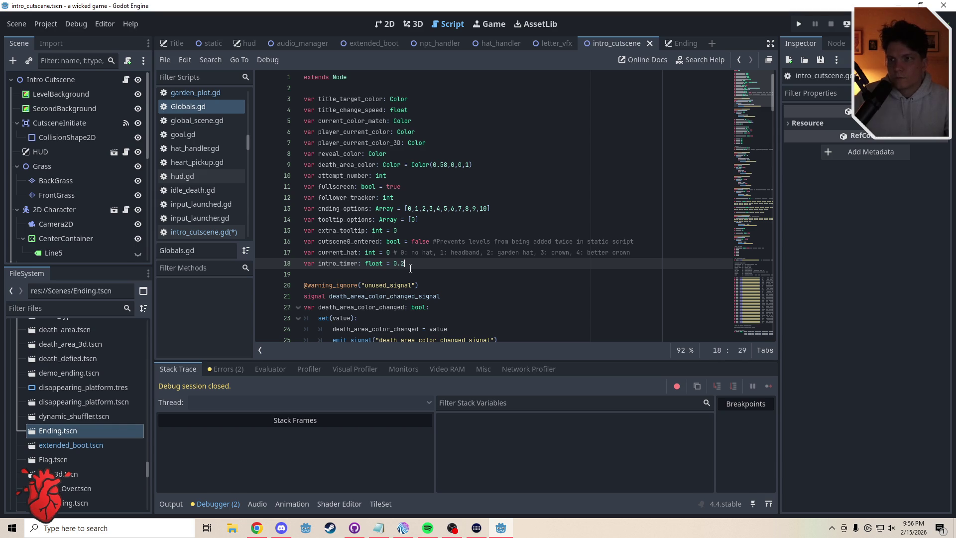
click(410, 270)
key(ctrl+s)
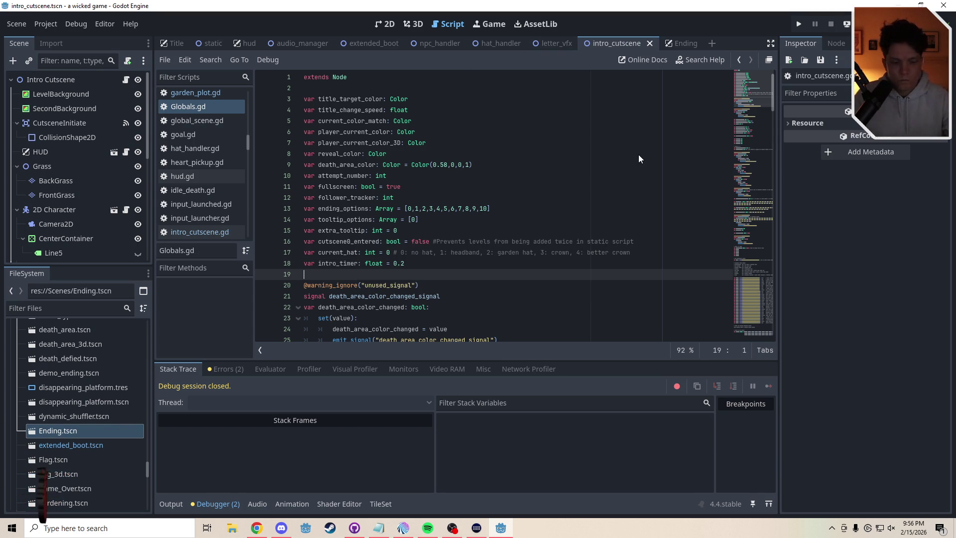
key(ctrl+s)
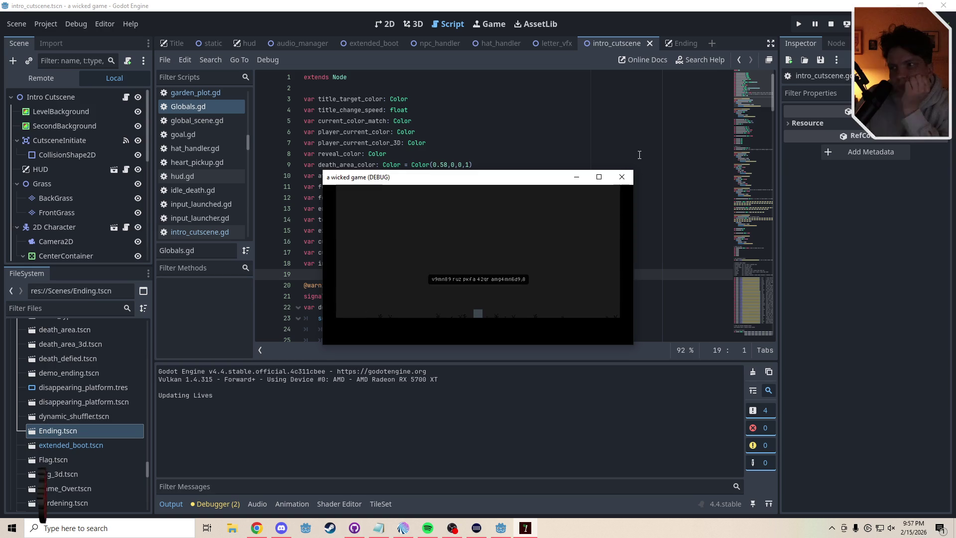
Close the debug game window after watching the scrambled glitch text.
click(622, 179)
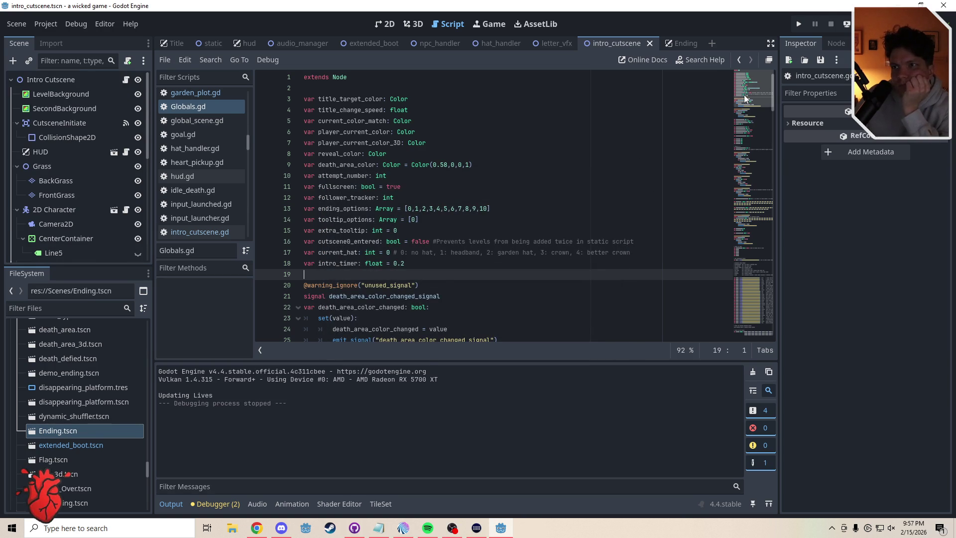
Open intro_cutscene.gd from the Intro Cutscene root node and scroll to cycling() and replacing().
drag(745, 98, 752, 249)
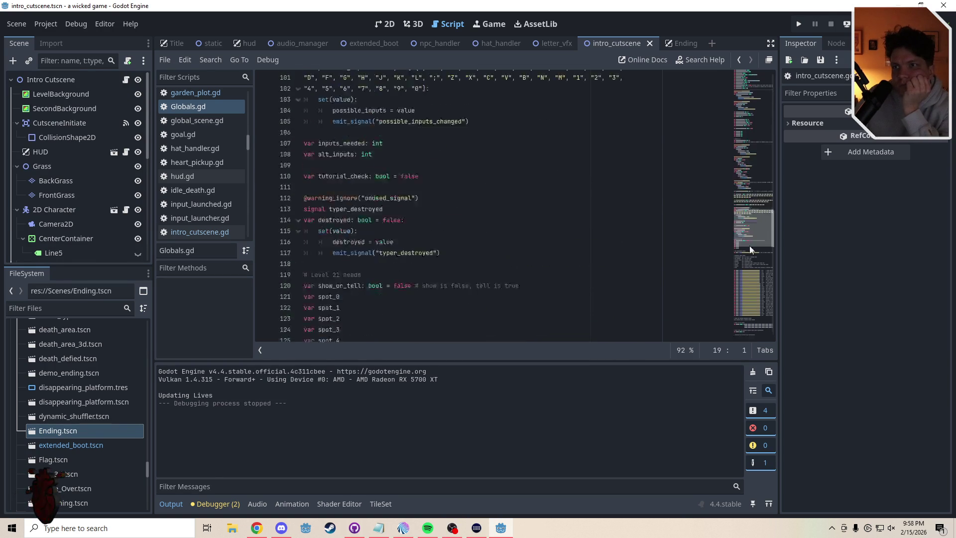
click(617, 44)
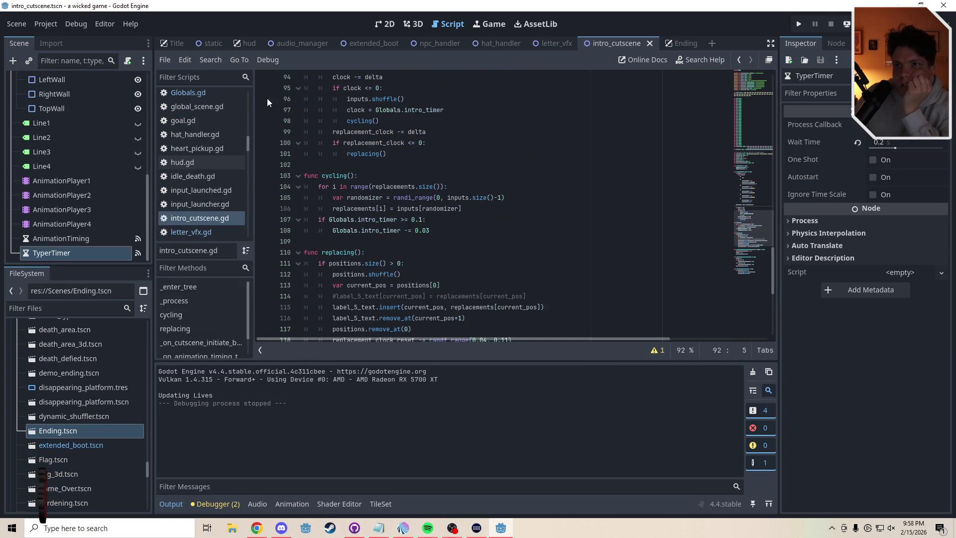
scroll(130, 84, up, 10)
click(129, 82)
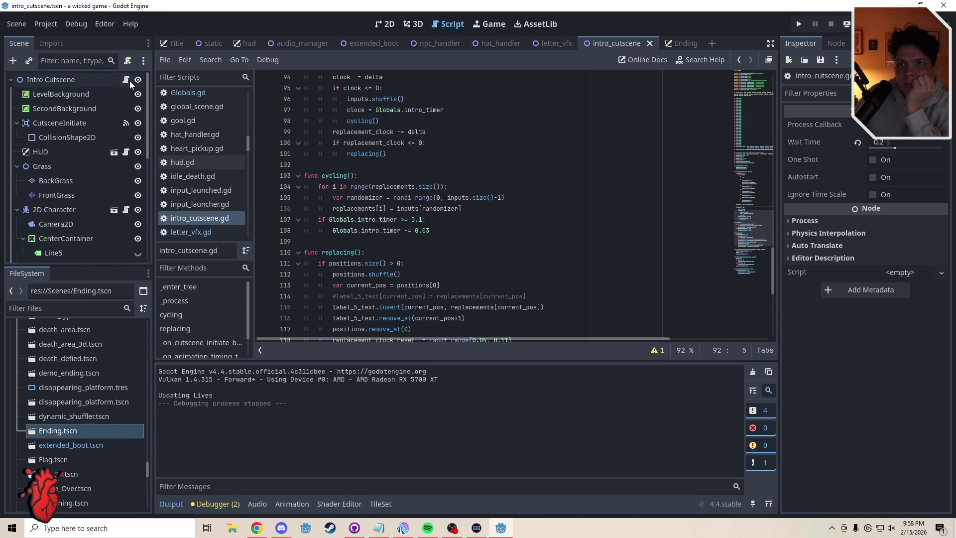
drag(754, 228, 752, 241)
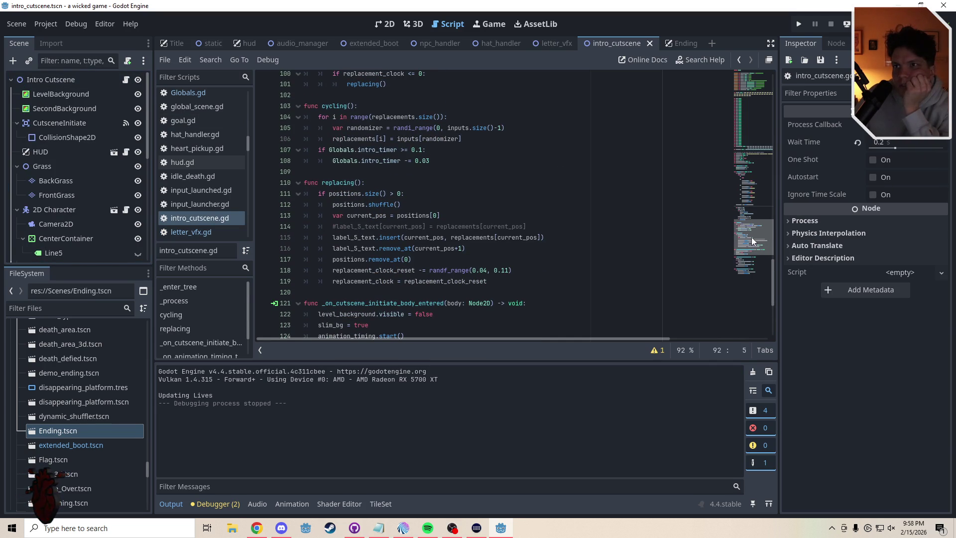
mouse_move(752, 237)
mouse_down()
mouse_move(754, 133)
mouse_move(755, 154)
mouse_up()
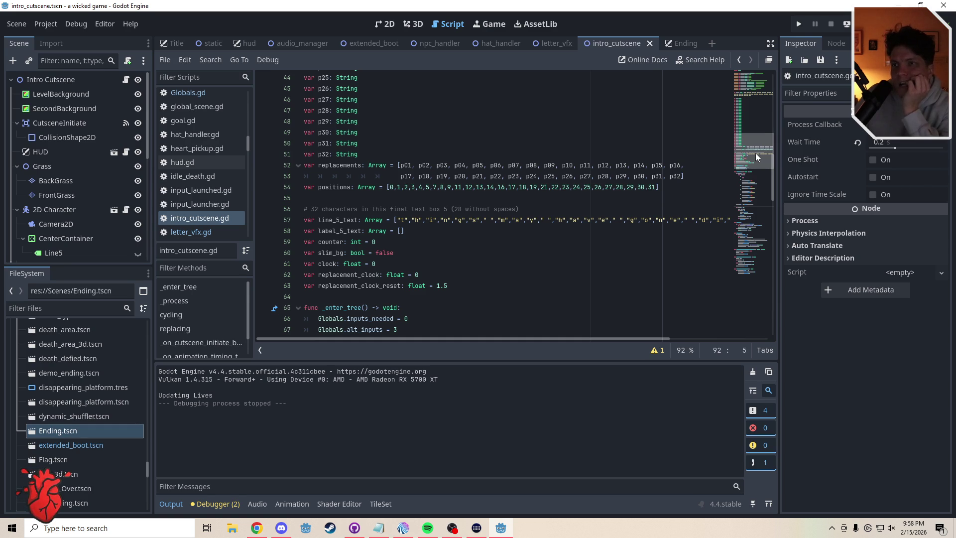
drag(755, 153, 755, 229)
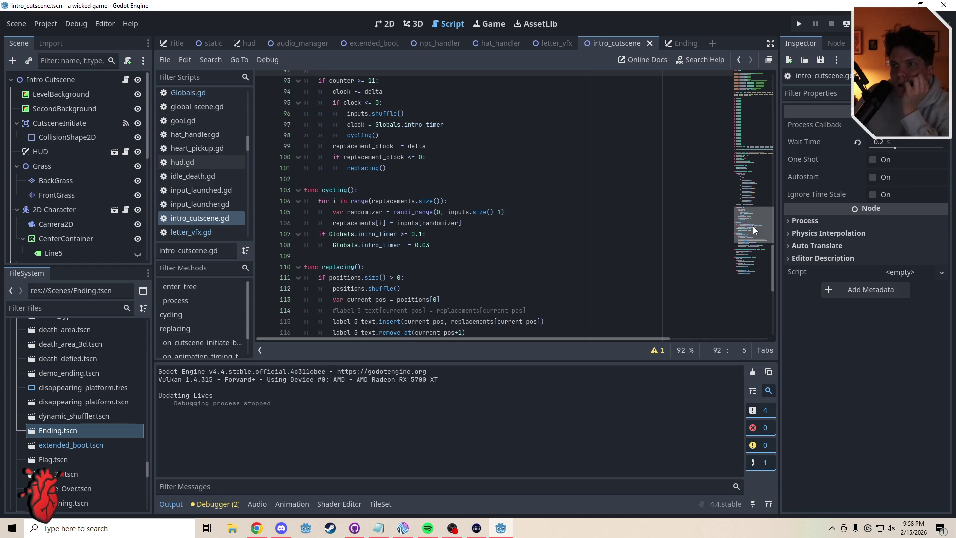
mouse_move(753, 226)
mouse_down()
mouse_move(753, 138)
mouse_move(763, 182)
mouse_move(758, 225)
mouse_up()
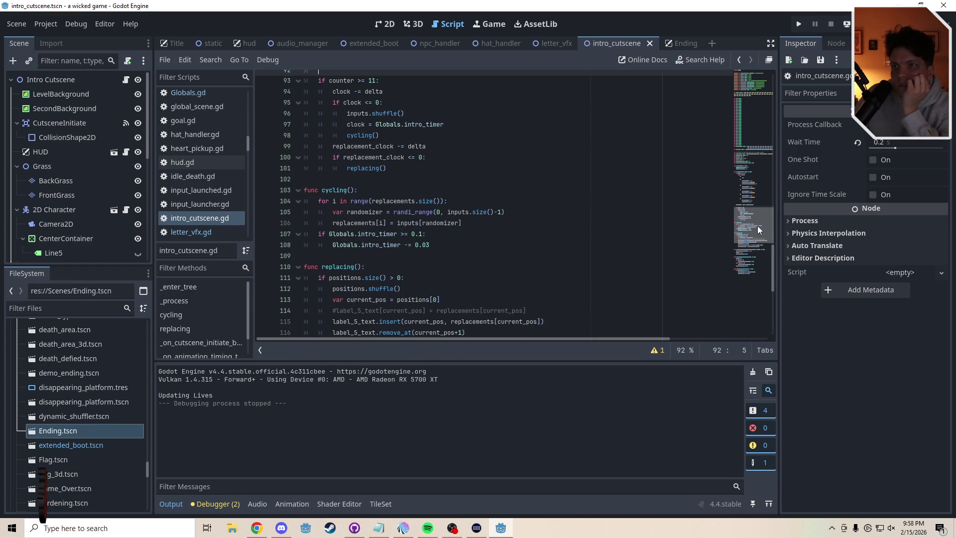
Review the replacements[i] expression on line 106 and the cycling() call on line 98.
click(402, 255)
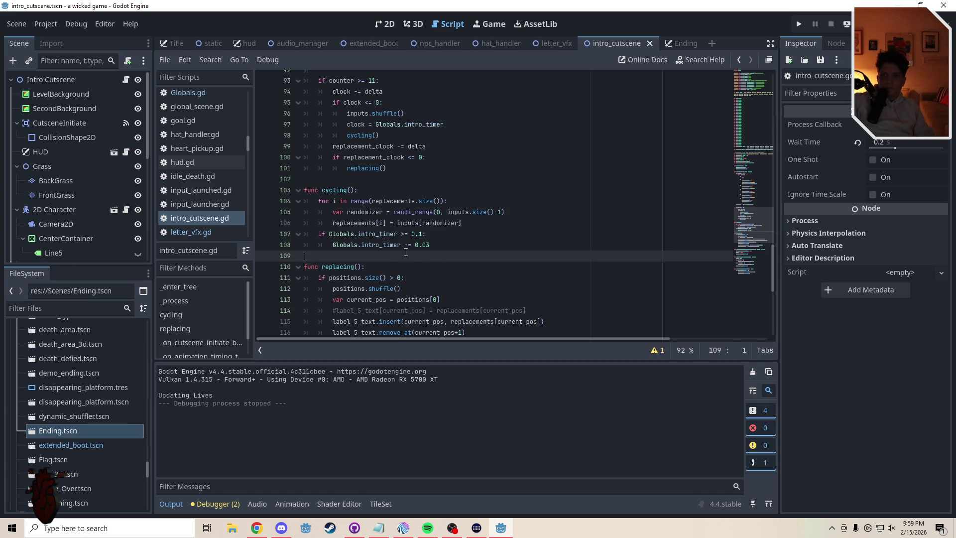
click(385, 226)
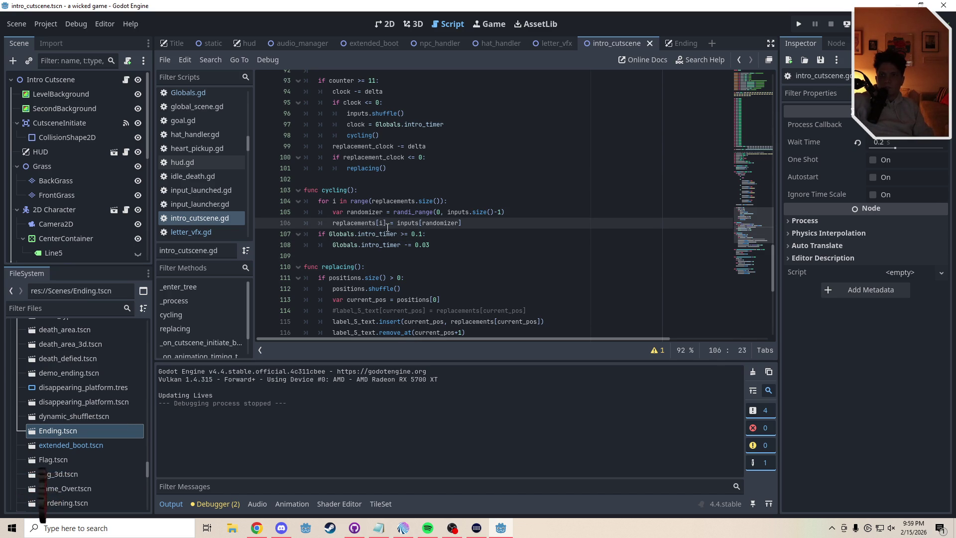
drag(333, 224, 387, 225)
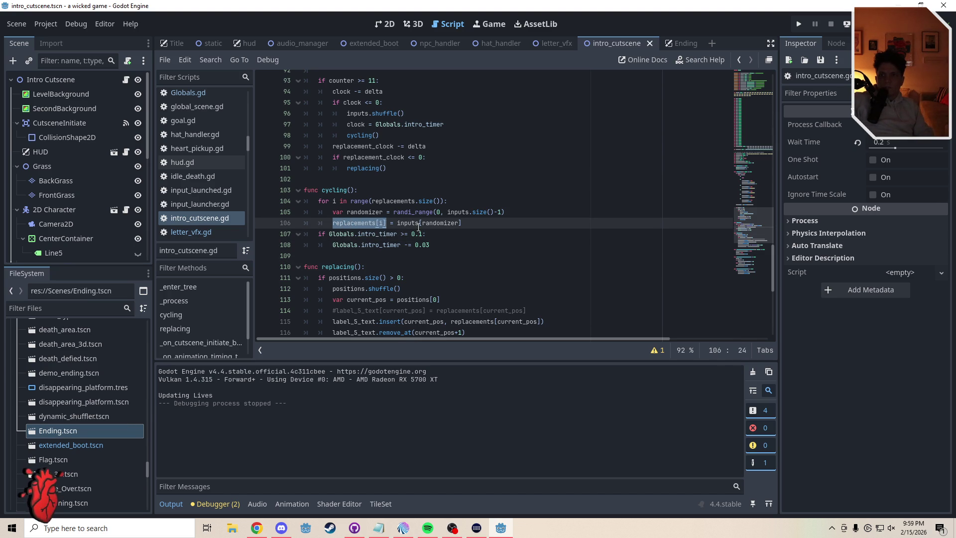
key(Right)
key(ctrl+Right)
key(ctrl+Right)
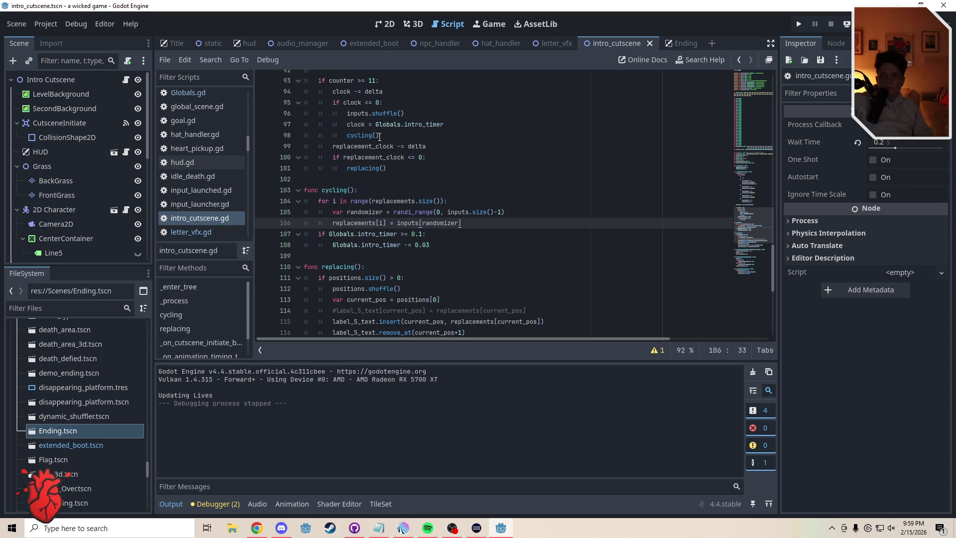
drag(381, 135, 347, 136)
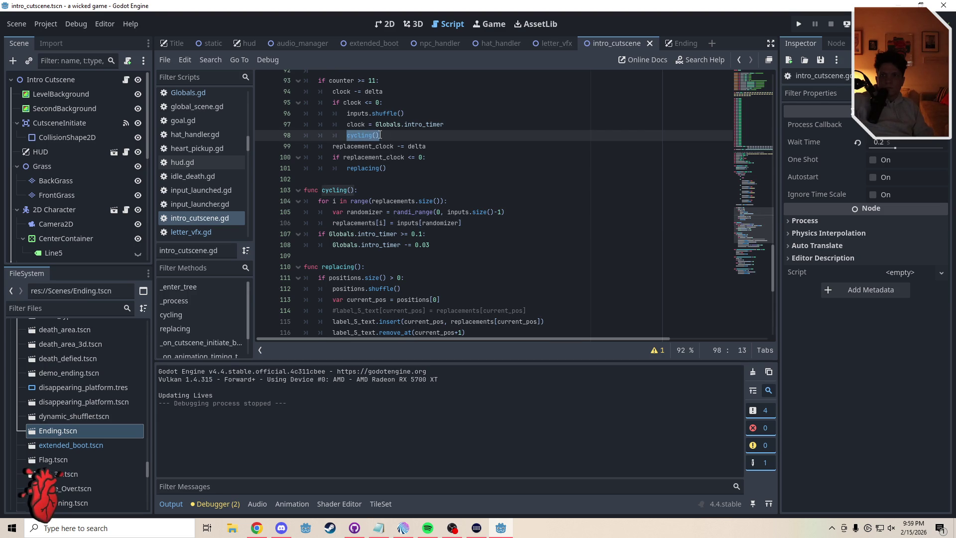
click(407, 133)
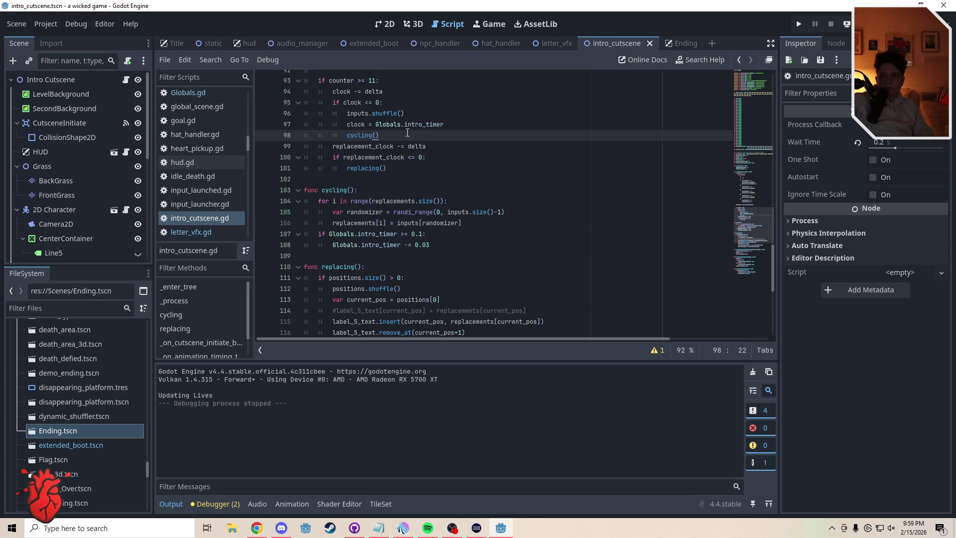
drag(759, 220, 758, 228)
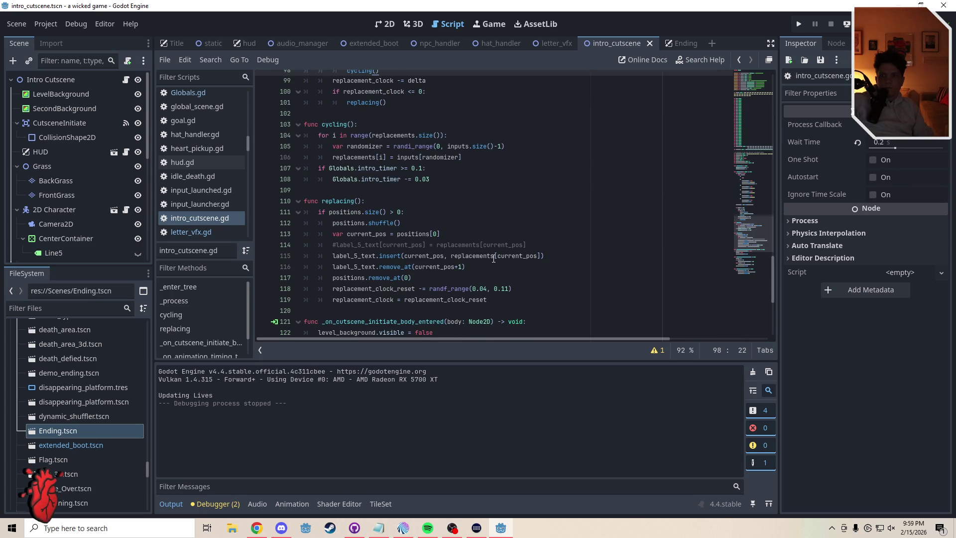
Change replacing()'s randf_range(0.04, 0.11) to randf_range(0.04, 0.07) and save.
double_click(507, 290)
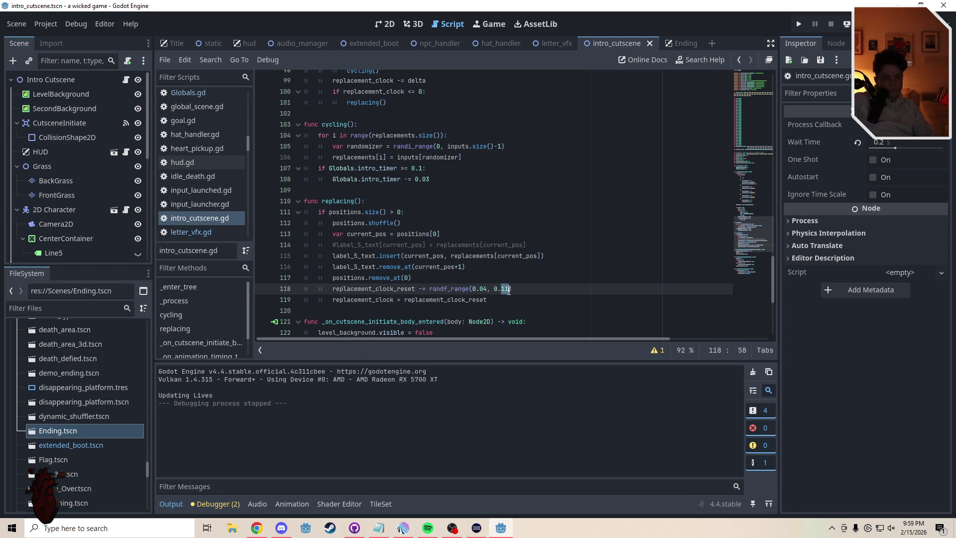
text(07)
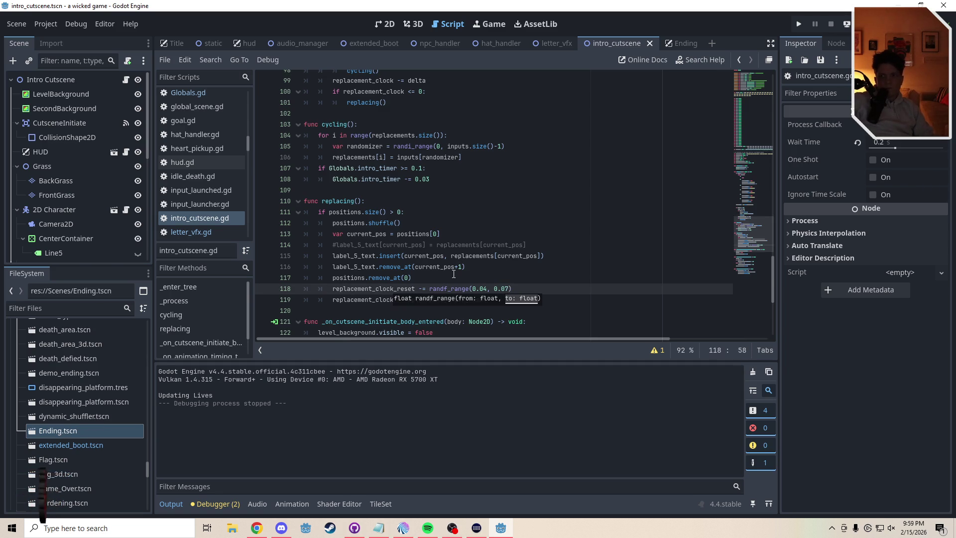
click(454, 271)
key(Down)
key(ctrl+s)
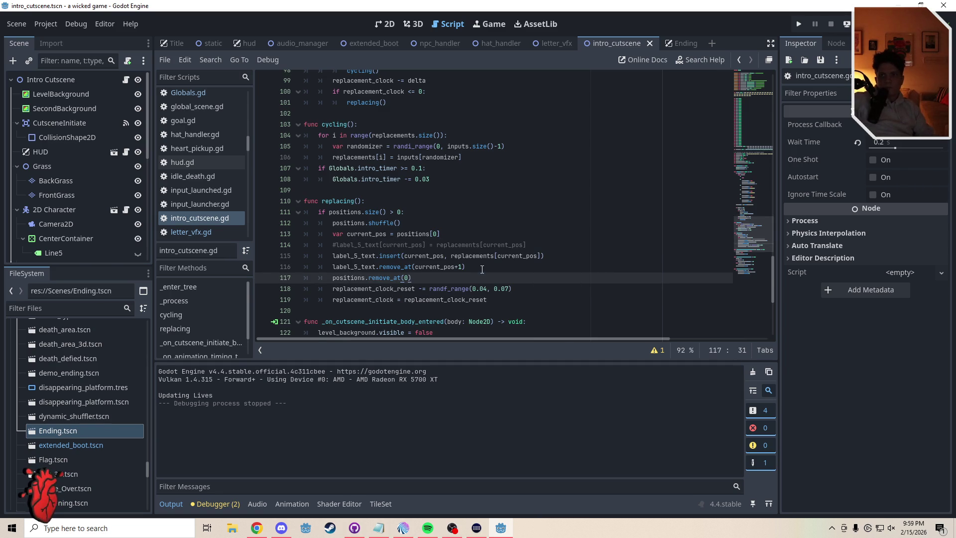
click(387, 189)
scroll(388, 221, up, 2)
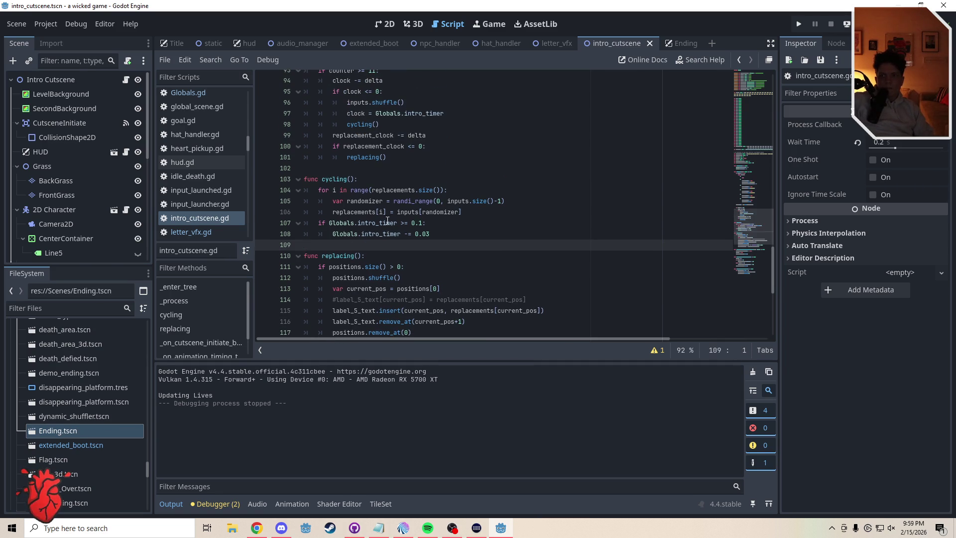
double_click(353, 213)
Add a new indented line 109 in cycling(), right after the intro_timer decrease on line 108.
click(460, 214)
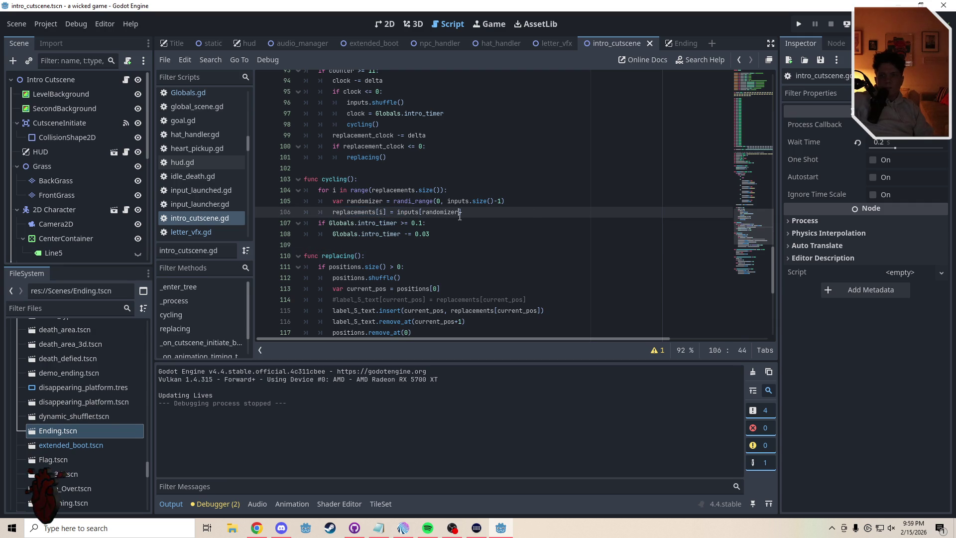
mouse_move(426, 192)
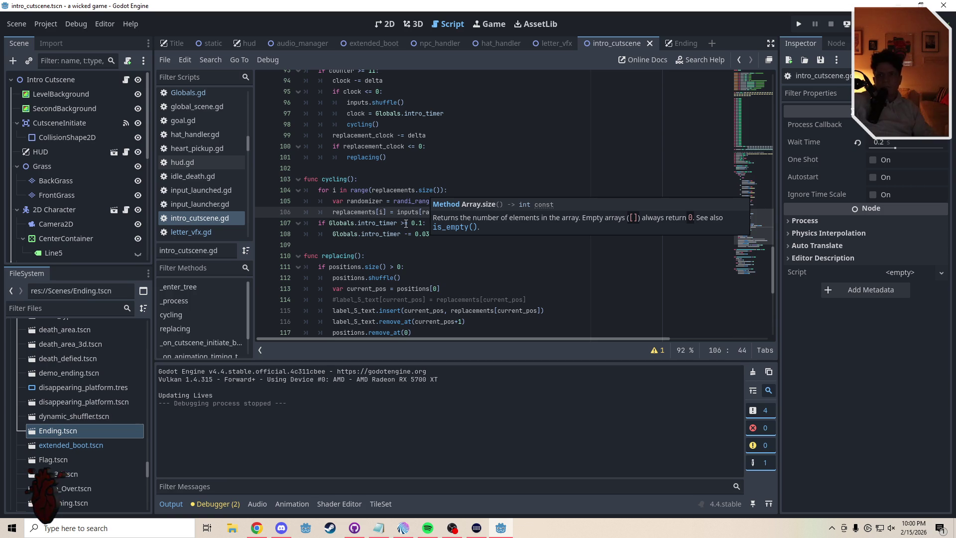
click(441, 233)
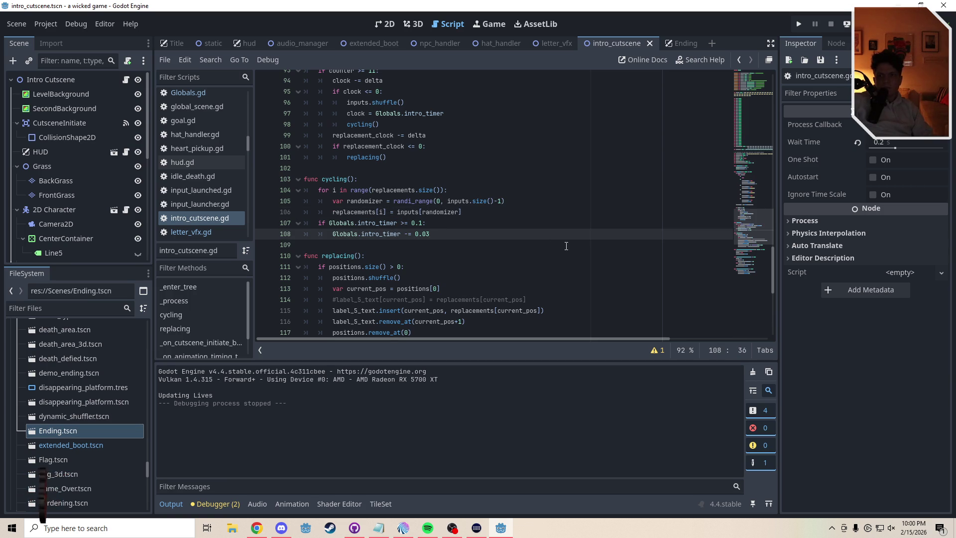
scroll(748, 238, down, 2)
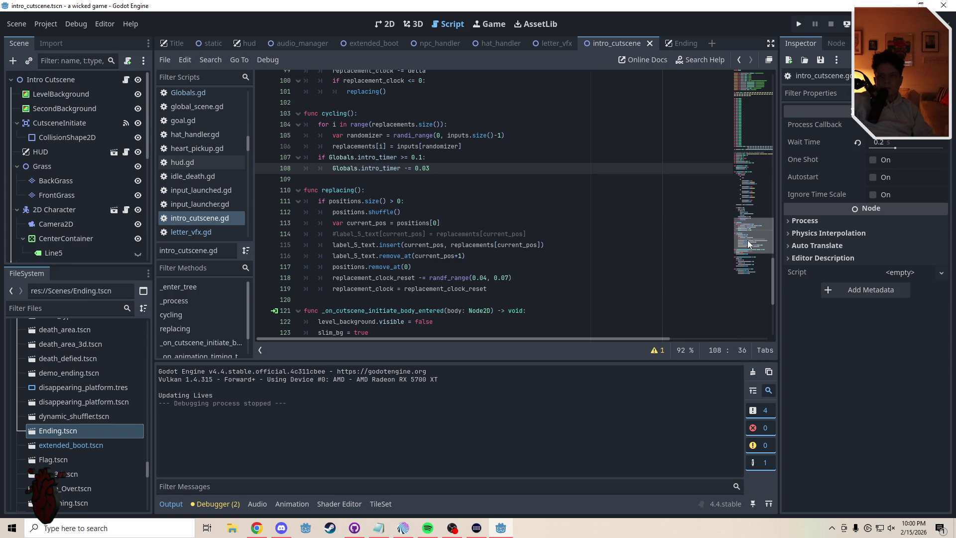
drag(748, 244, 757, 138)
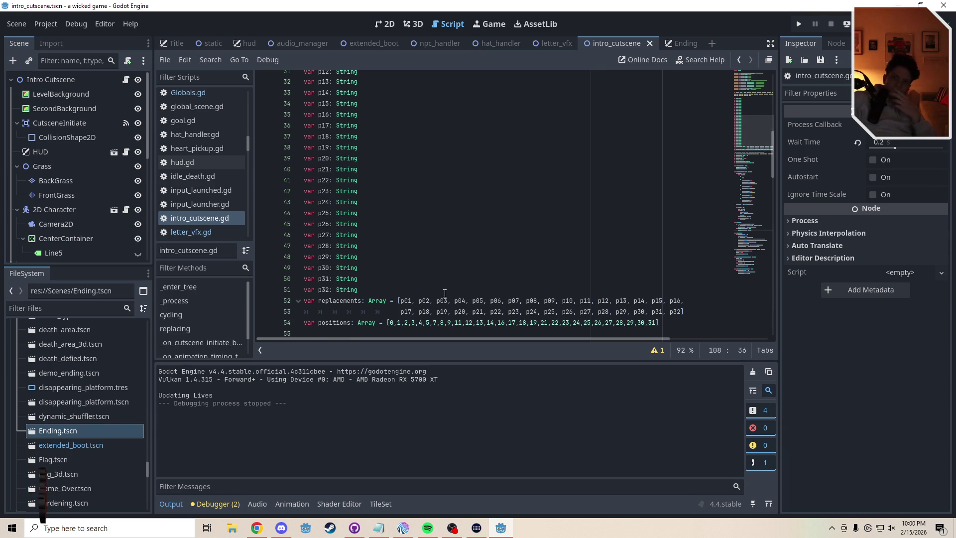
double_click(427, 301)
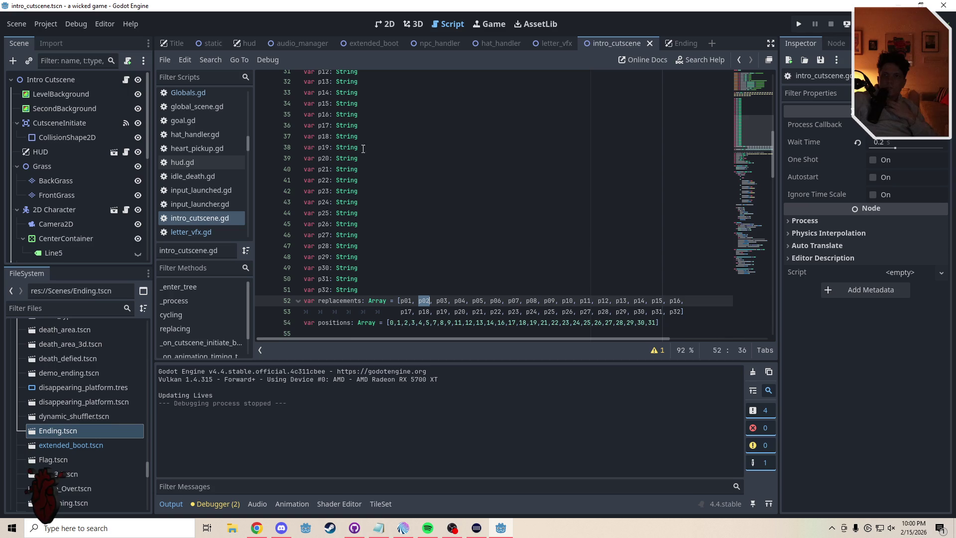
drag(752, 134, 754, 234)
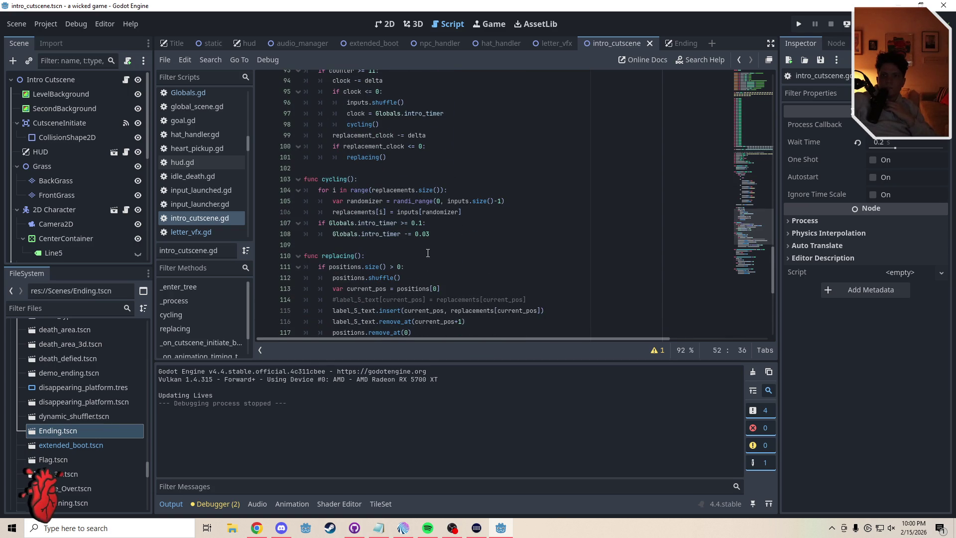
drag(439, 235, 284, 182)
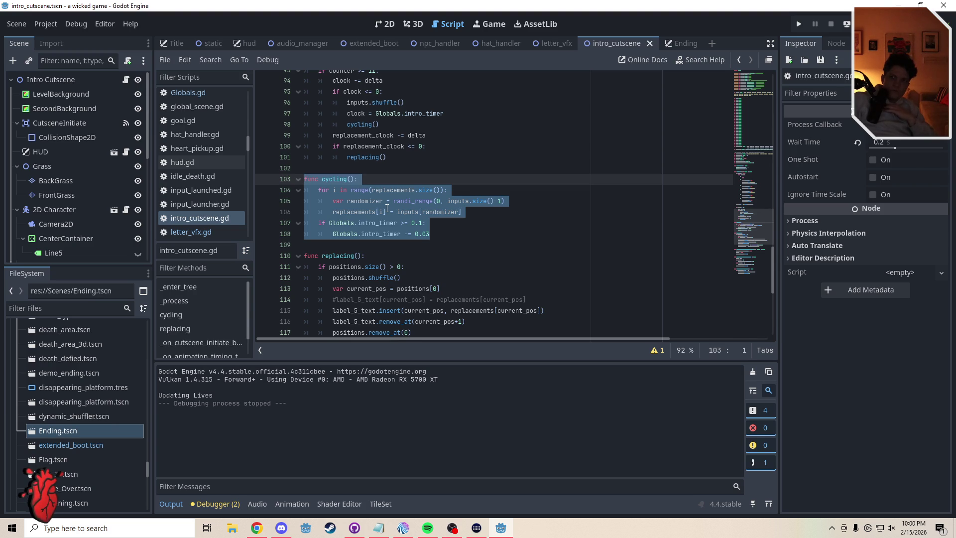
scroll(752, 237, up, 2)
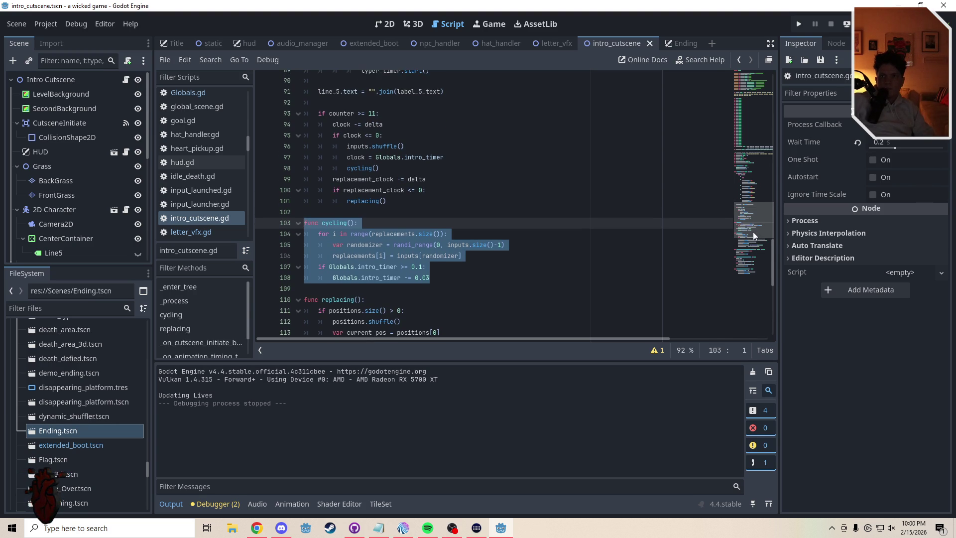
click(439, 281)
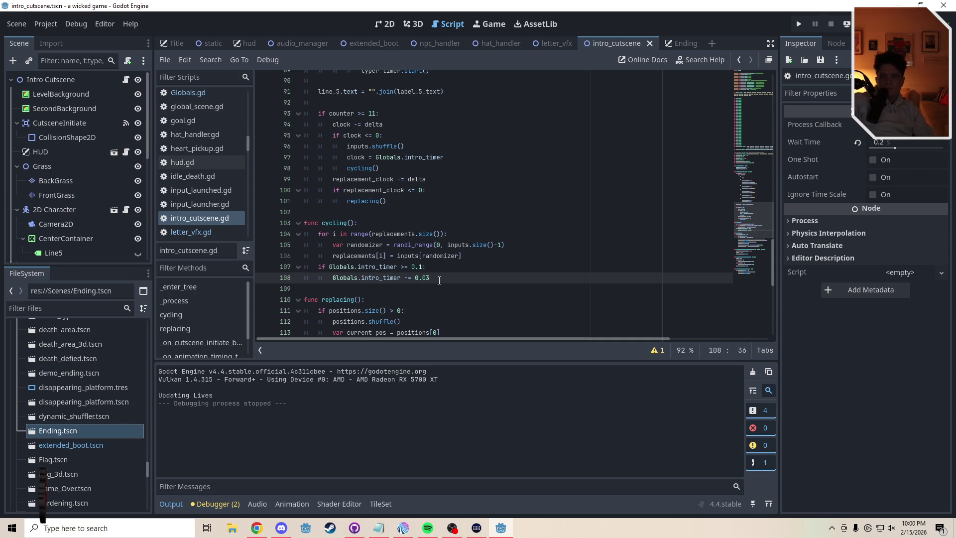
key(Return)
text(print(p))
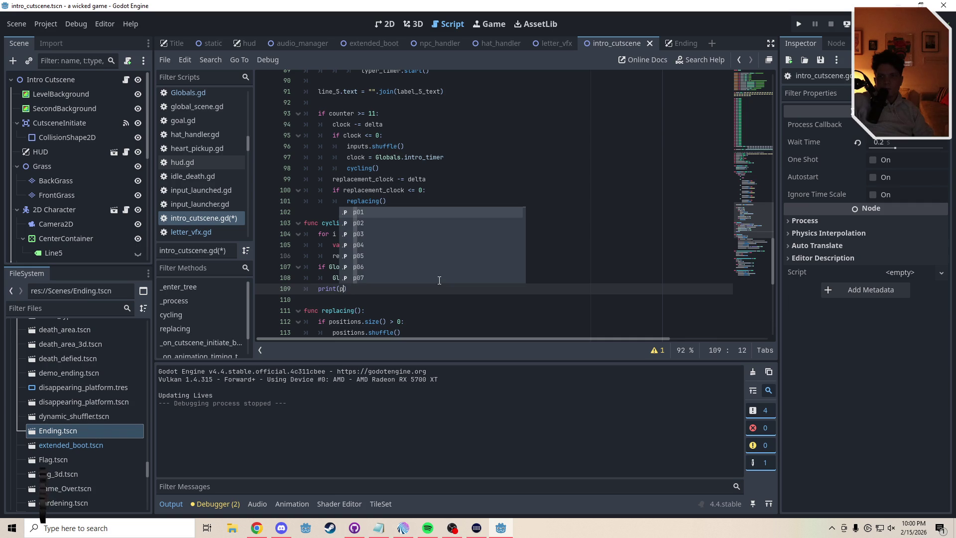
Complete the new line as print(p01), save the script and launch the game.
key(Return)
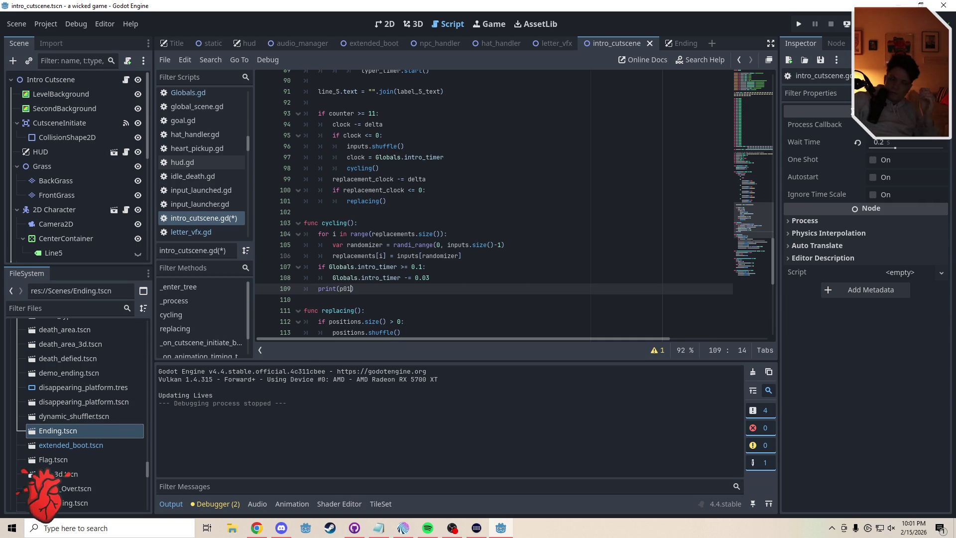
key(ctrl+s)
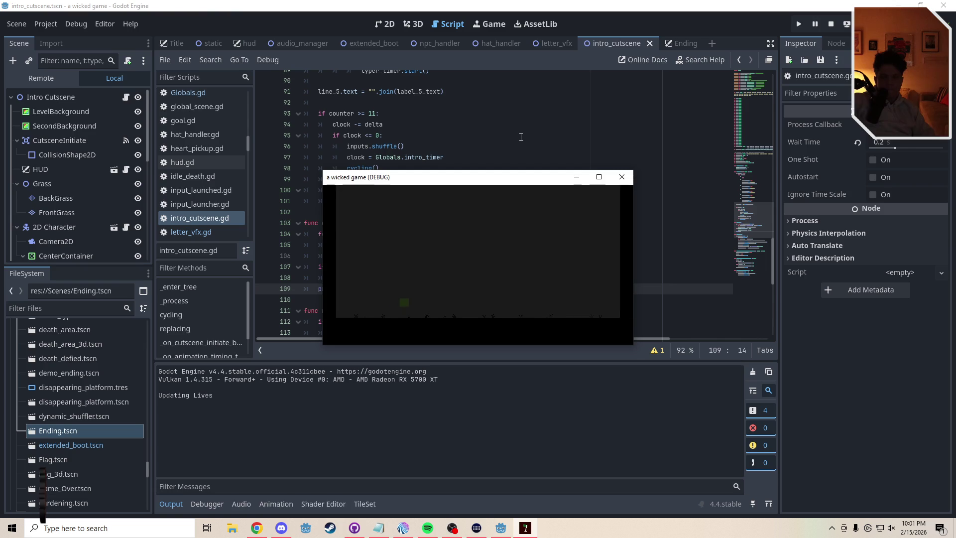
Enlarge and position the debug game window, watch the glitching intro text, then close it.
drag(499, 184, 370, 86)
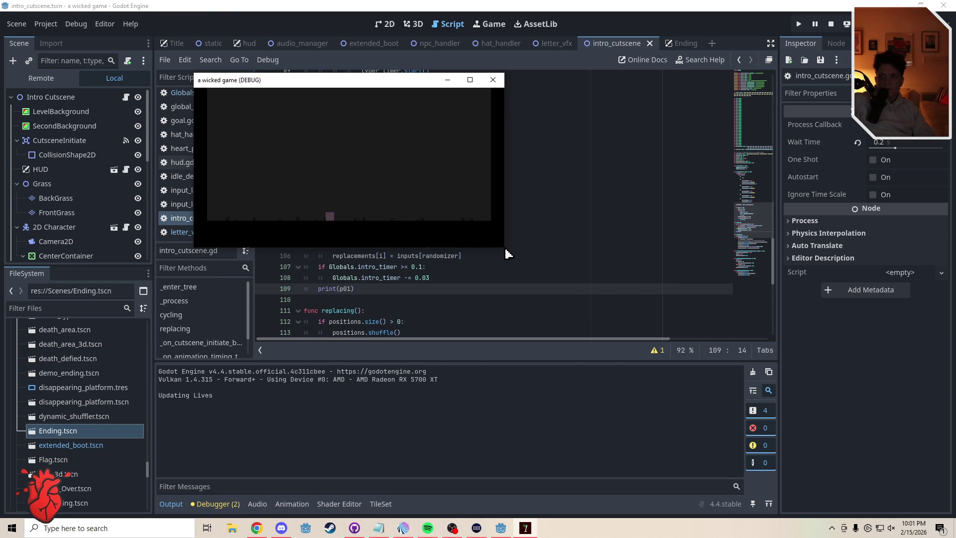
mouse_move(506, 252)
mouse_down()
mouse_move(617, 356)
mouse_move(683, 363)
mouse_up()
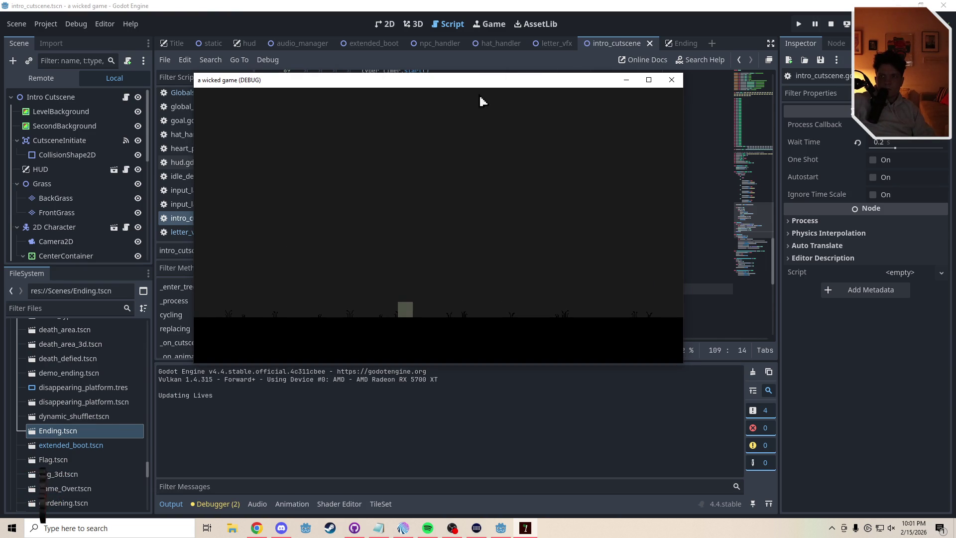
drag(479, 85, 487, 62)
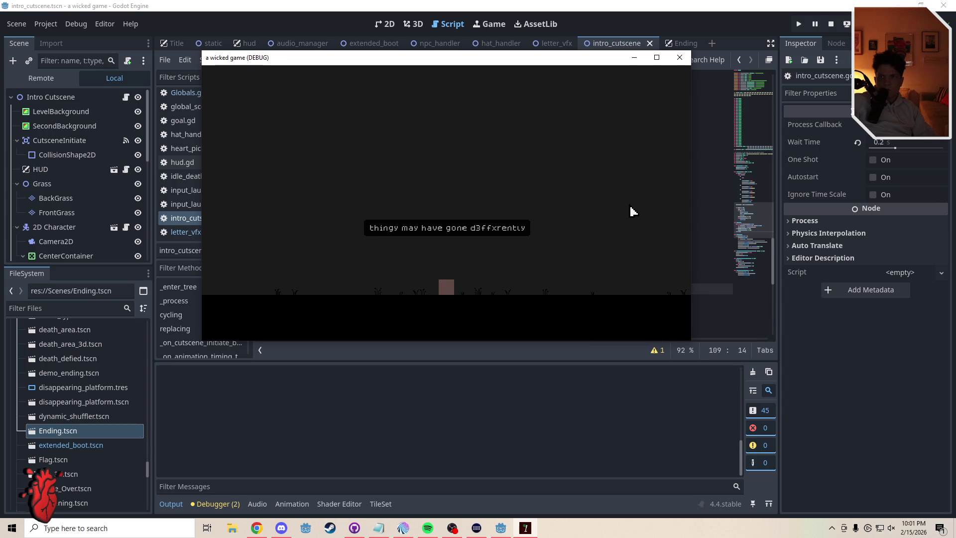
click(548, 377)
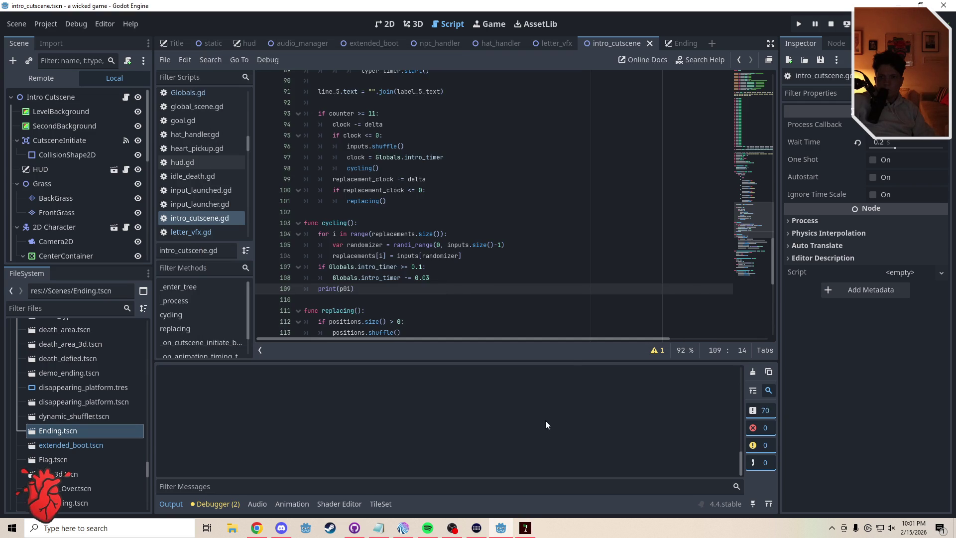
mouse_move(742, 465)
mouse_down()
mouse_move(730, 354)
mouse_move(745, 499)
mouse_up()
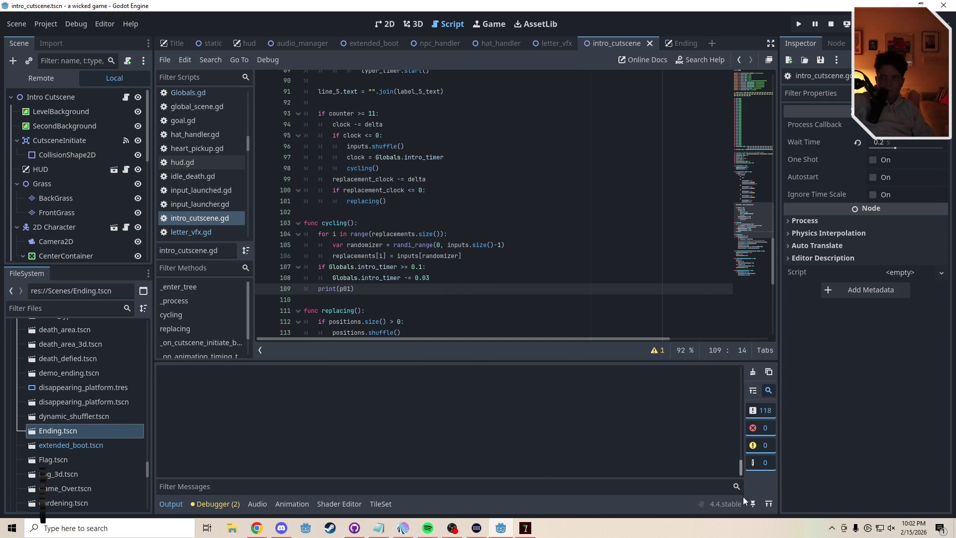
click(525, 529)
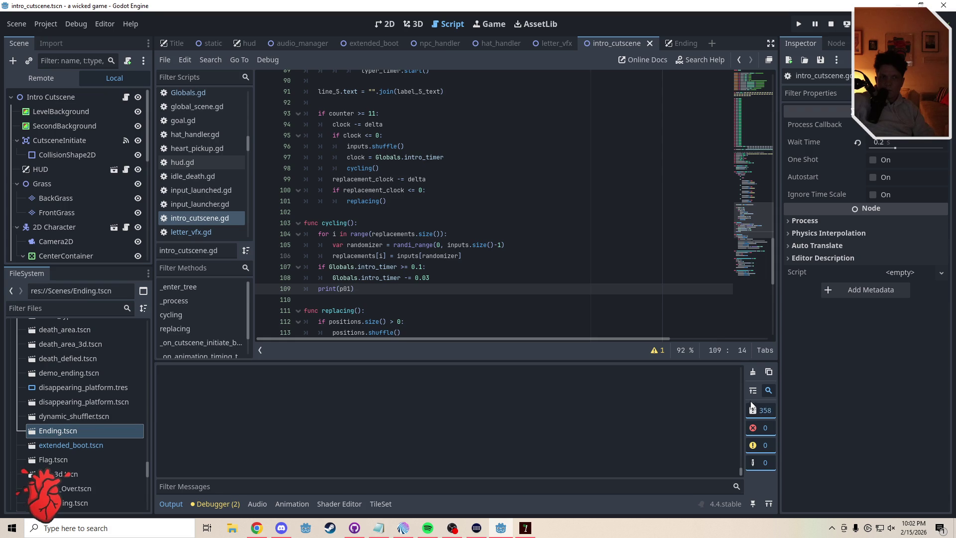
click(529, 529)
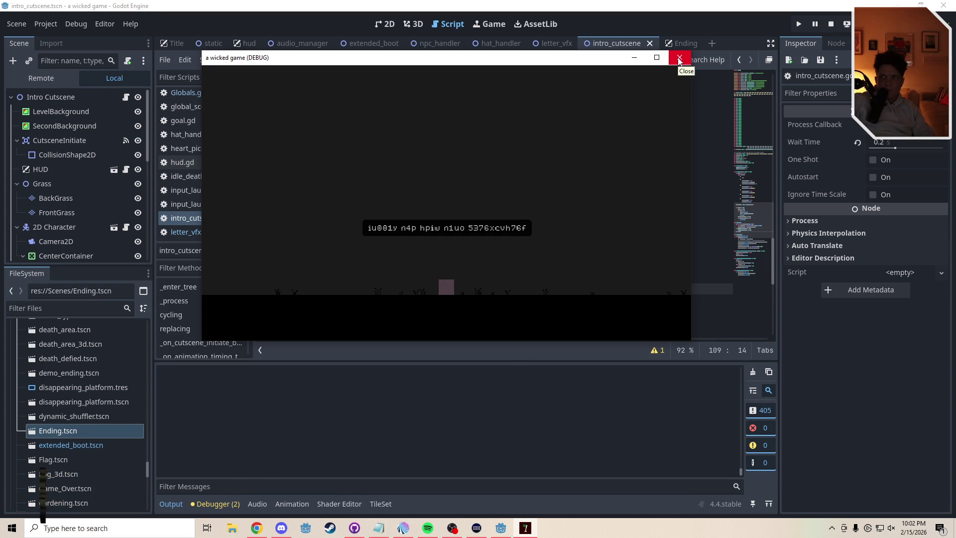
click(679, 59)
drag(755, 217, 757, 144)
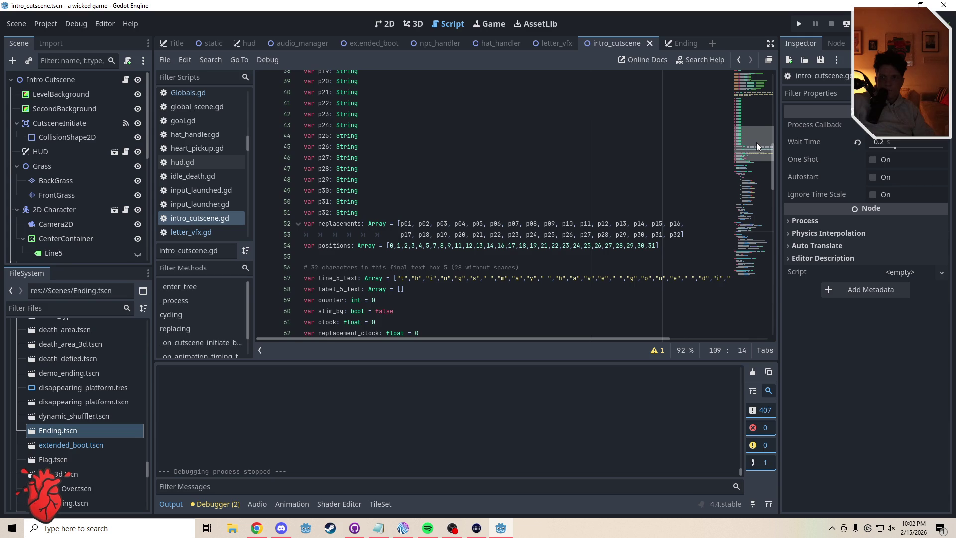
drag(358, 201, 263, 205)
key(BackSpace)
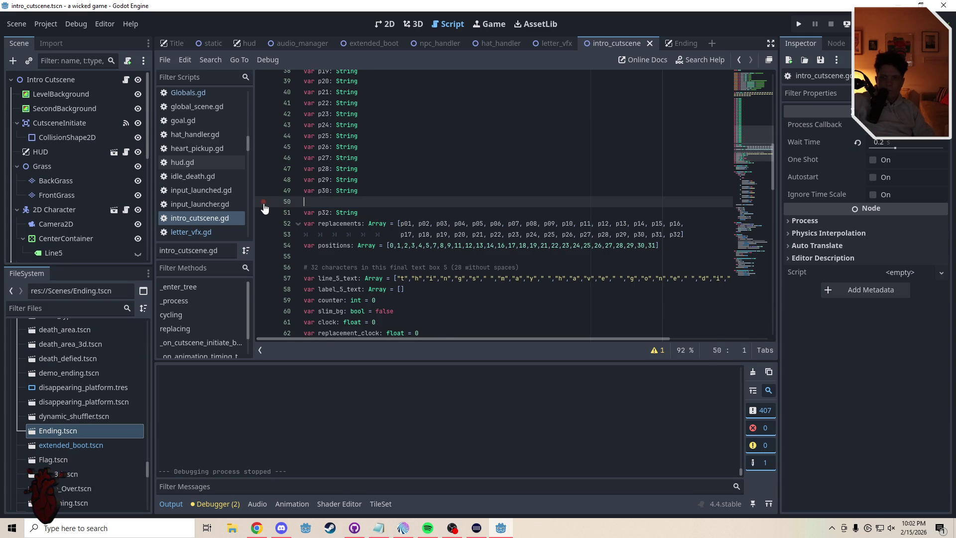
key(BackSpace)
click(394, 246)
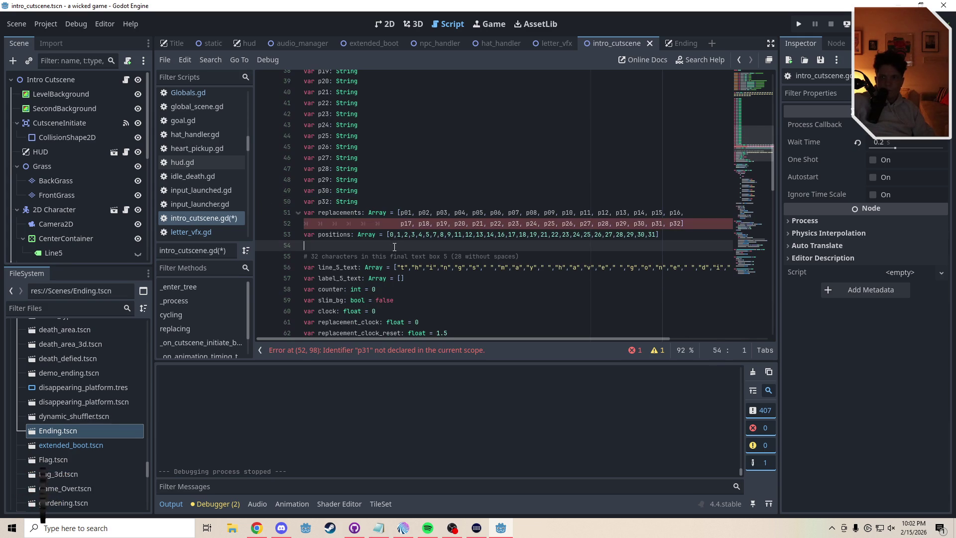
key(ctrl+z)
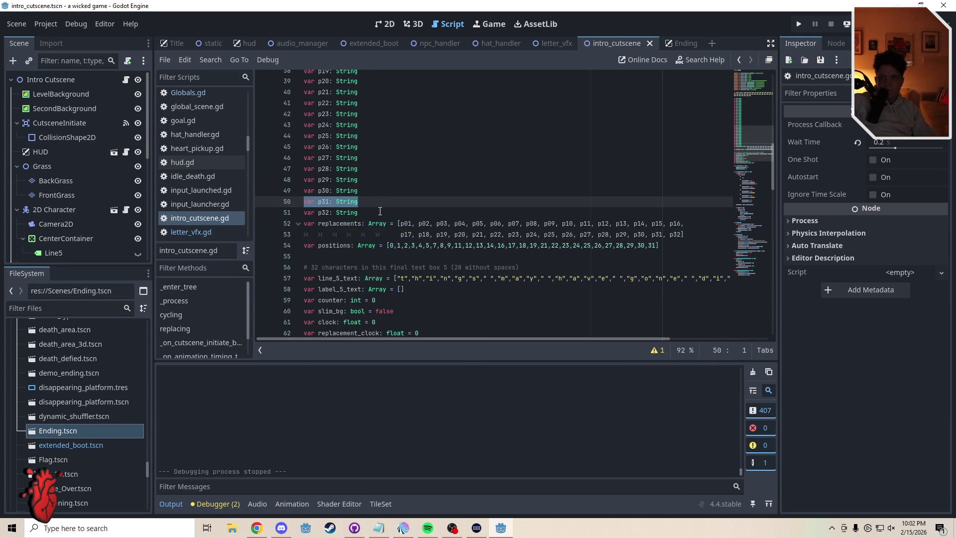
key(ctrl+z)
click(380, 211)
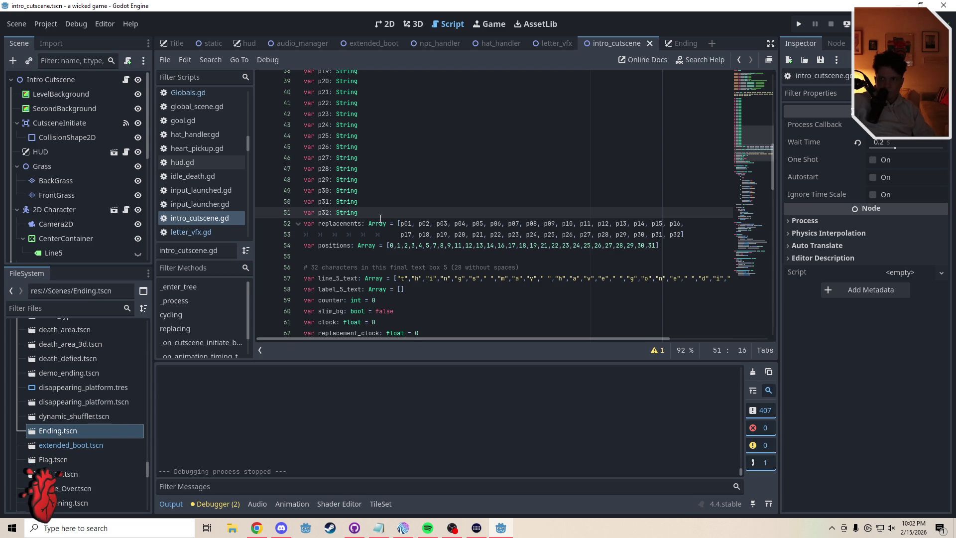
click(341, 258)
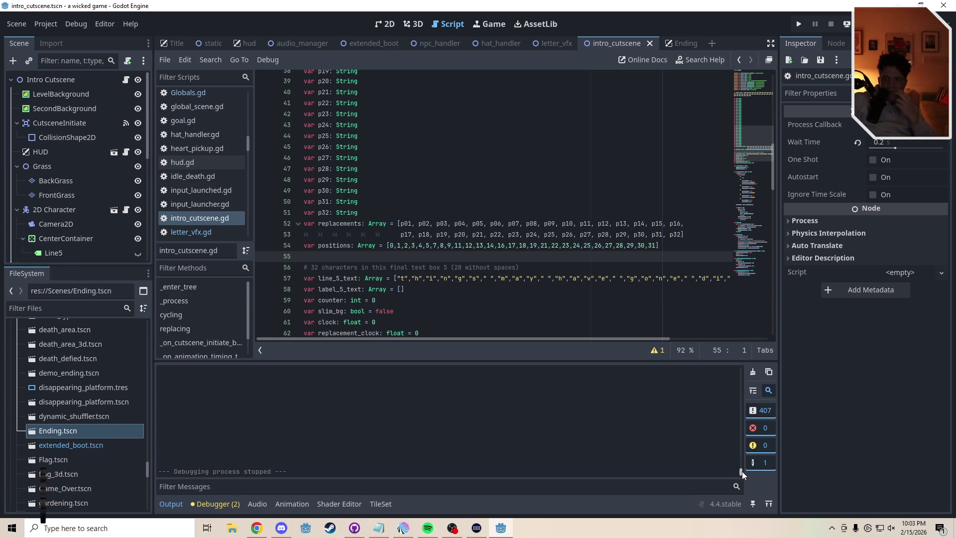
mouse_move(742, 471)
mouse_down()
mouse_move(741, 458)
mouse_move(744, 486)
mouse_up()
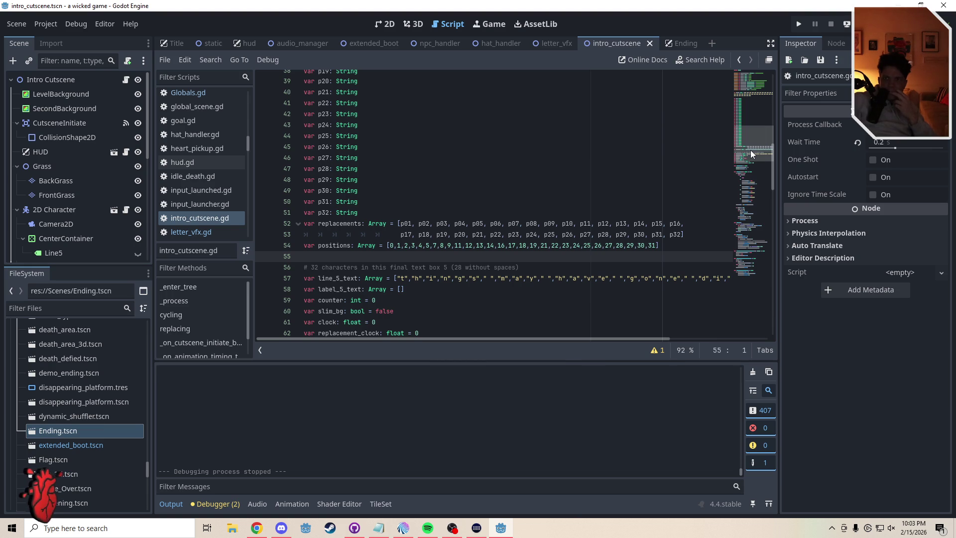
drag(751, 149, 765, 234)
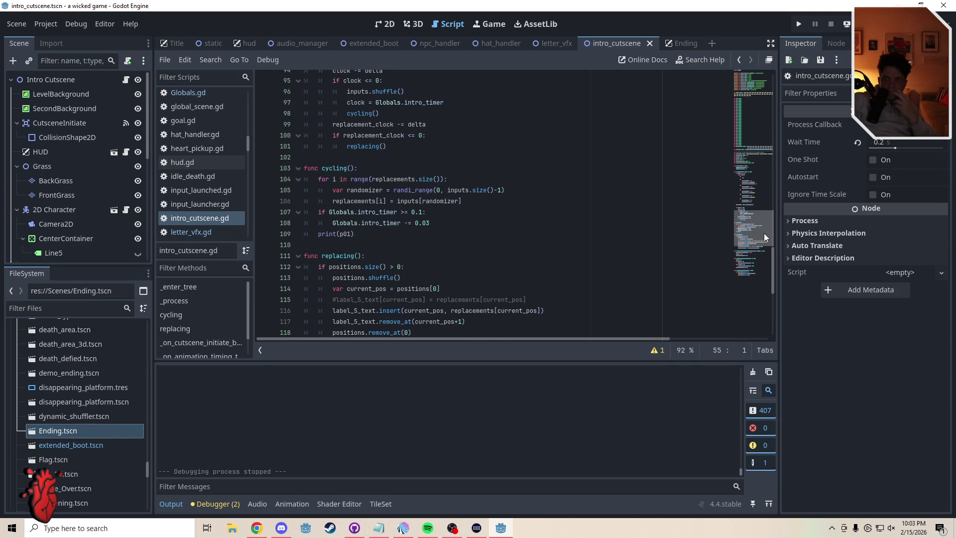
drag(764, 234, 768, 242)
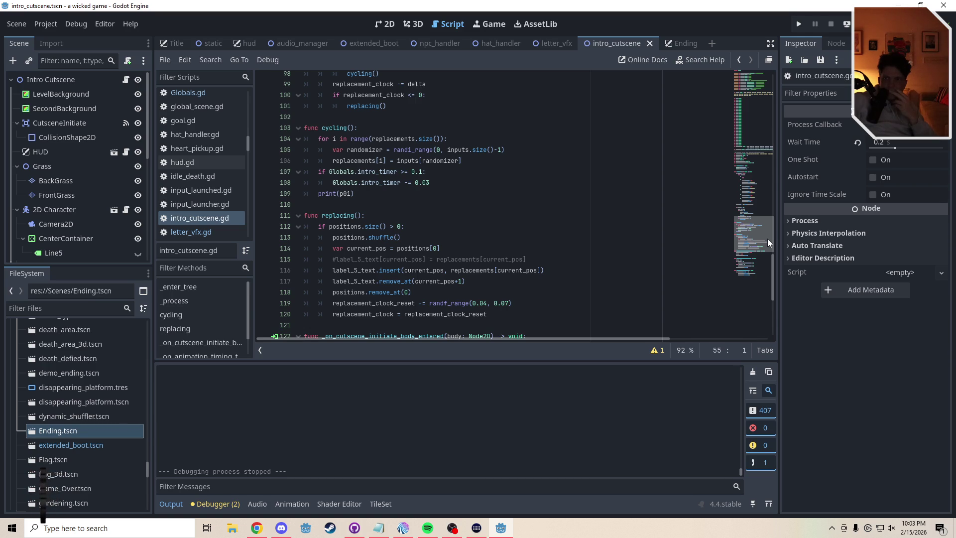
drag(768, 243, 768, 235)
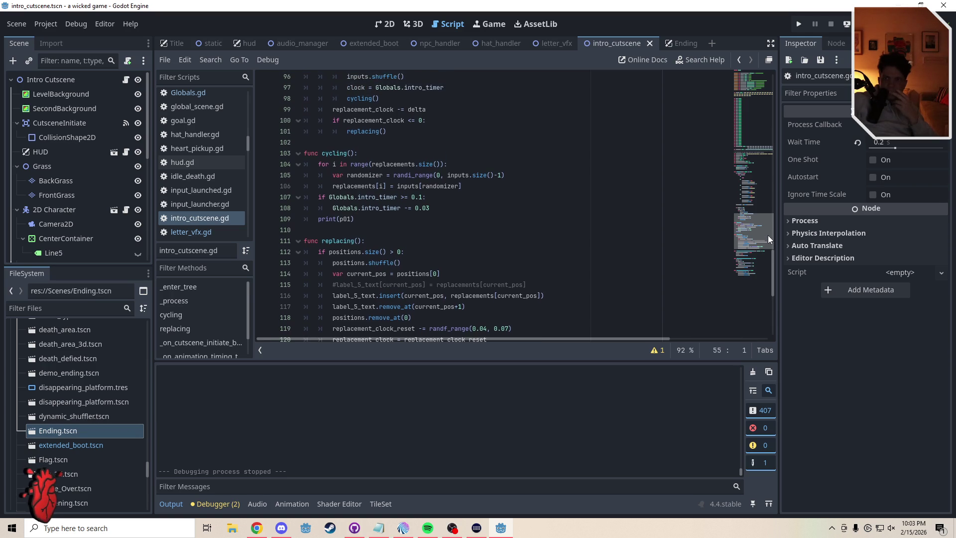
click(368, 221)
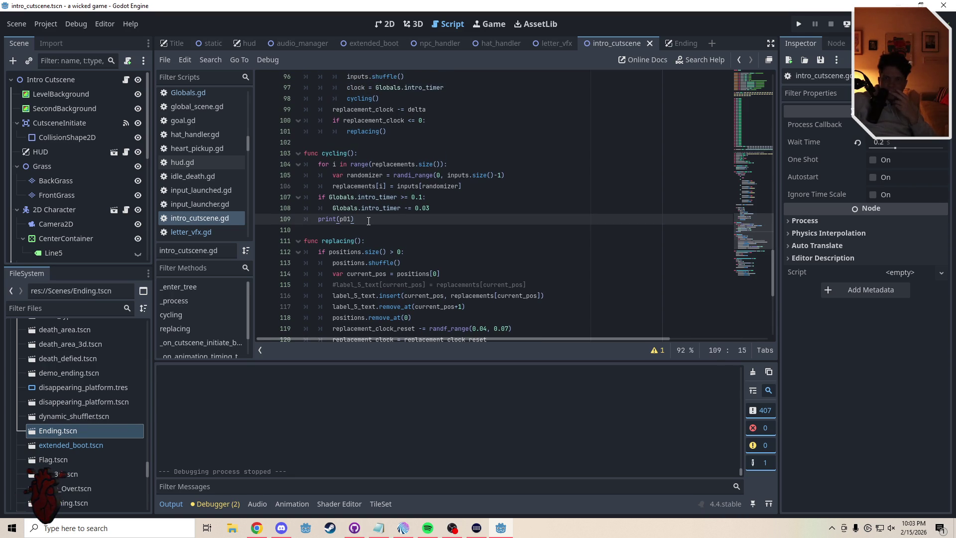
click(438, 199)
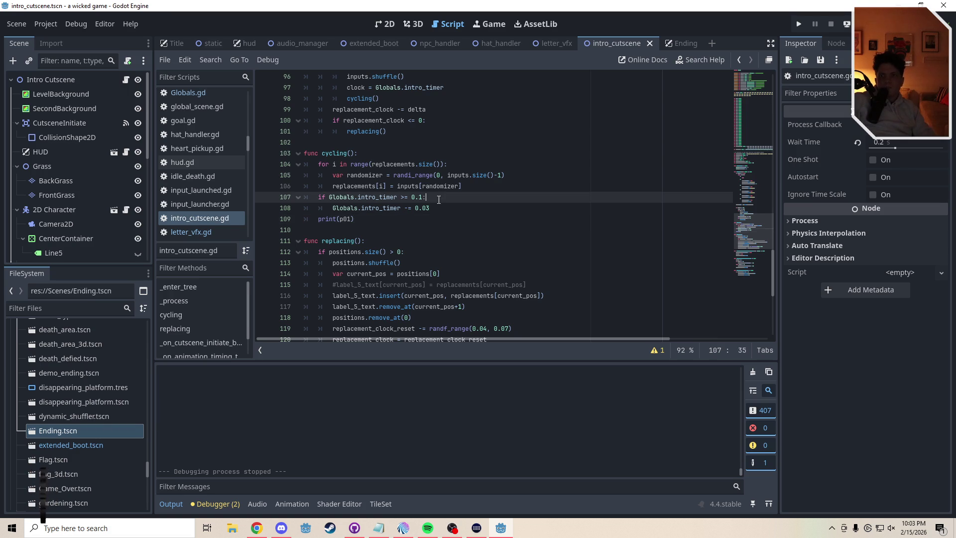
key(Down)
key(Down)
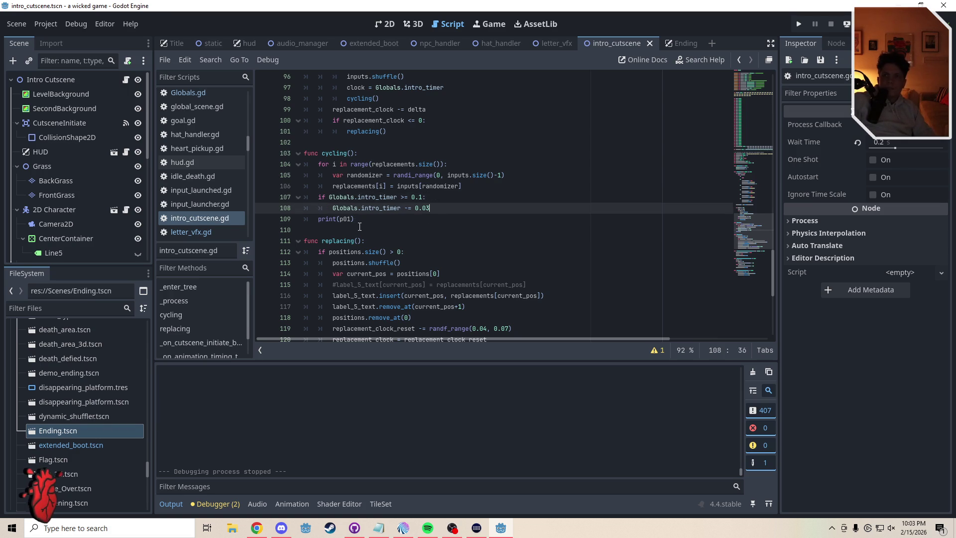
drag(463, 186, 275, 168)
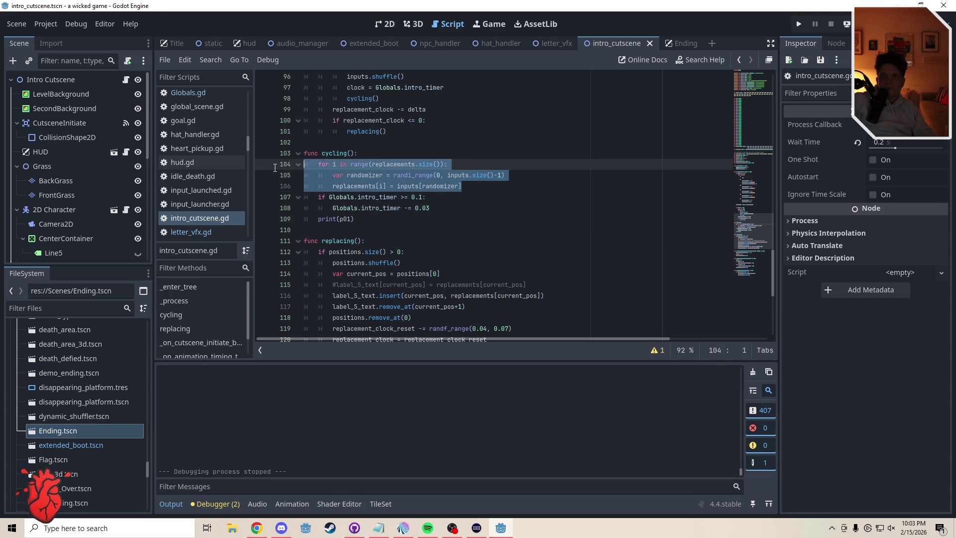
click(376, 157)
drag(464, 186, 278, 166)
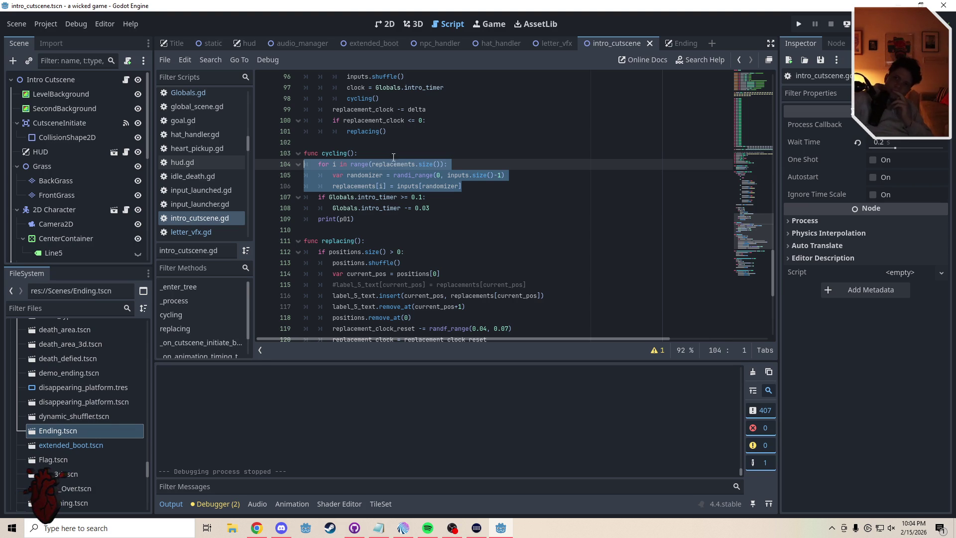
click(486, 189)
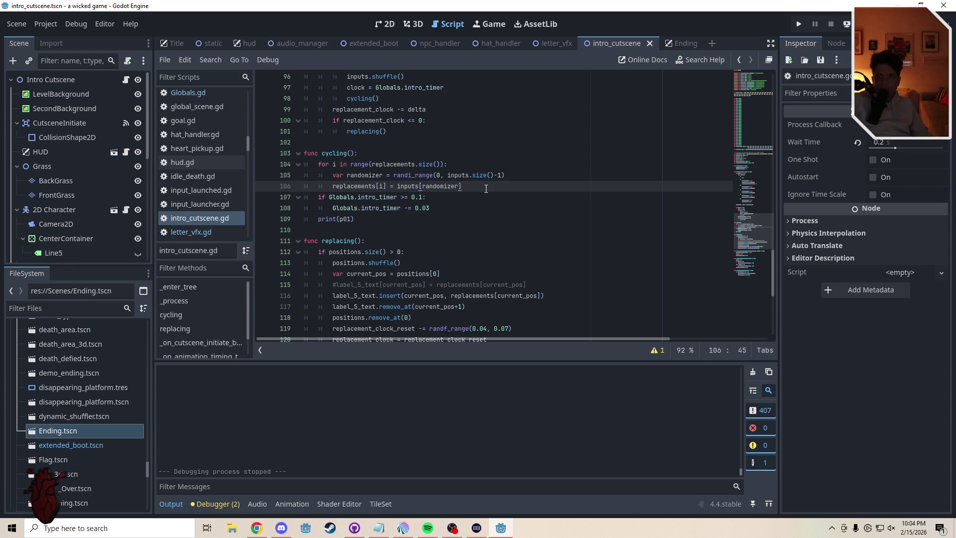
drag(486, 189, 304, 166)
click(504, 190)
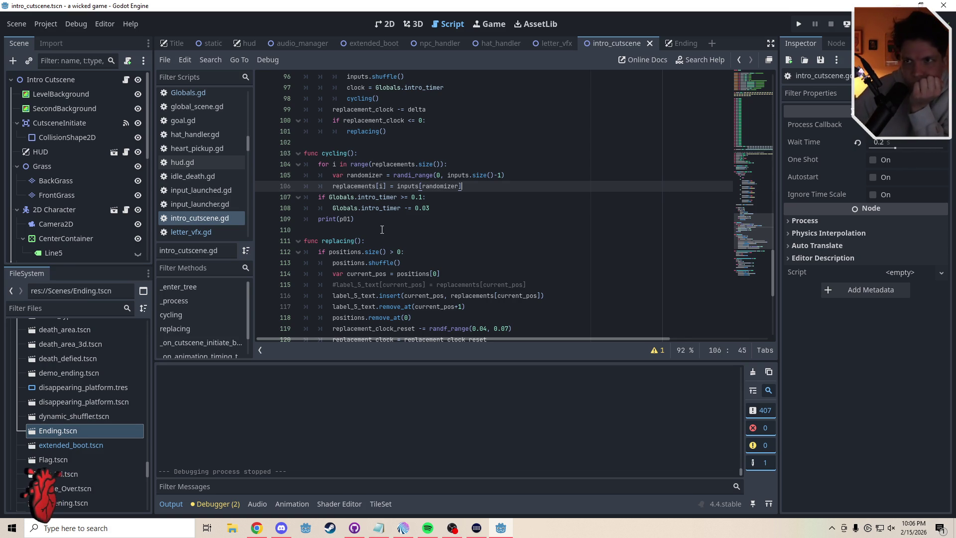
click(382, 229)
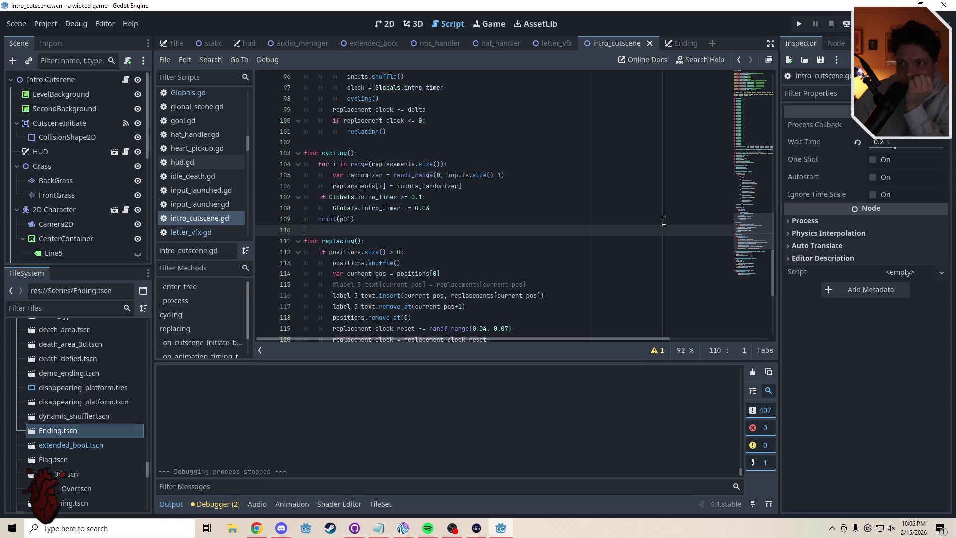
drag(764, 213, 755, 155)
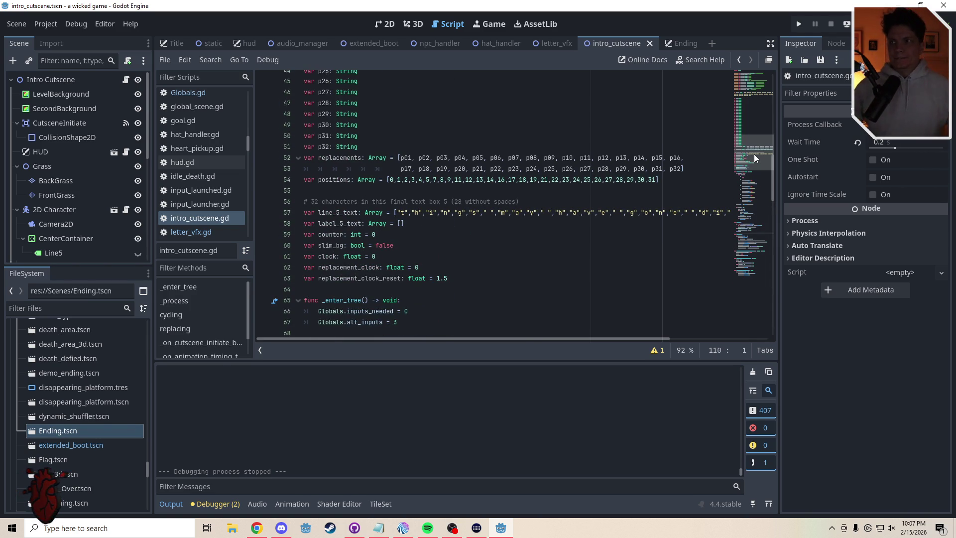
Scroll back up to the variable declarations and place the cursor on empty line 55 below positions.
drag(754, 157, 755, 216)
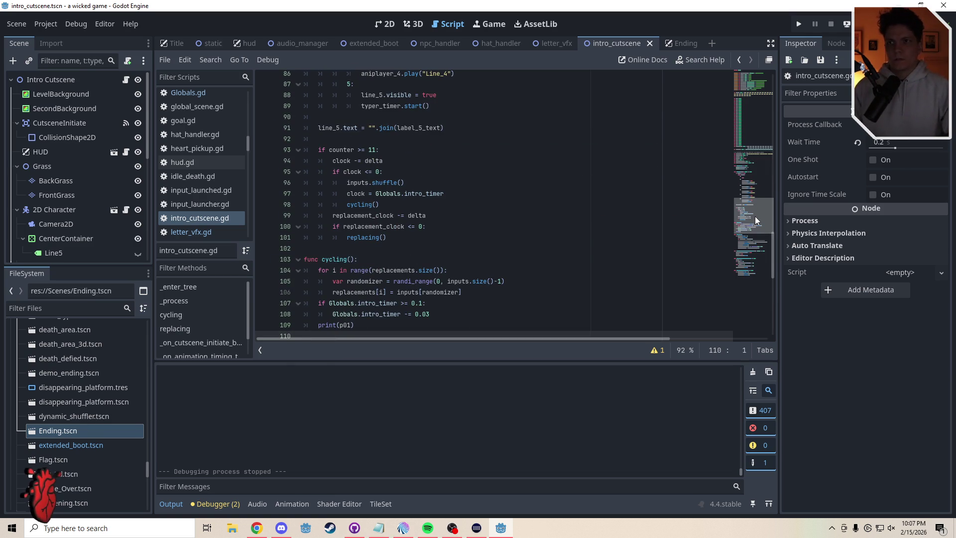
drag(755, 217, 761, 231)
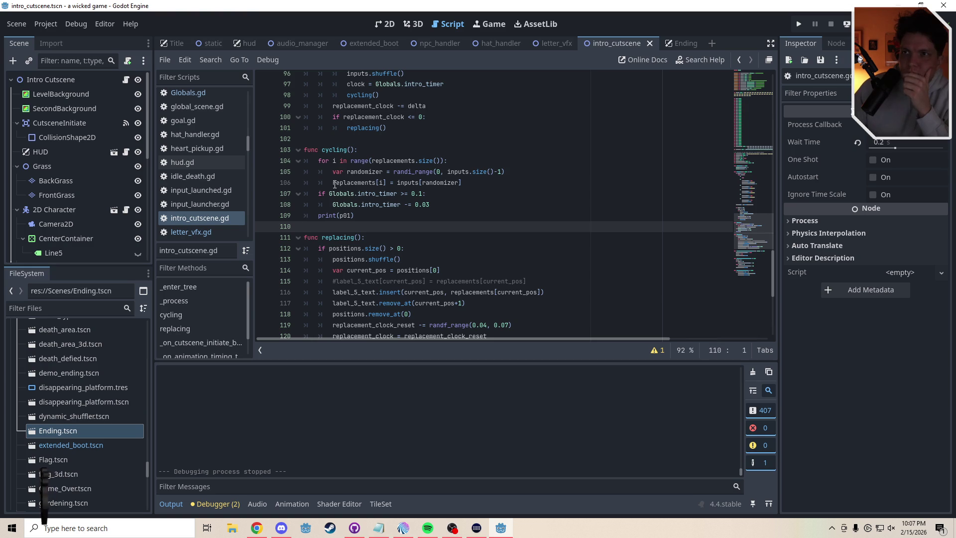
mouse_move(397, 182)
mouse_down()
mouse_move(470, 186)
mouse_move(422, 172)
mouse_move(331, 171)
mouse_move(411, 185)
mouse_up()
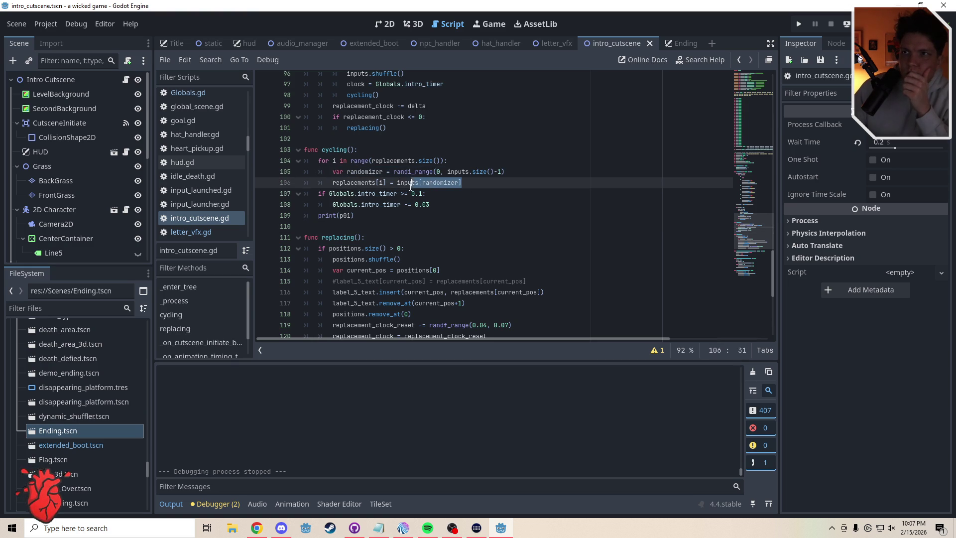
drag(333, 183, 388, 185)
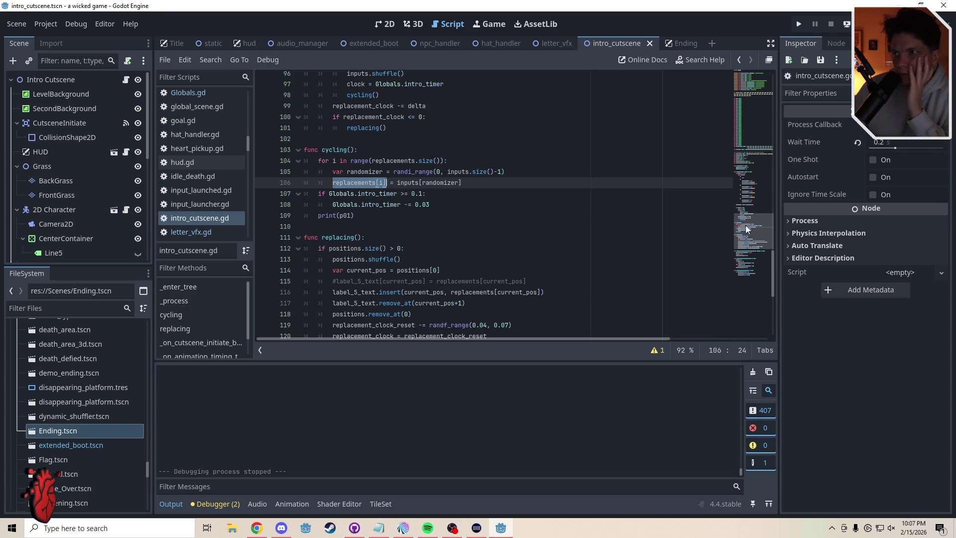
mouse_move(747, 228)
mouse_down()
mouse_move(753, 152)
mouse_move(754, 174)
mouse_move(756, 161)
mouse_up()
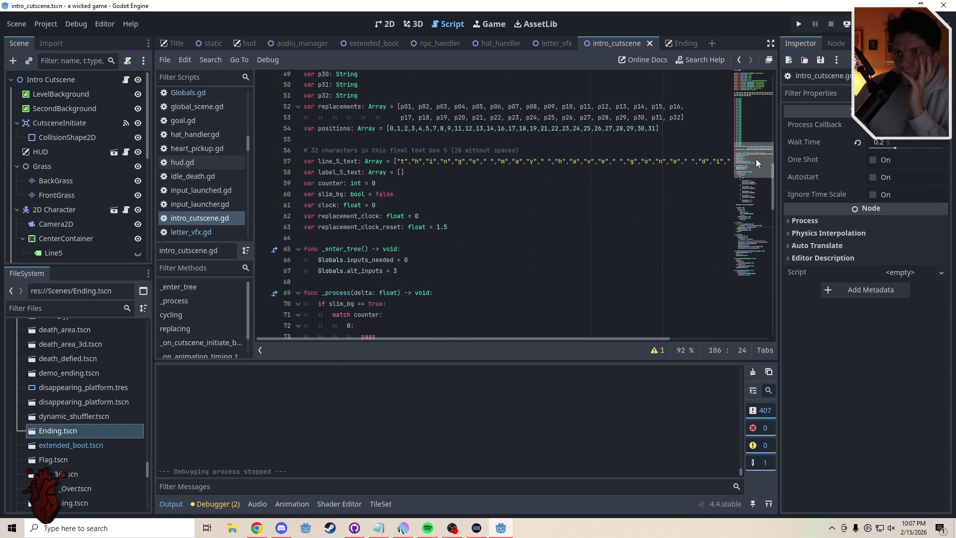
click(449, 139)
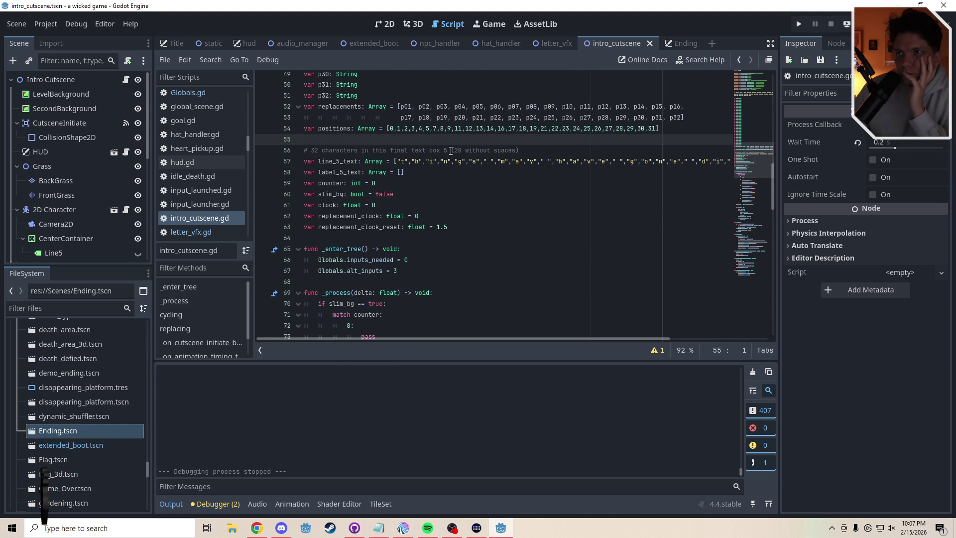
Declare var active_positions: Array = [] on a new line below the positions array.
key(Return)
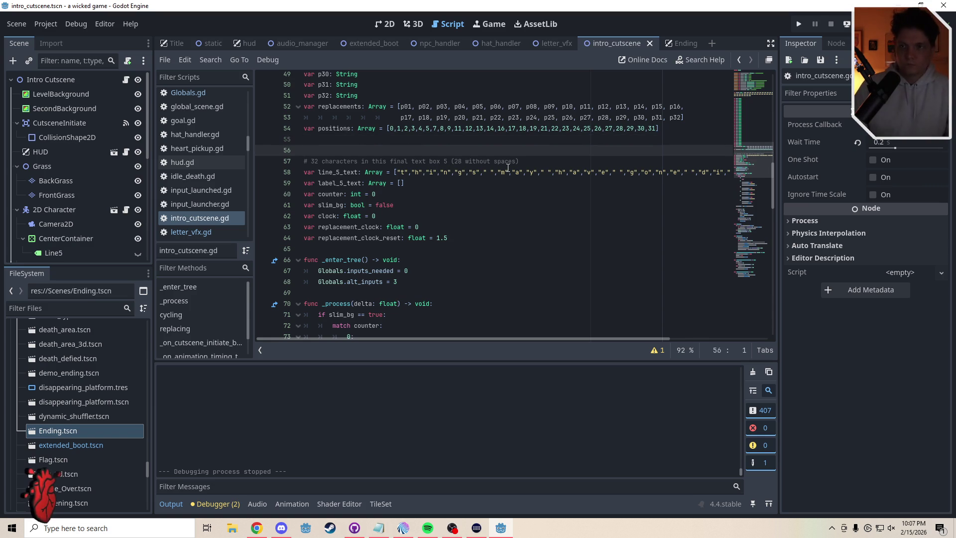
key(Up)
text(var a)
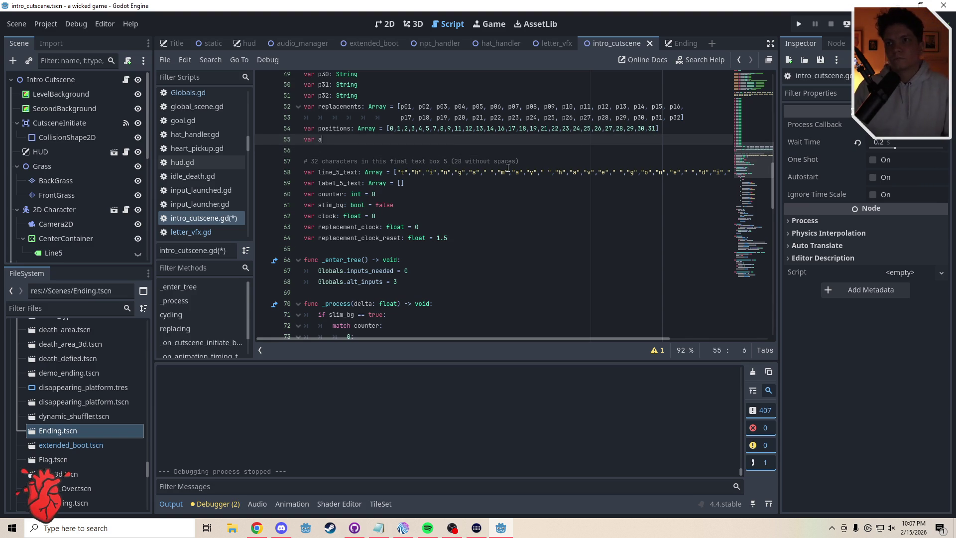
text(ctive_pois)
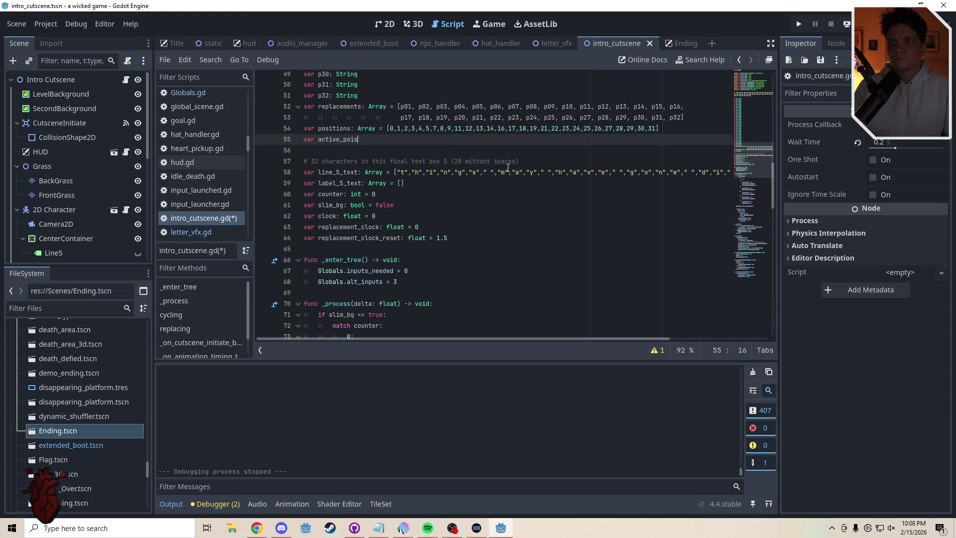
key(BackSpace)
key(BackSpace)
text(sitions)
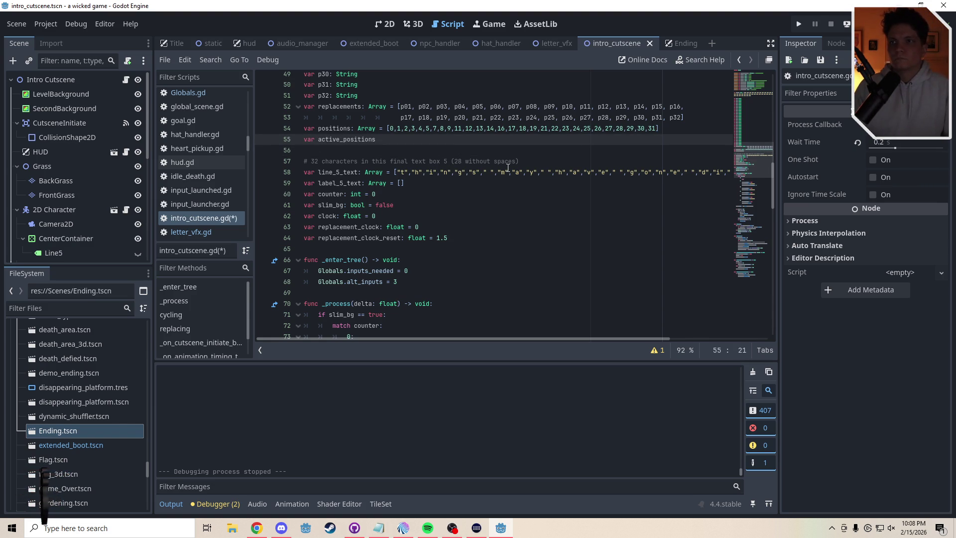
text(: Array =)
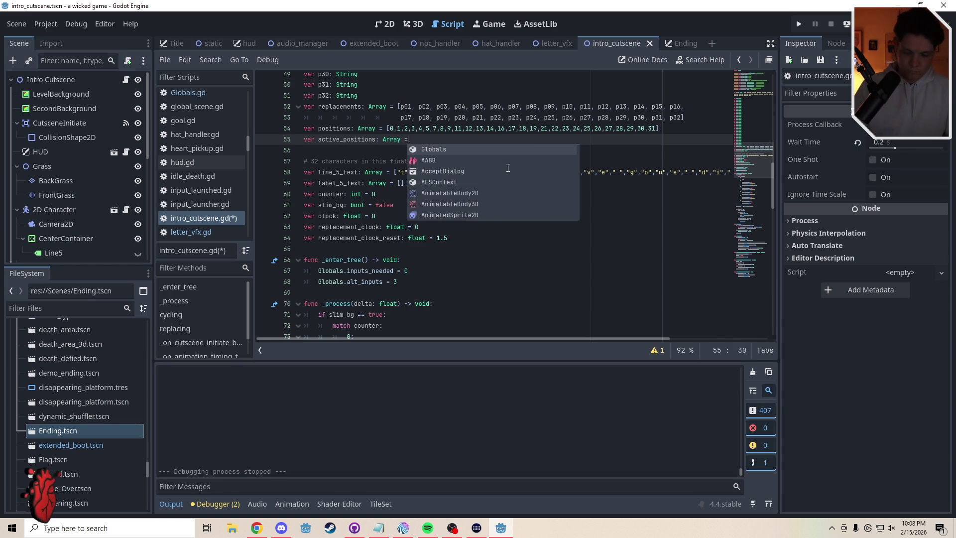
text( [)
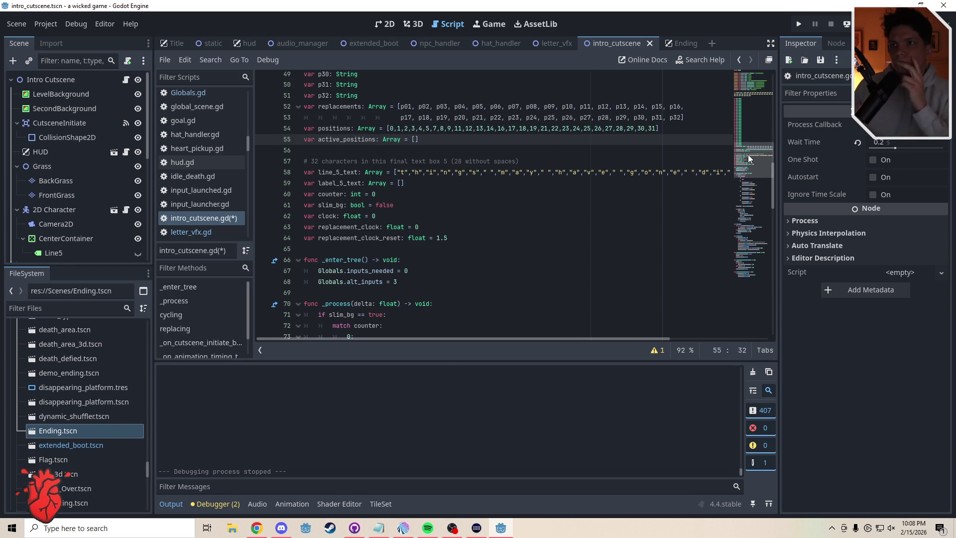
Open a new line after positions.shuffle() in replacing().
drag(748, 154, 755, 221)
scroll(751, 219, down, 3)
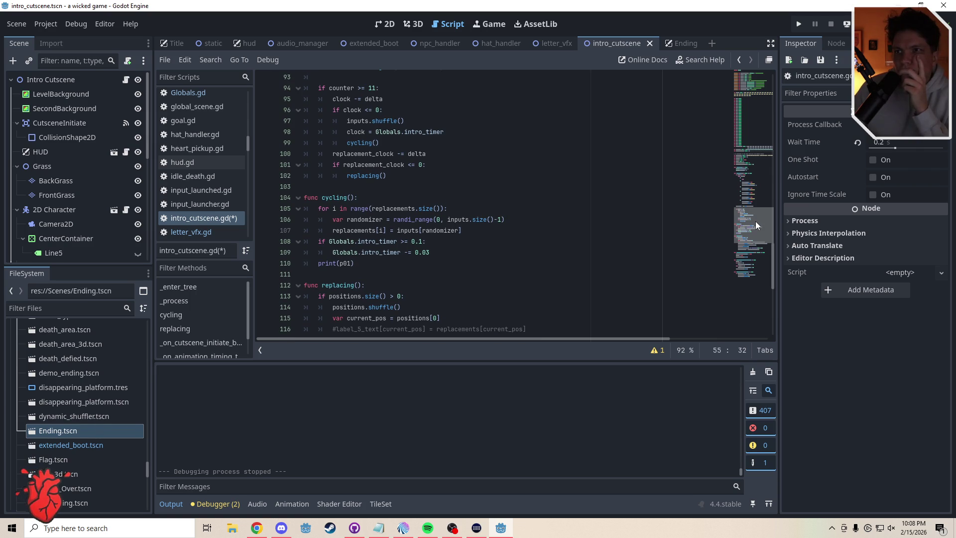
scroll(756, 226, down, 3)
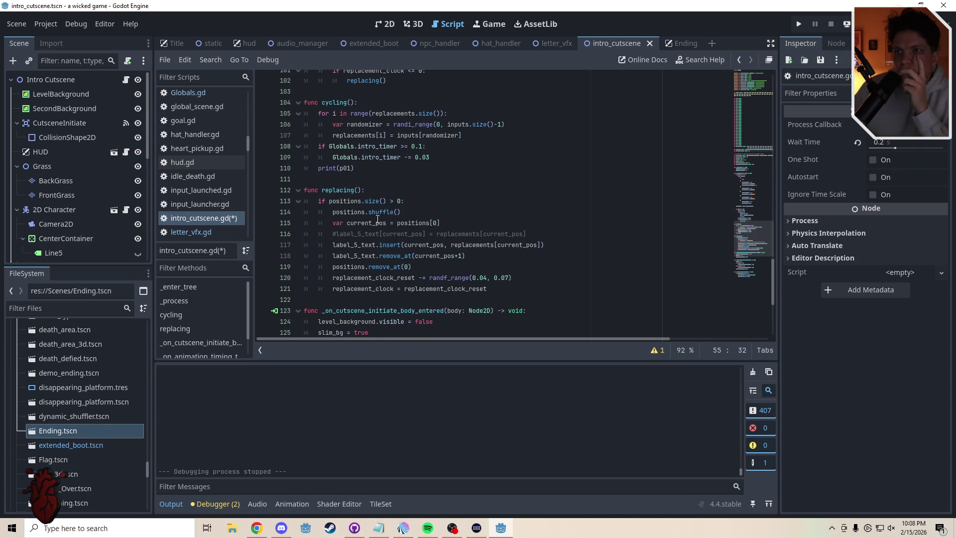
click(378, 214)
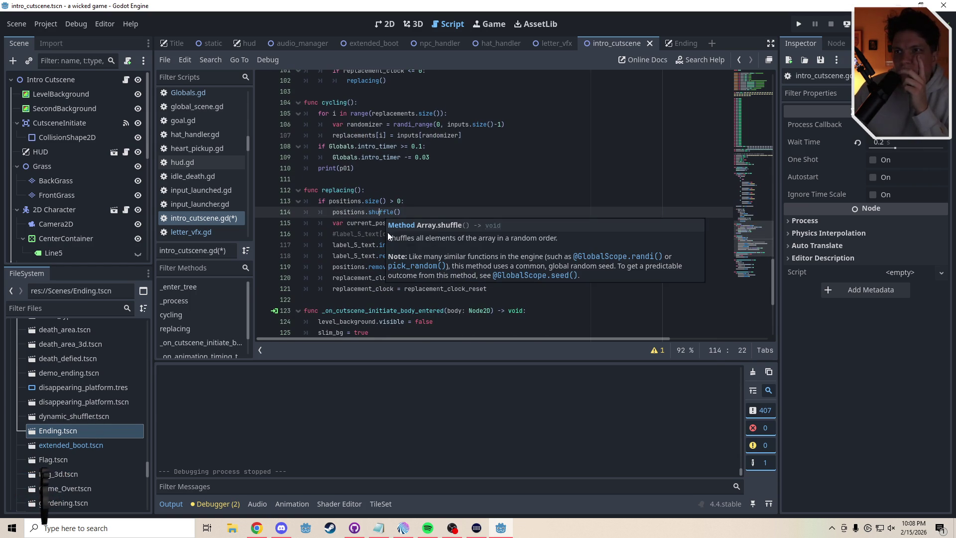
click(413, 223)
click(414, 214)
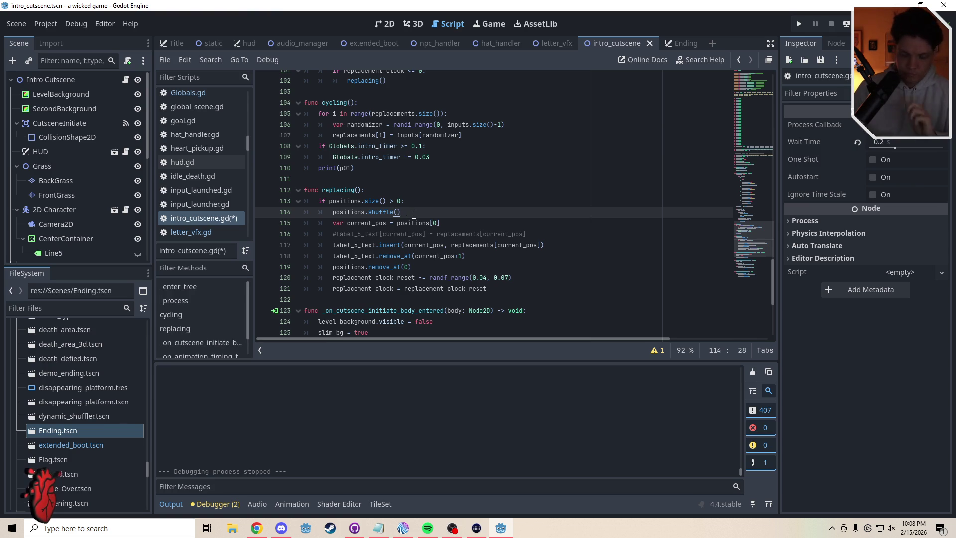
text(\)
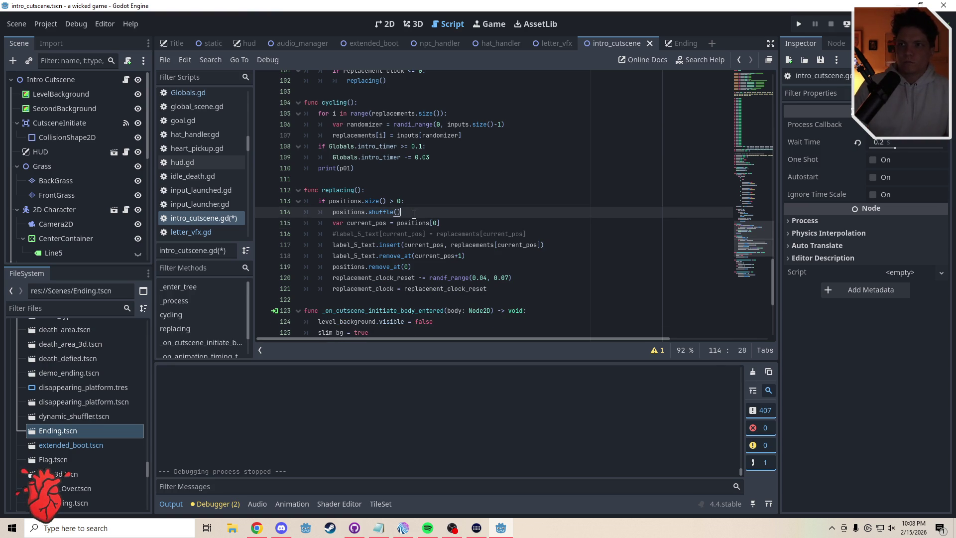
key(Return)
text(activ)
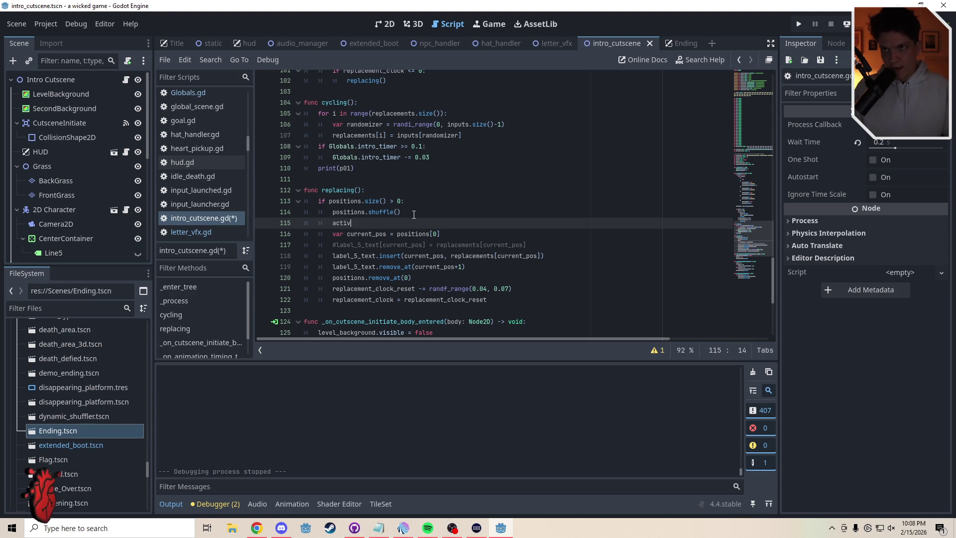
Add active_positions.append(positions[0]) after the shuffle in replacing().
text(e_positions.)
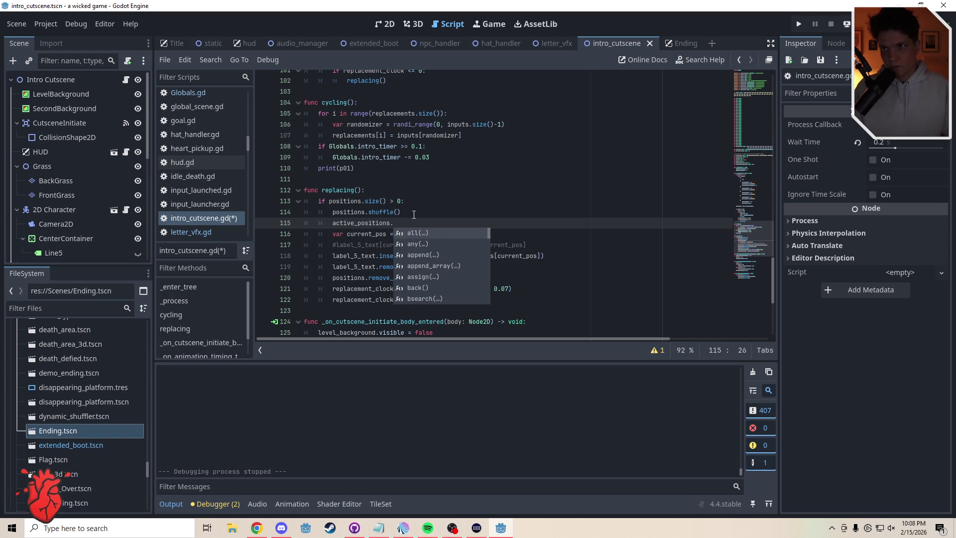
text(append(positions)
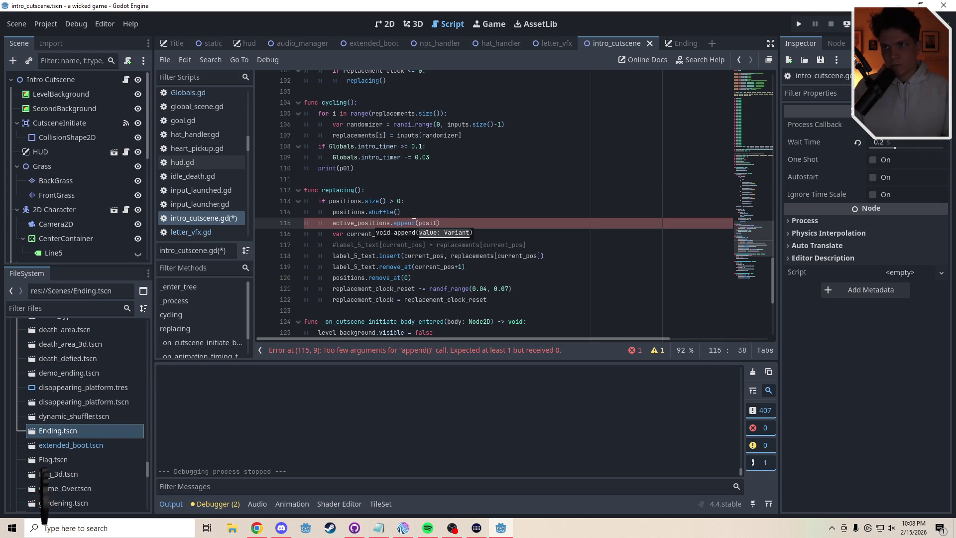
text([0)
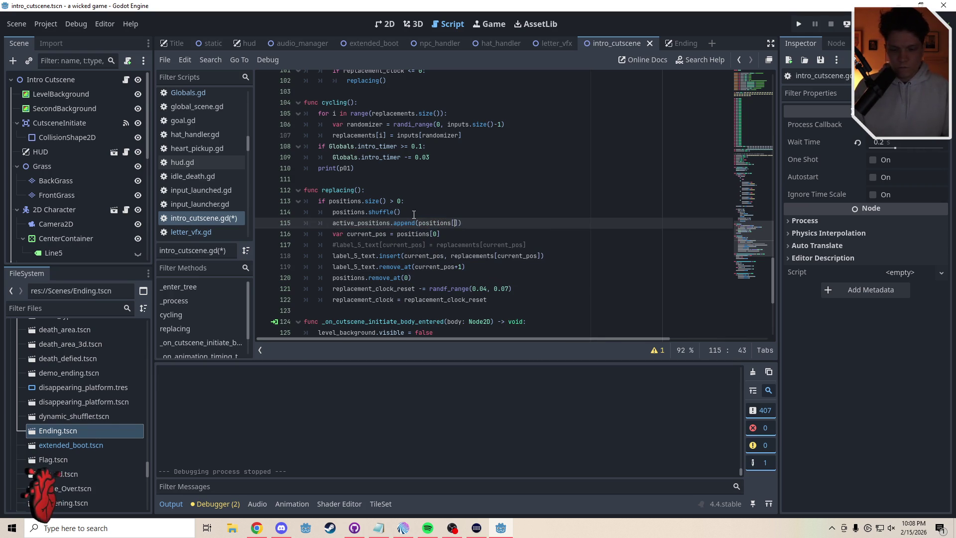
click(427, 211)
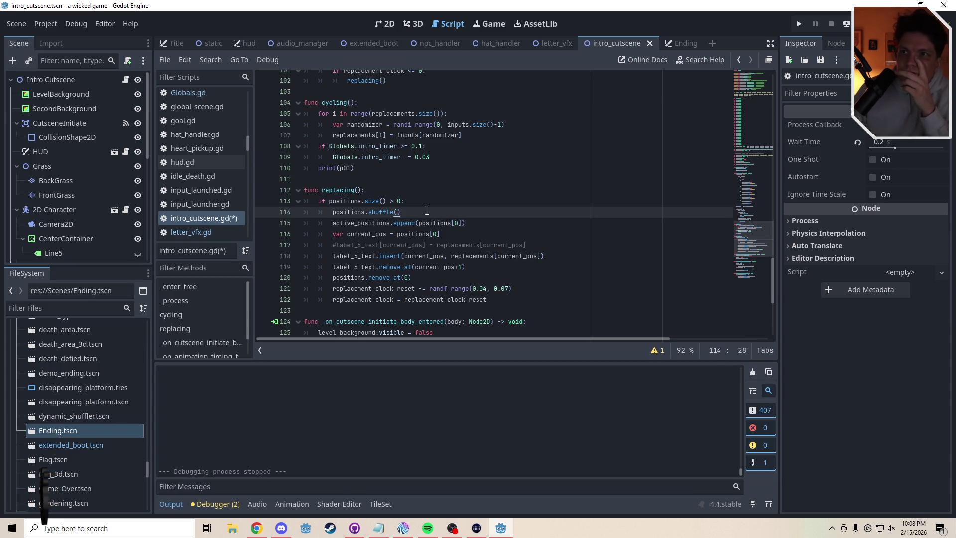
click(367, 171)
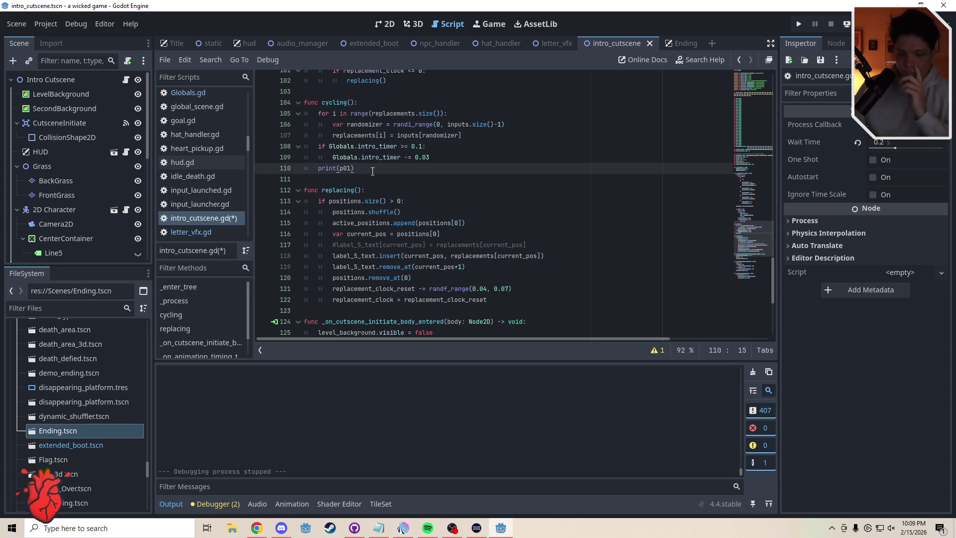
Start a for x in range(active_positions.size()): loop after print(p01) in cycling().
key(Return)
key(Return)
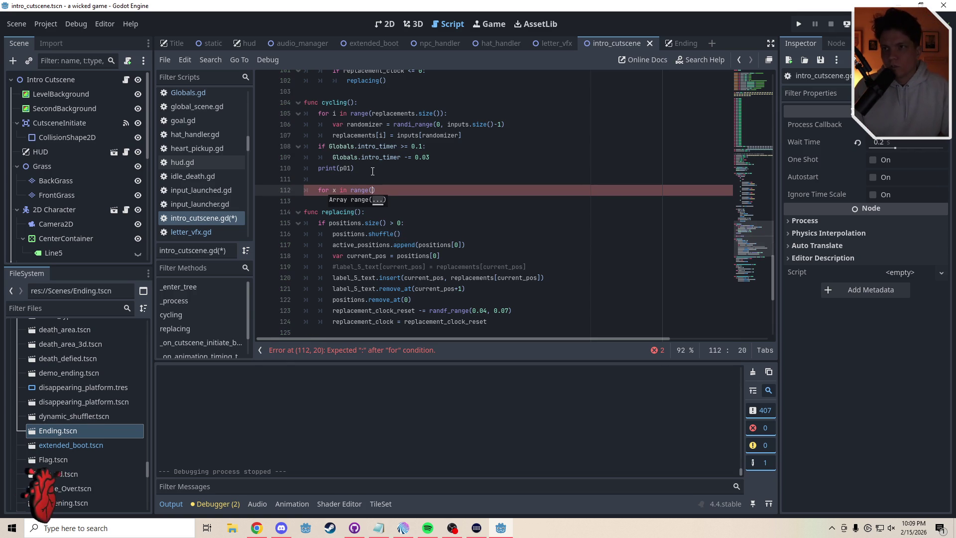
text(active)
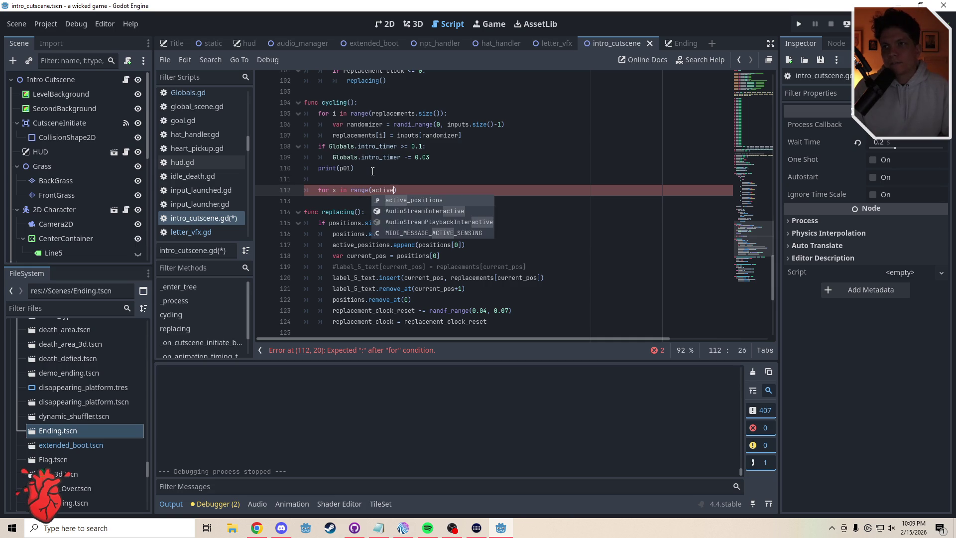
key(Return)
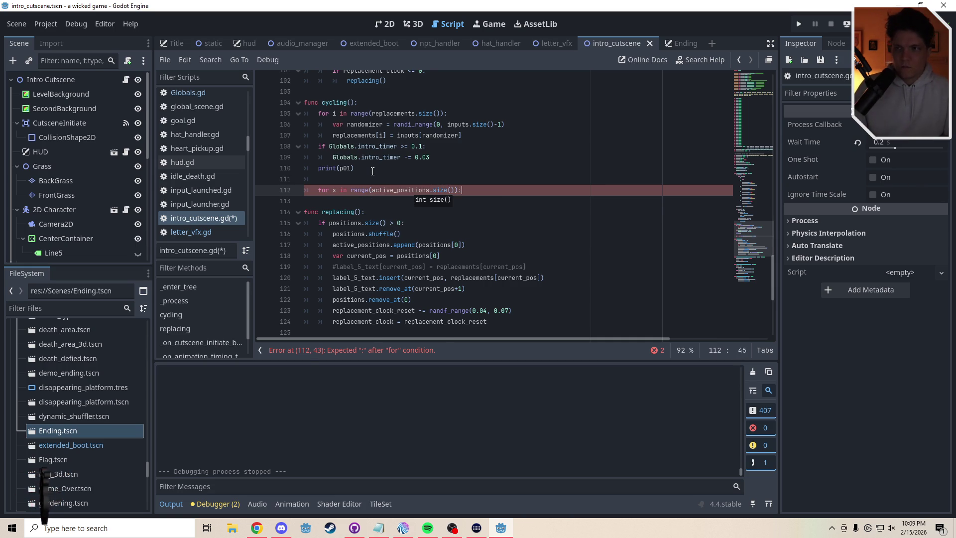
key(Return)
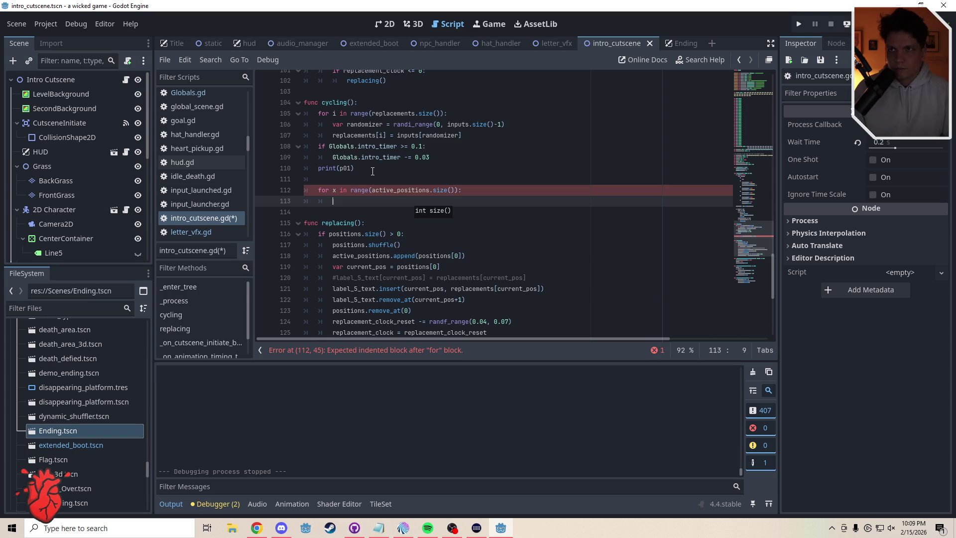
scroll(757, 234, up, 2)
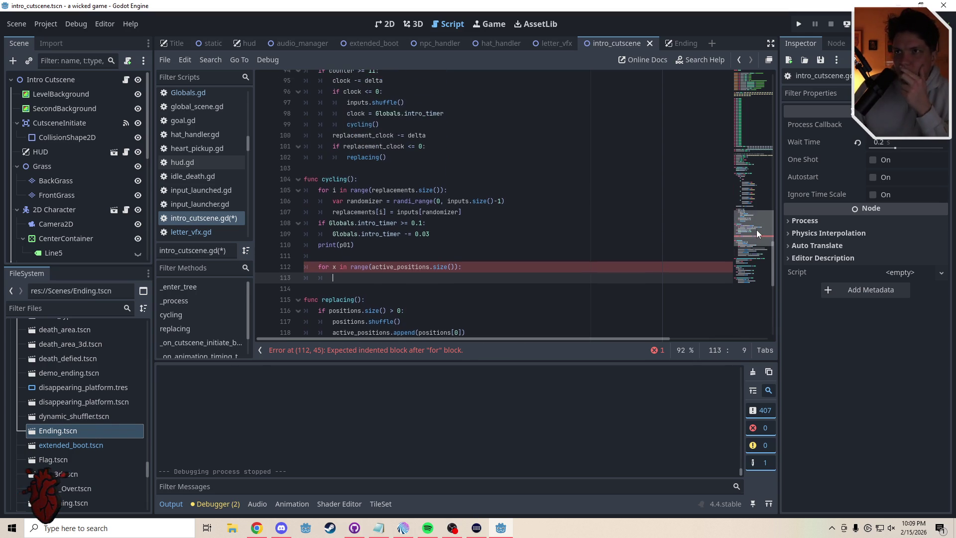
scroll(757, 229, down, 3)
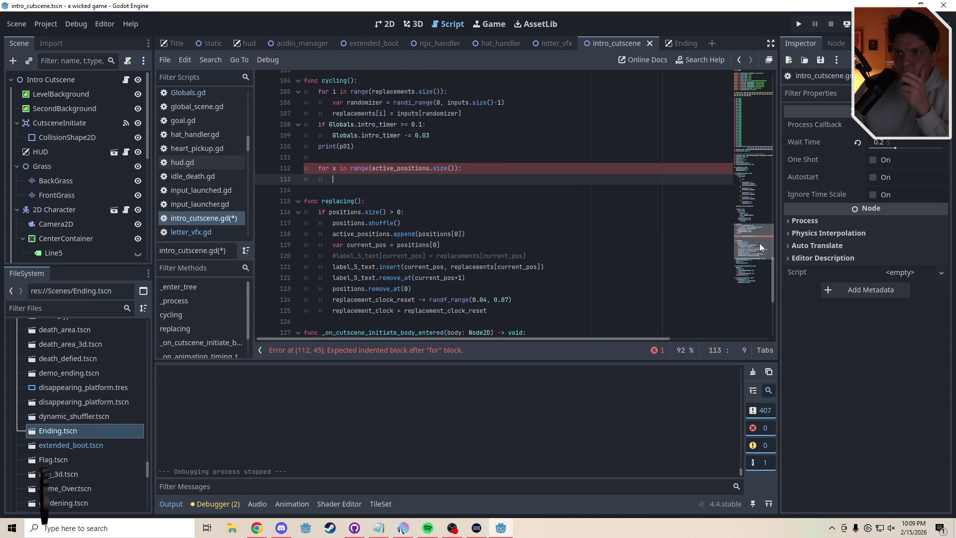